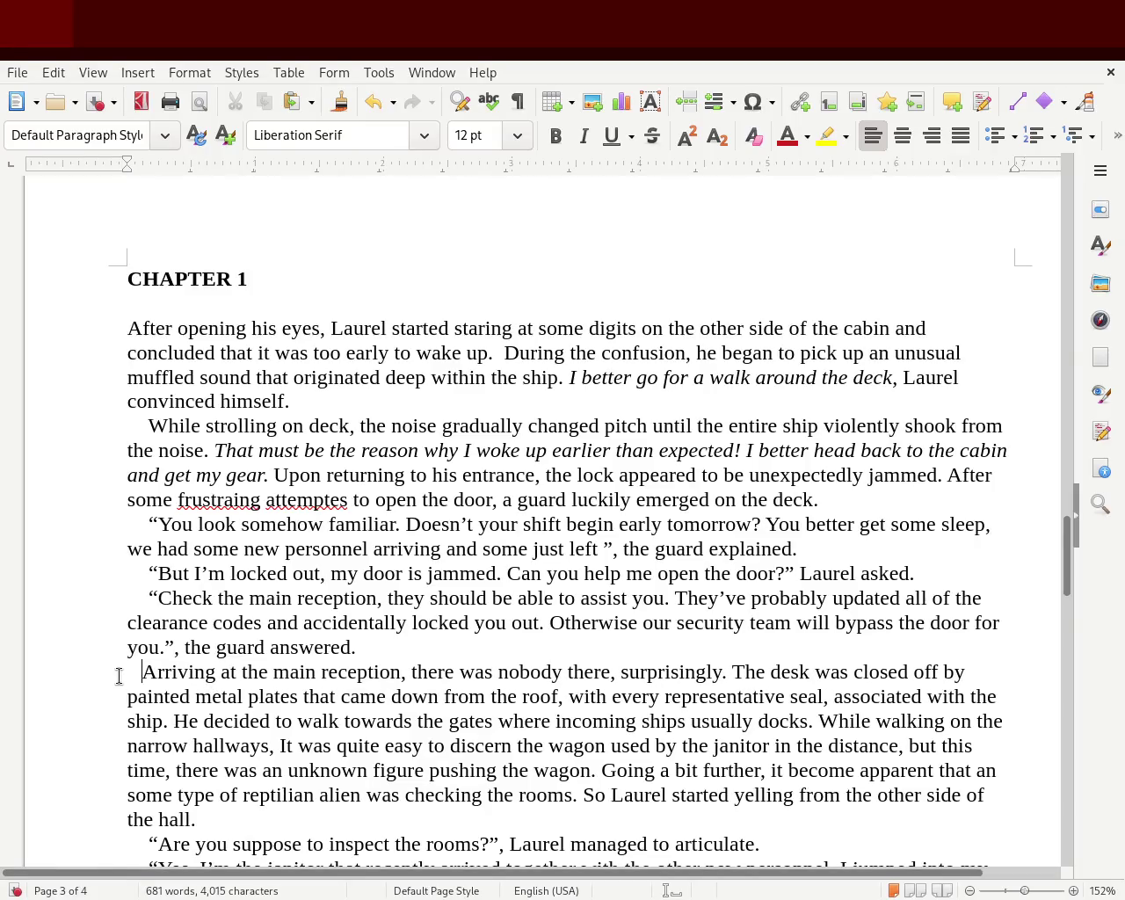
# - Delete the blank line above the Heading paragraph, then restore it to keep the scene break
pyautogui.scroll(-1, 1067, 576)
pyautogui.scroll(-2, 1066, 576)
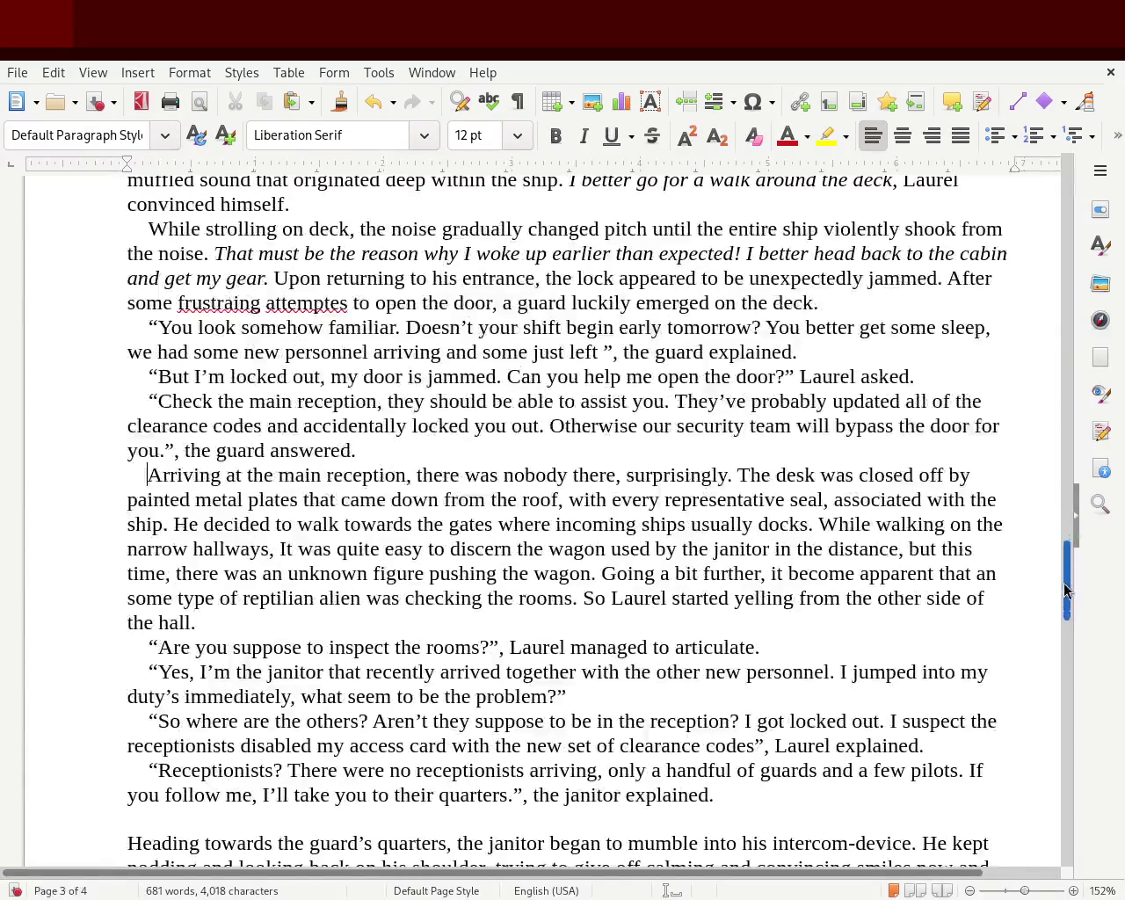
pyautogui.scroll(-3, 1068, 597)
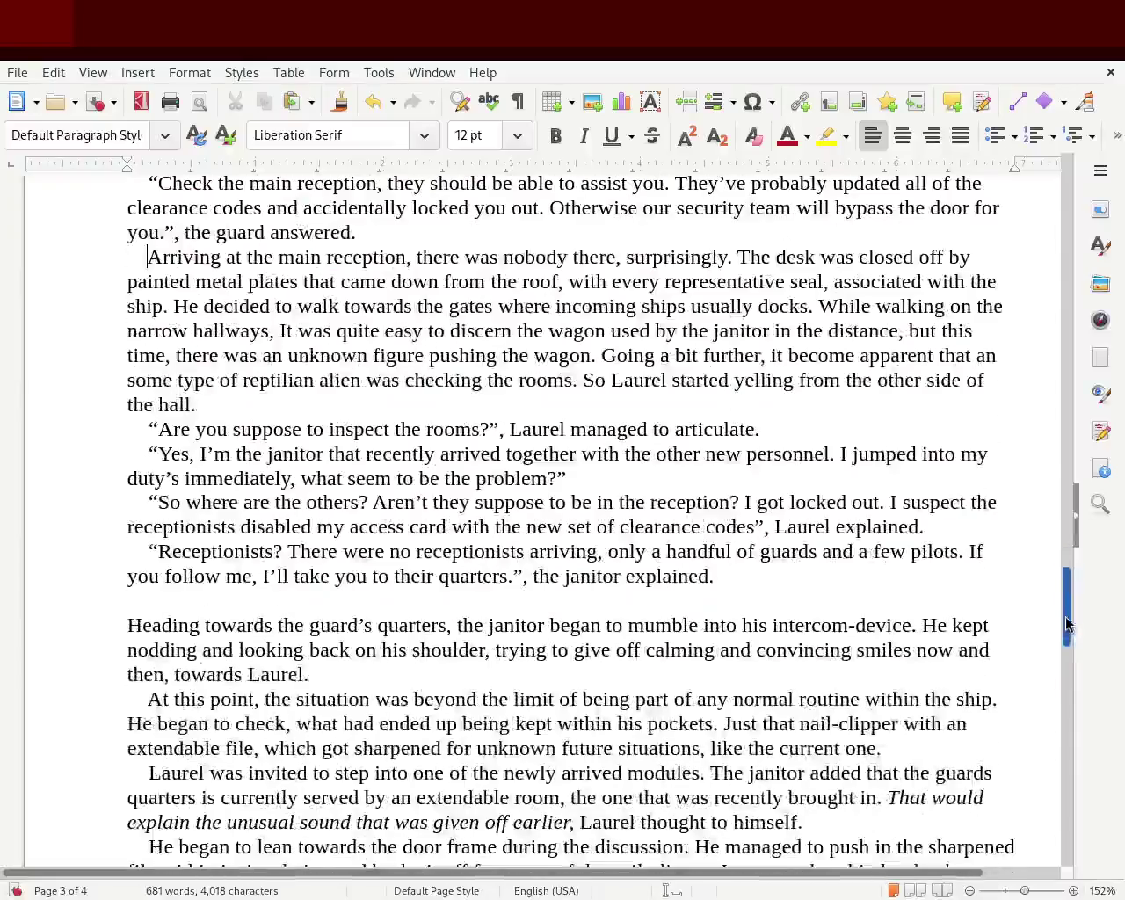
pyautogui.click(194, 598)
pyautogui.press('Delete')
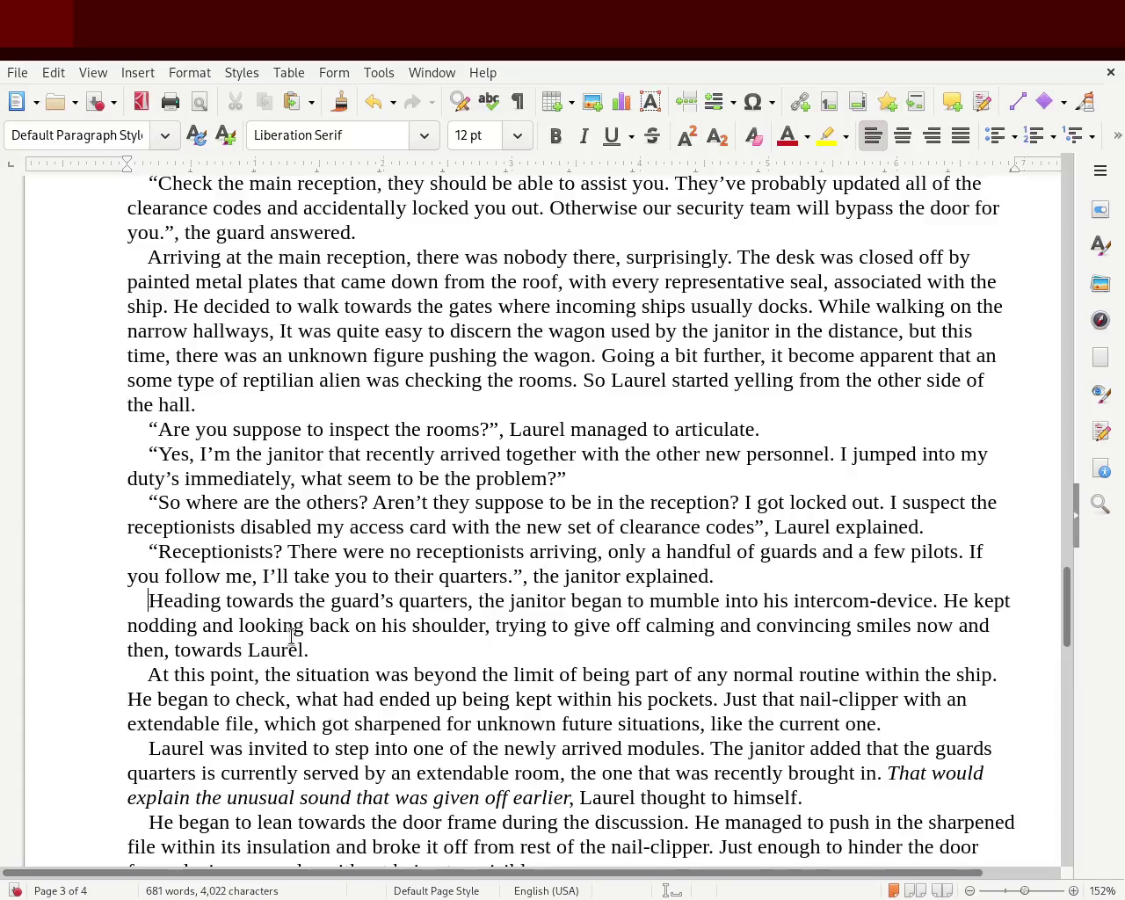
pyautogui.press('Return')
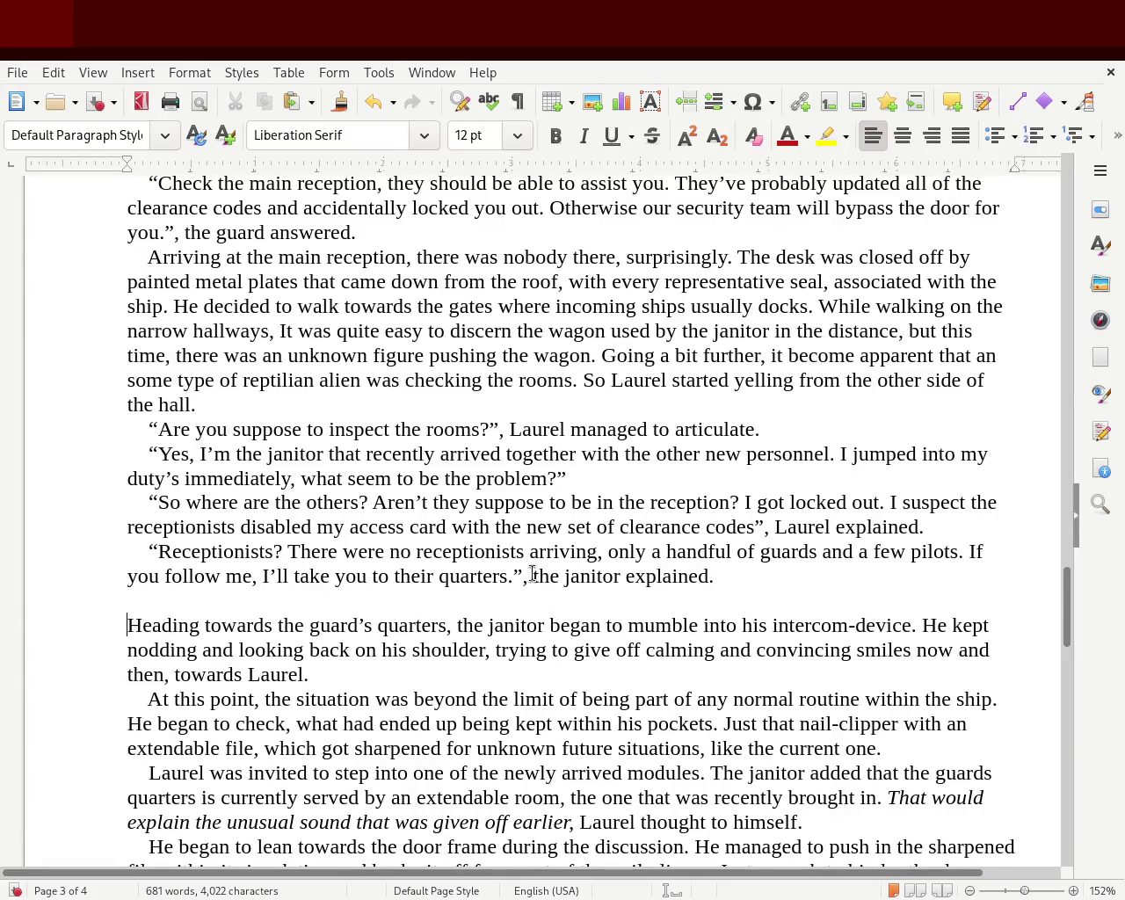
# - Scroll back up and place the caret on the empty line below CHAPTER 1
pyautogui.moveTo(1066, 619); pyautogui.dragTo(1067, 572)
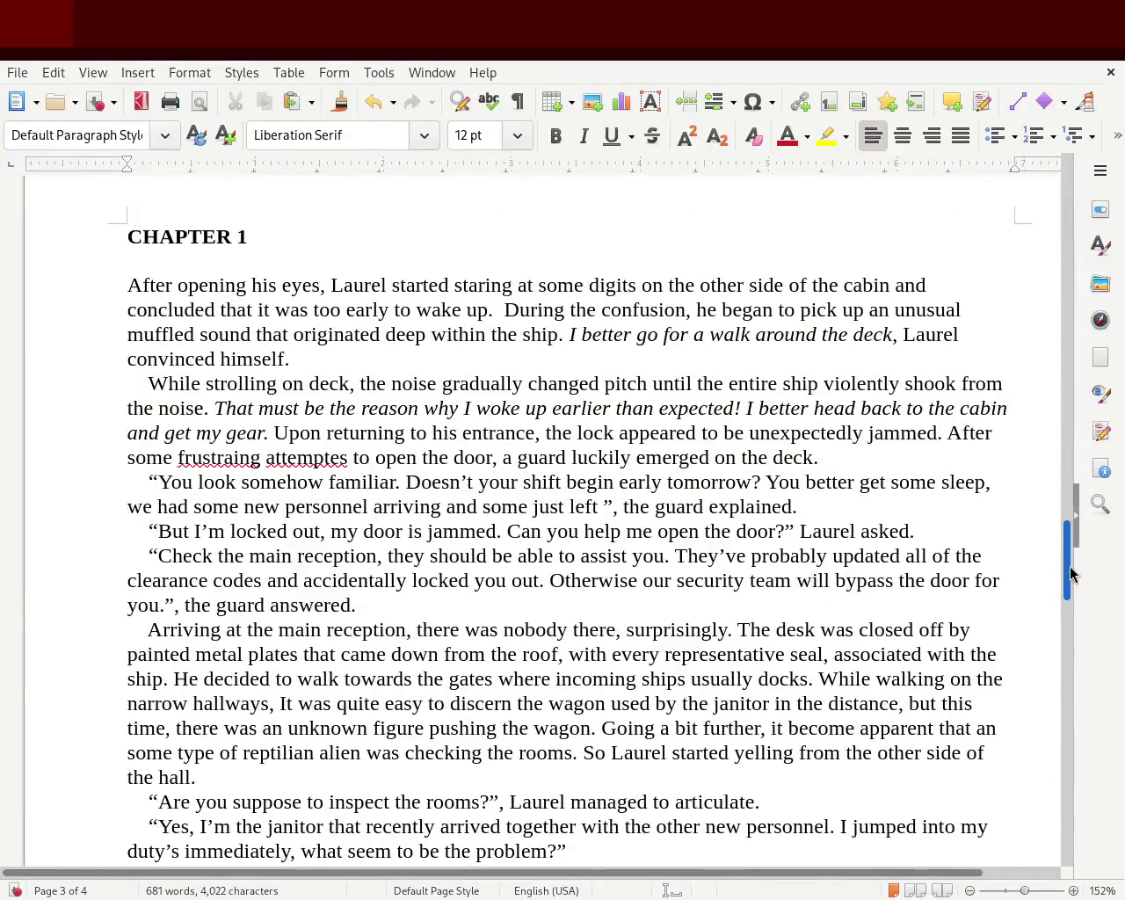
pyautogui.click(301, 282)
pyautogui.click(319, 260)
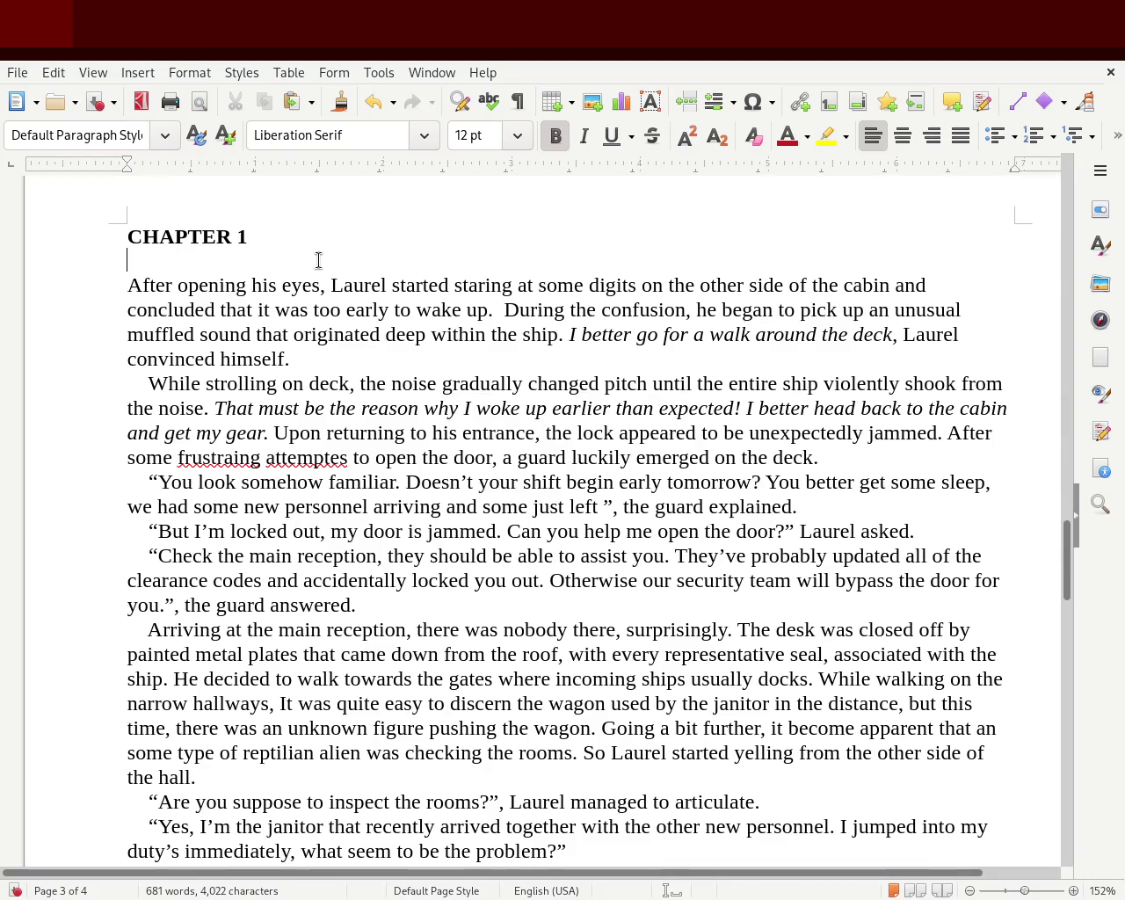
# - Delete the word CHAPTER and add a 32 pt '1' before 'After'
pyautogui.doubleClick(180, 234)
pyautogui.press('Delete')
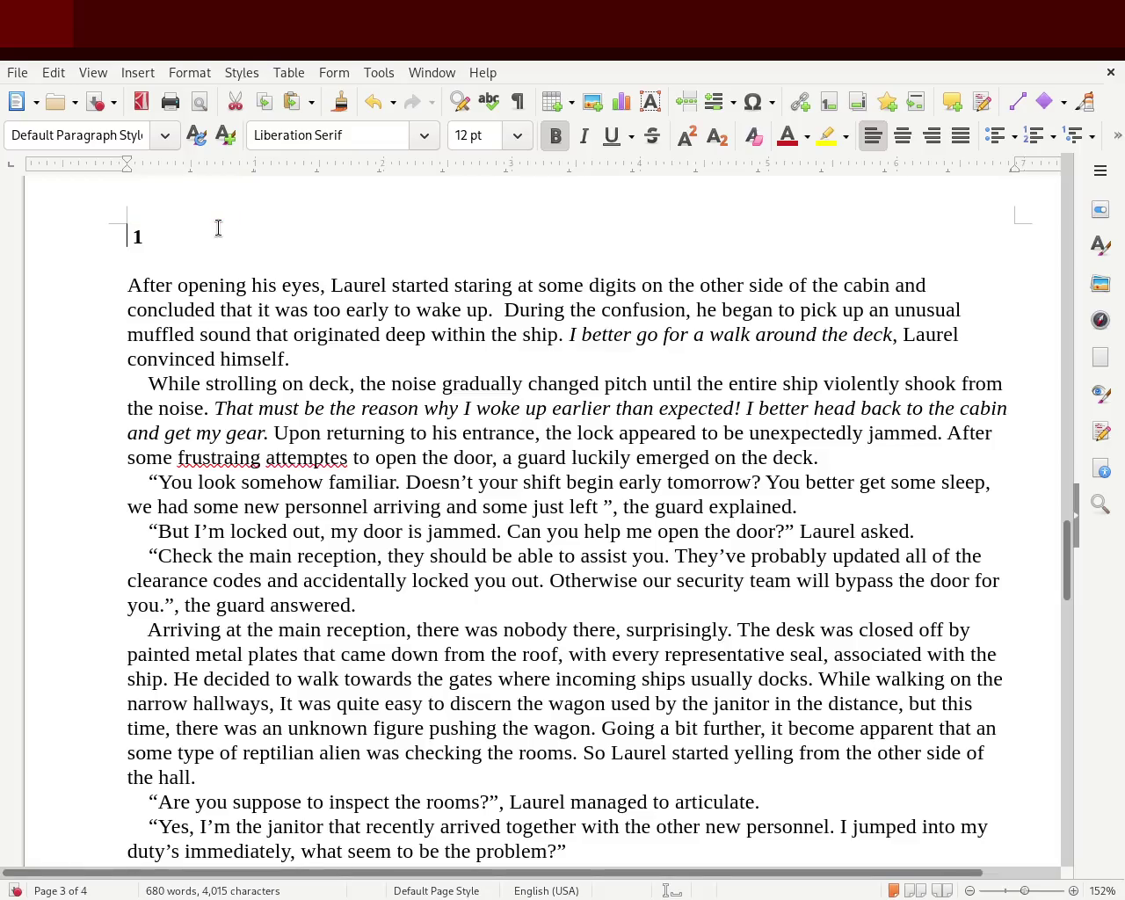
pyautogui.click(121, 263)
pyautogui.click(128, 274)
pyautogui.write('1')
pyautogui.hotkey('shift', 'Left')
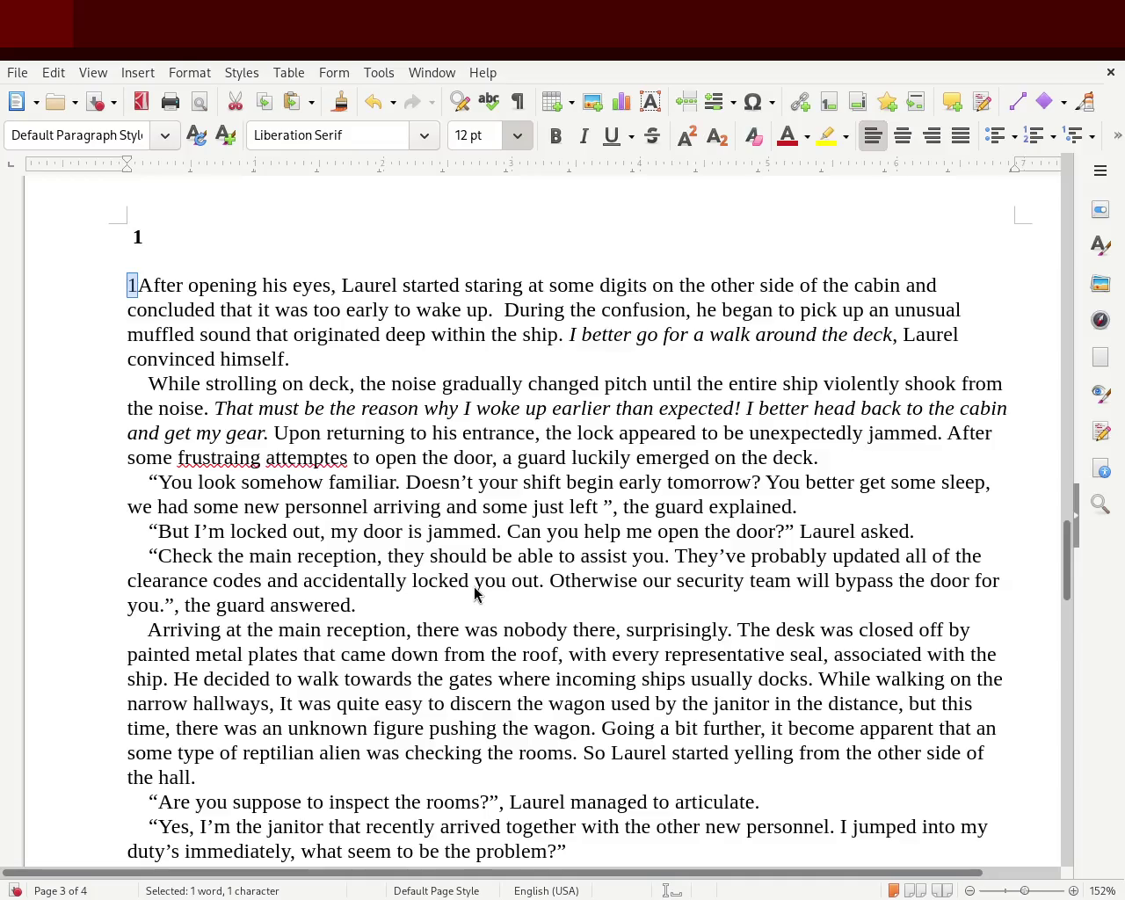
pyautogui.write('32')
pyautogui.press('Return')
# - Remove the old small '1' heading line and separate the large 1 from 'After'
pyautogui.click(240, 244)
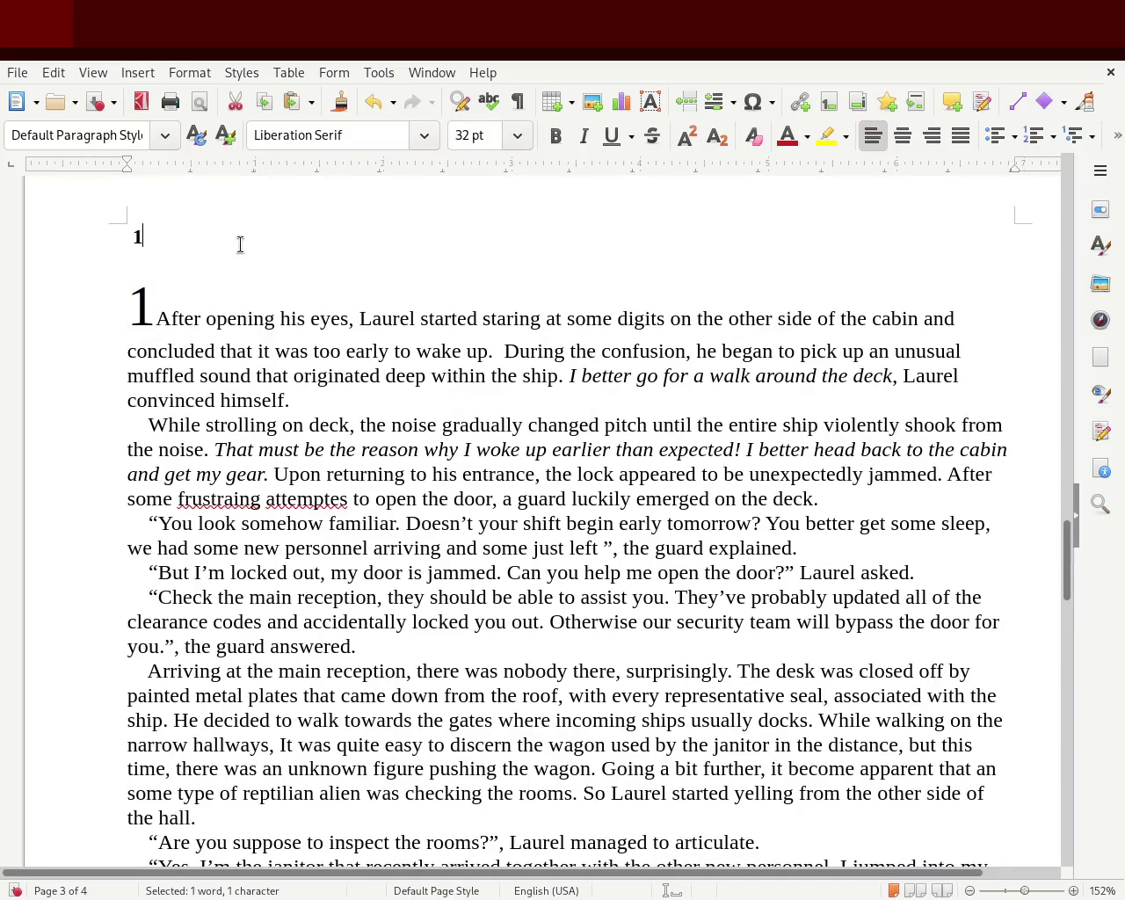
pyautogui.press('Down')
pyautogui.press('Right')
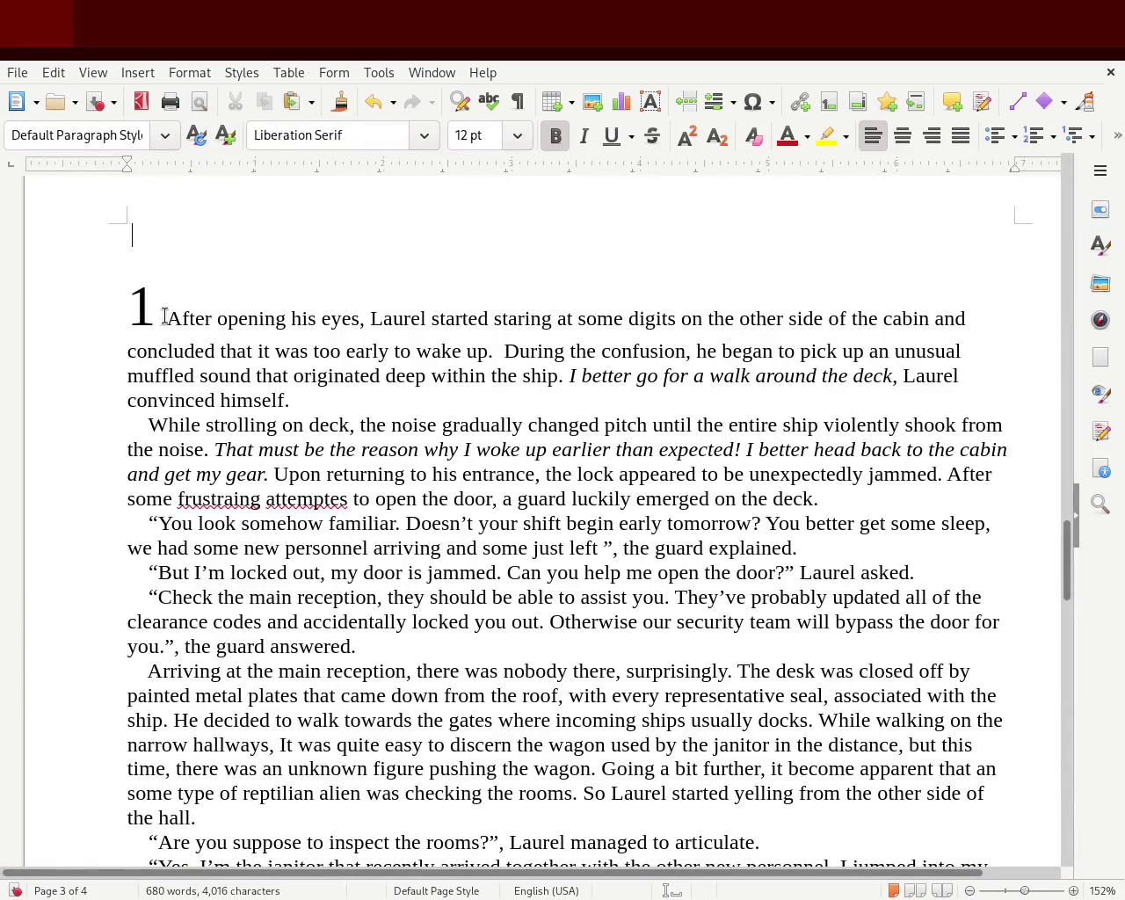
# - Bold the large '1' before 'After opening his eyes' and check its frame formatting
pyautogui.moveTo(164, 316); pyautogui.dragTo(121, 310)
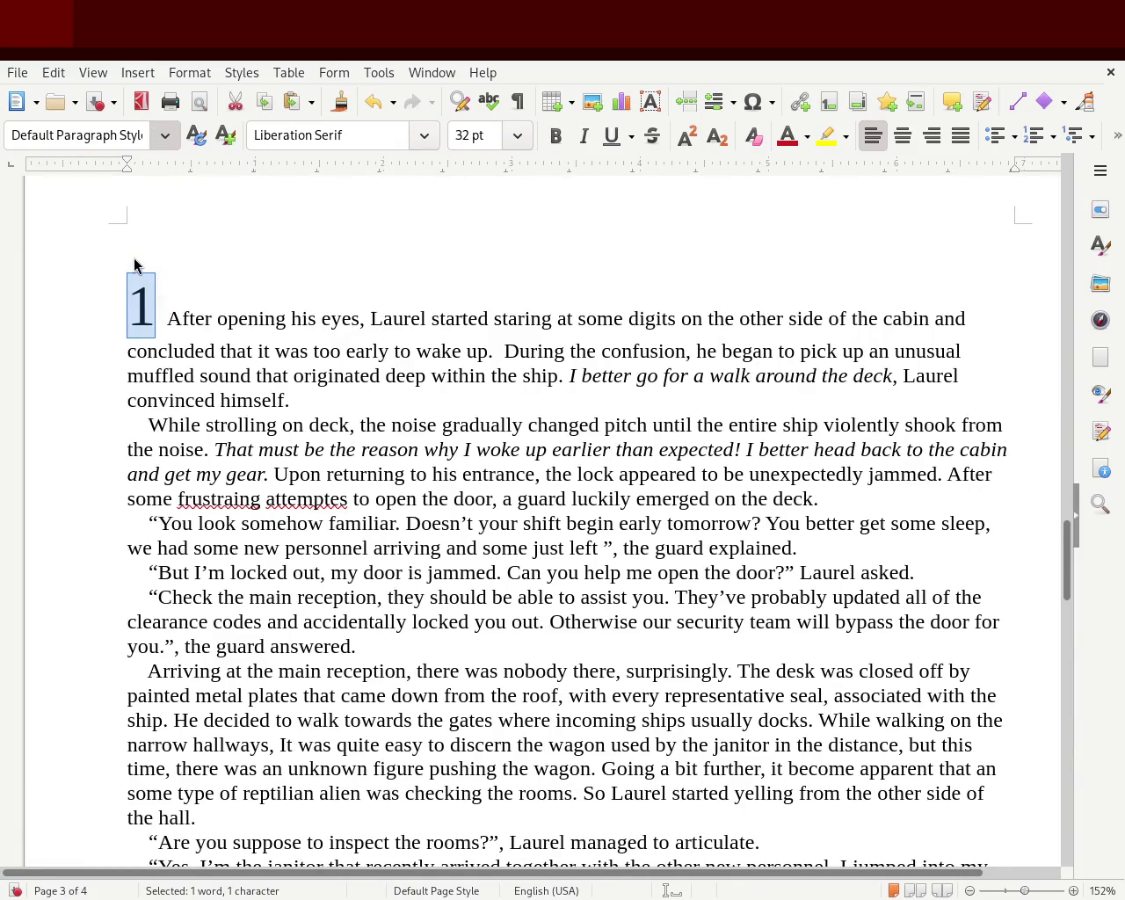
pyautogui.hotkey('ctrl', 'b')
pyautogui.click(210, 264)
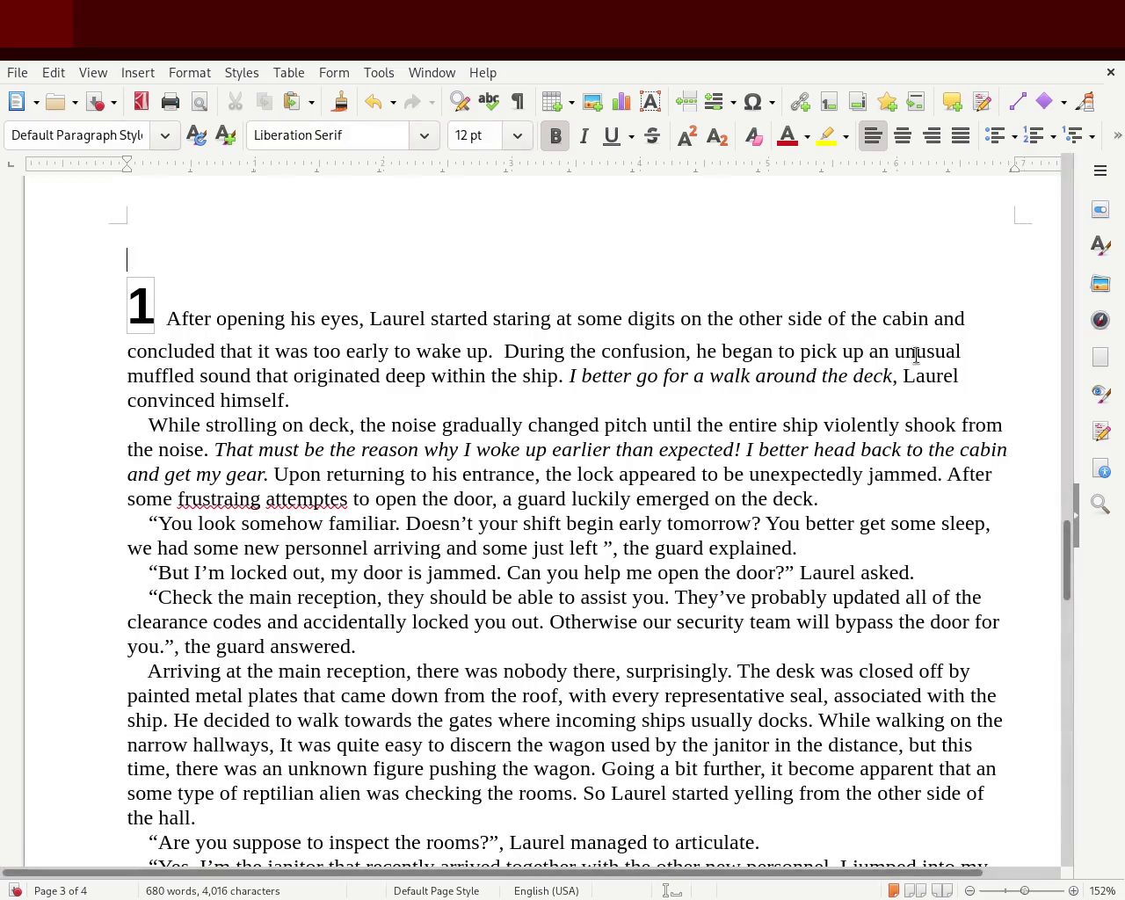
pyautogui.click(159, 311)
pyautogui.click(151, 308)
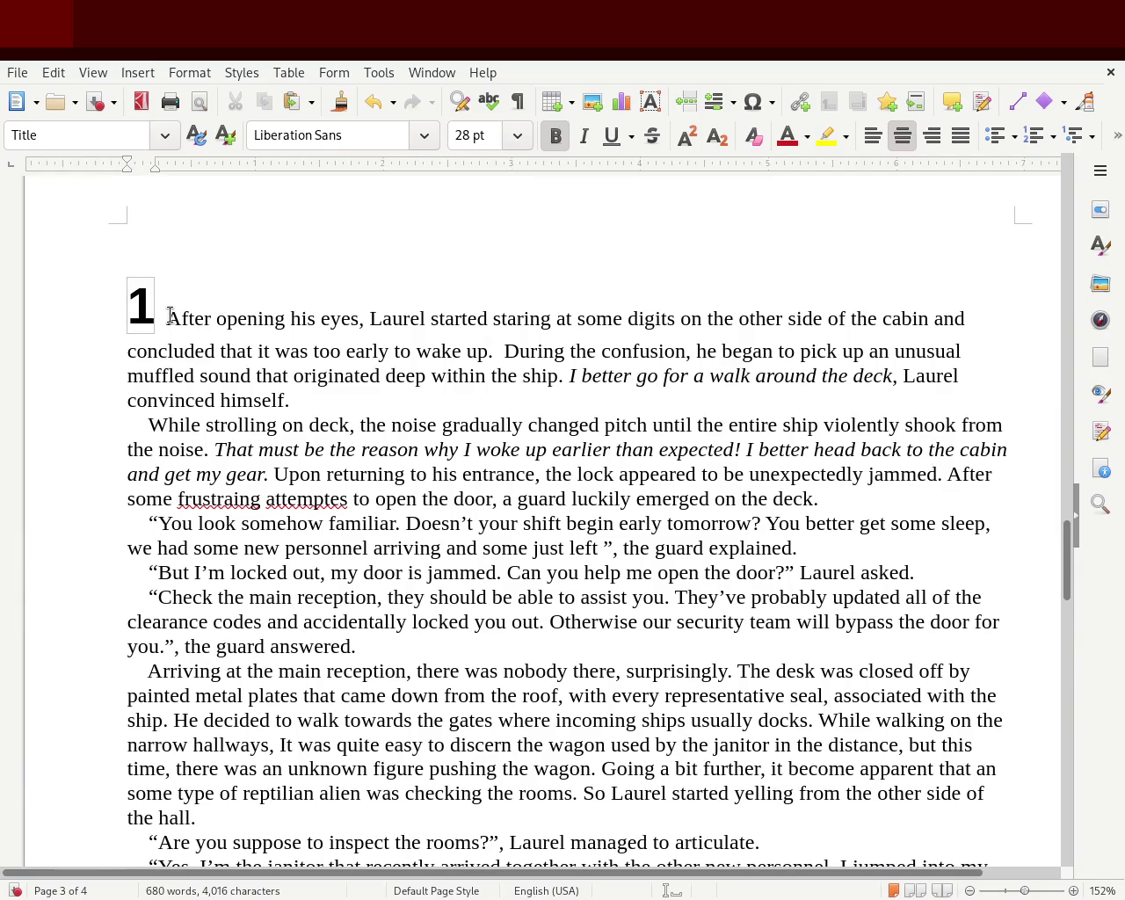
pyautogui.moveTo(168, 314); pyautogui.dragTo(228, 377)
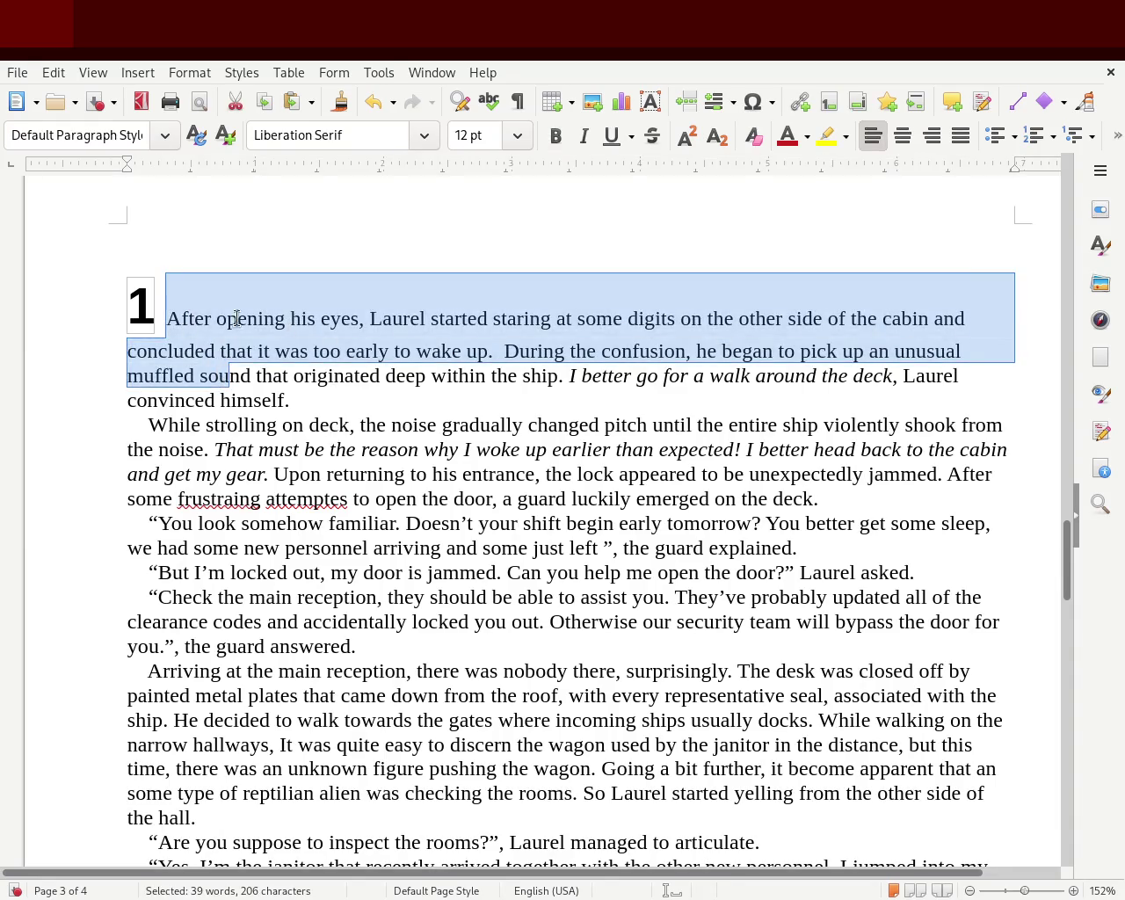
pyautogui.click(108, 311)
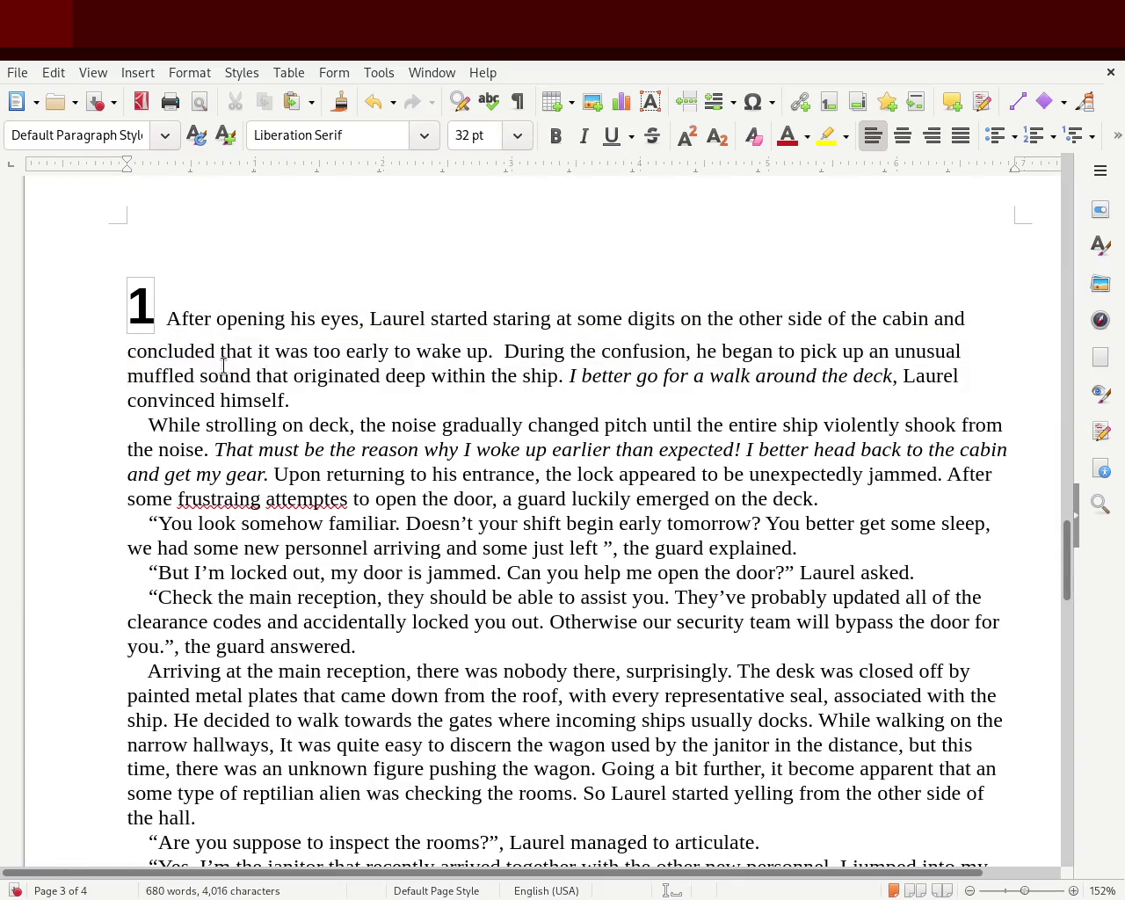
pyautogui.click(240, 264)
pyautogui.press('Down')
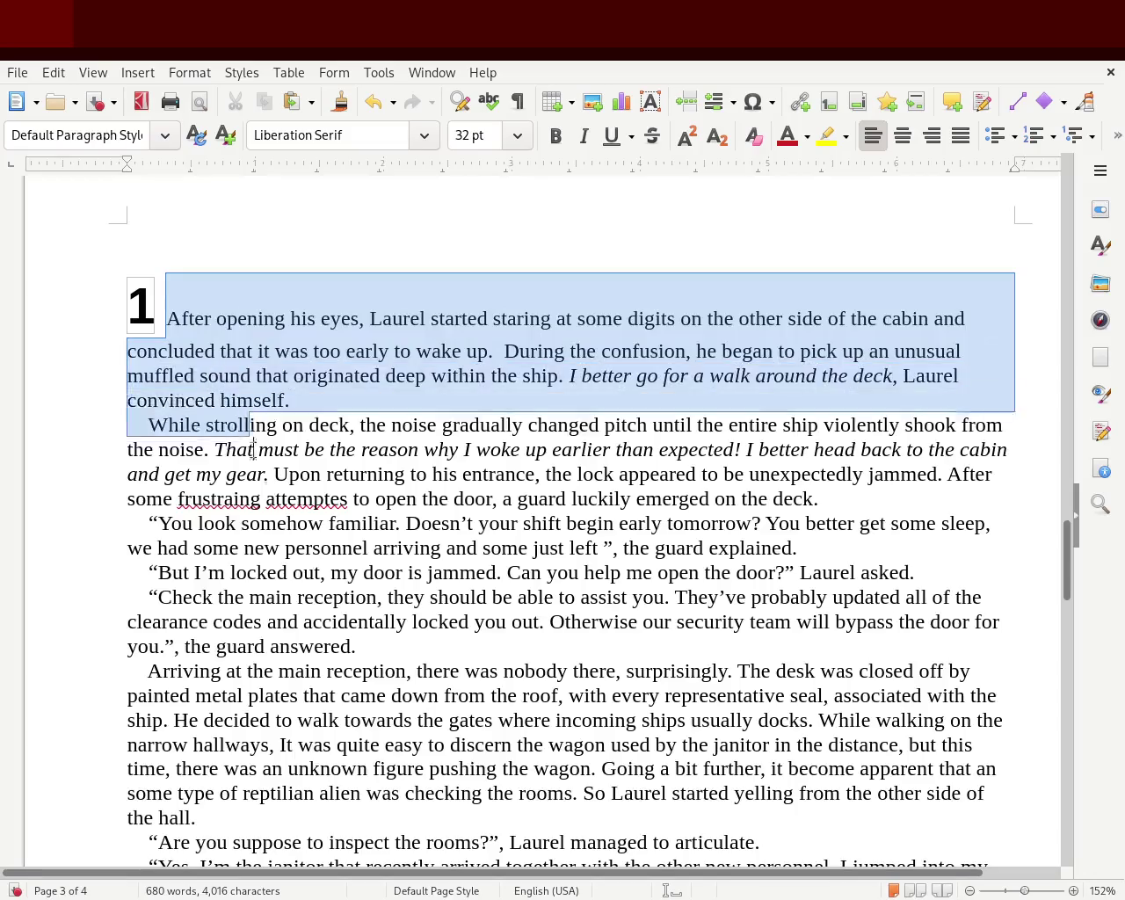
pyautogui.moveTo(166, 287); pyautogui.dragTo(344, 595)
pyautogui.scroll(-3, 1071, 589)
pyautogui.scroll(-1, 1071, 589)
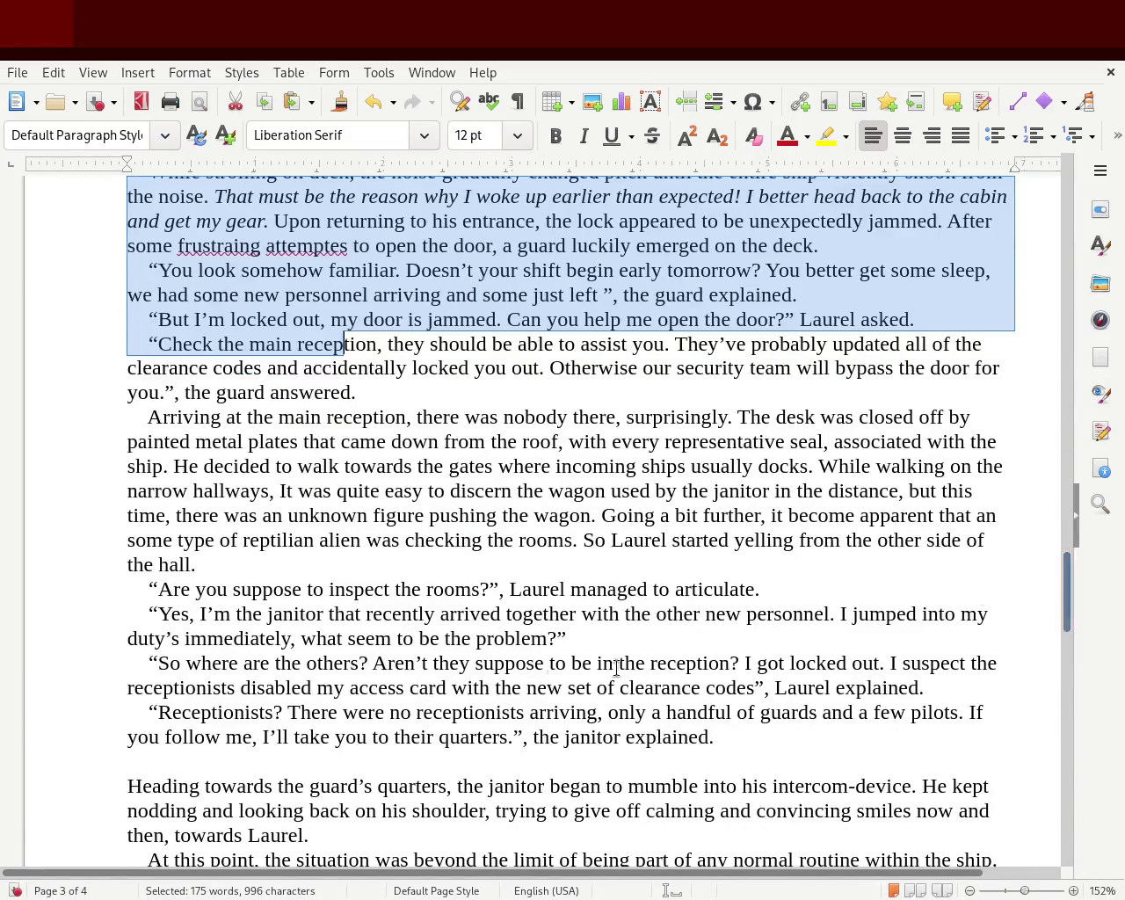
pyautogui.keyDown('shift'); pyautogui.click(729, 735); pyautogui.keyUp('shift')
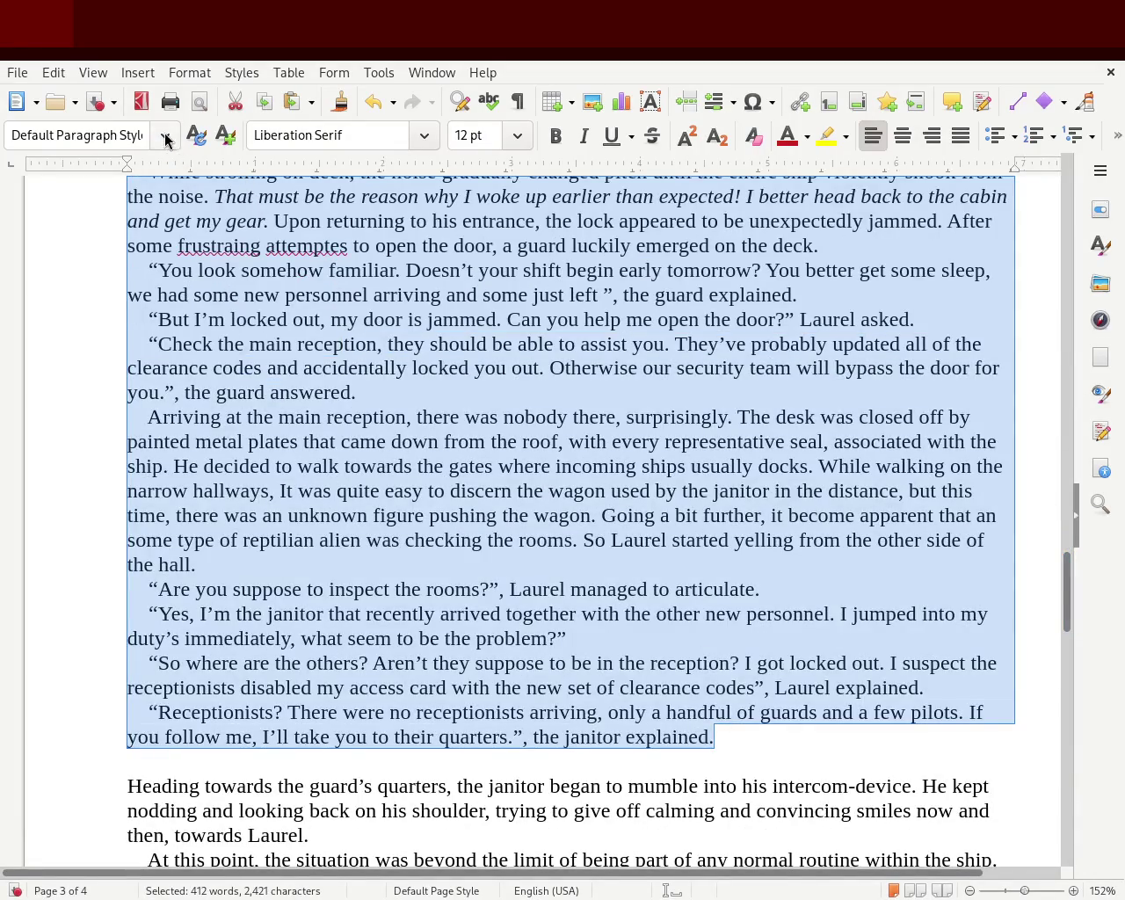
pyautogui.hotkey('ctrl', '0')
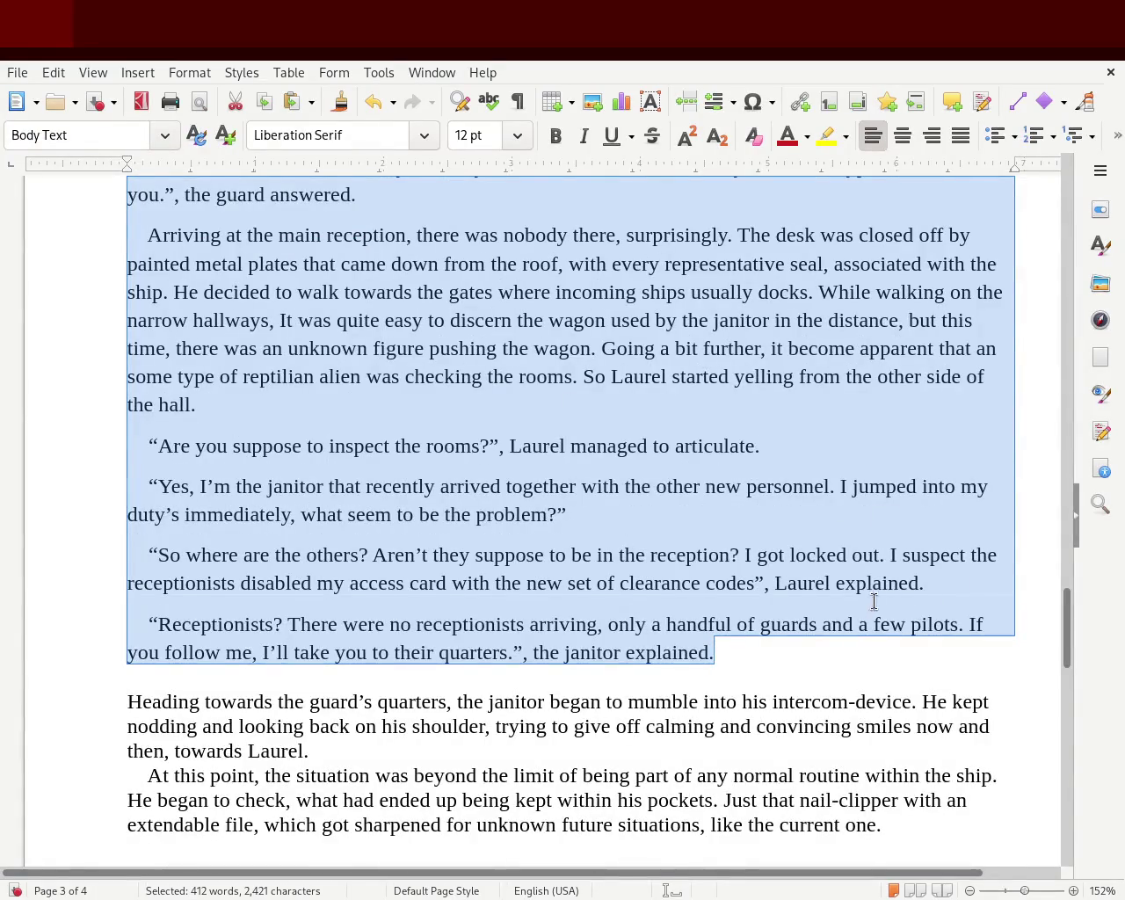
pyautogui.hotkey('ctrl', 'z')
pyautogui.moveTo(1069, 627)
pyautogui.mouseDown()
pyautogui.moveTo(1064, 367)
pyautogui.moveTo(1055, 561)
pyautogui.moveTo(1064, 392)
pyautogui.mouseUp()
pyautogui.click(578, 307)
# - Delete the empty lines above PROLOGUE so it starts at the top of page 2
pyautogui.click(399, 457)
pyautogui.press('Return')
pyautogui.press('Return')
pyautogui.press('Return')
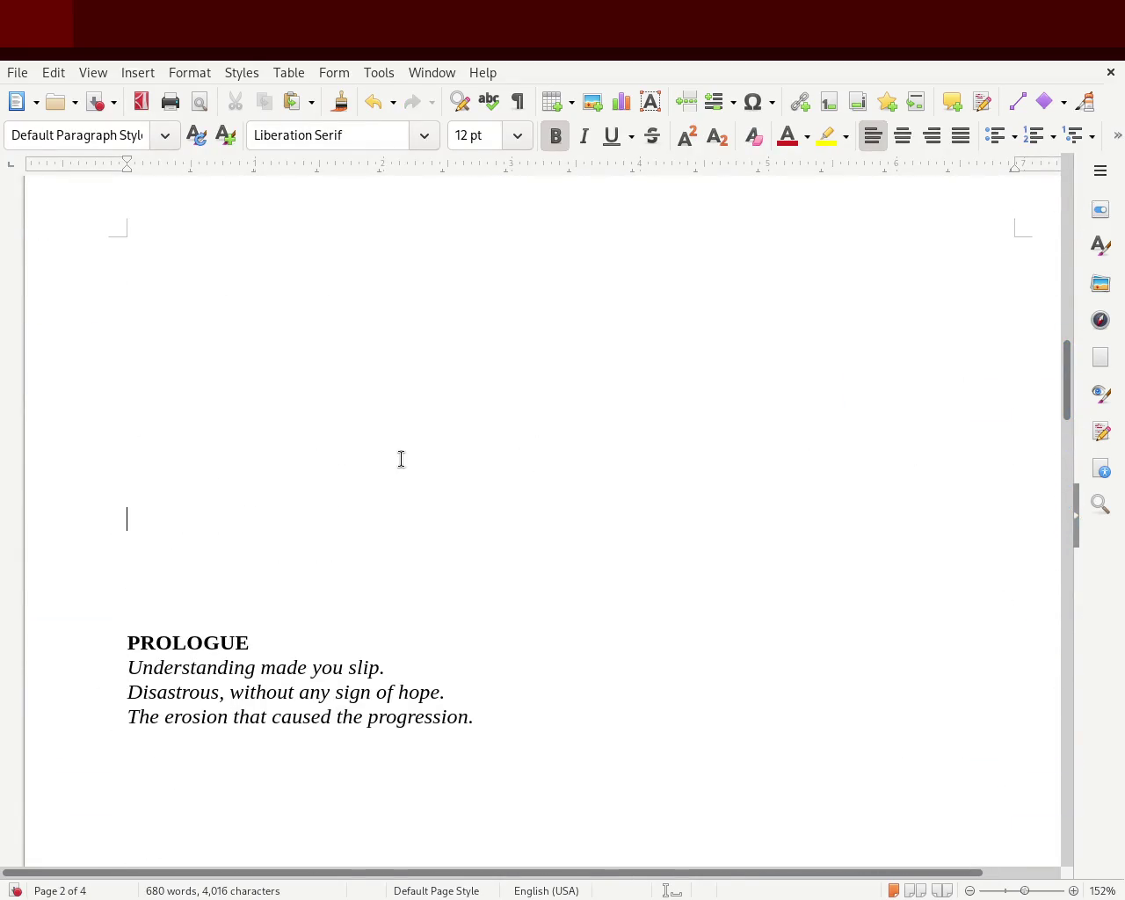
pyautogui.press('Up')
pyautogui.press('Up')
pyautogui.press('Up')
pyautogui.press('Down')
pyautogui.press('Down')
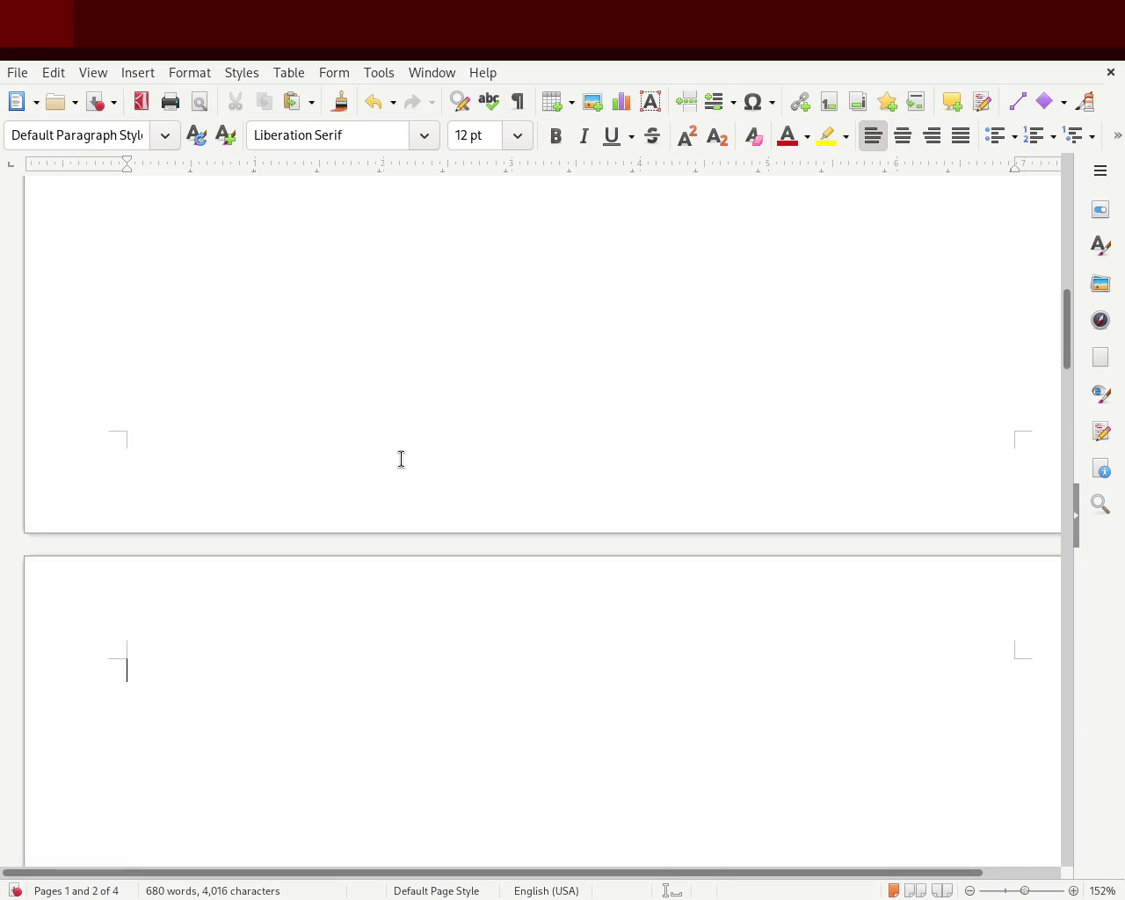
pyautogui.press('Up')
pyautogui.press('Delete')
pyautogui.press('Delete')
pyautogui.press('Delete')
pyautogui.press('Delete')
pyautogui.press('Delete')
pyautogui.press('Delete')
pyautogui.press('Delete')
pyautogui.press('Delete')
pyautogui.press('Delete')
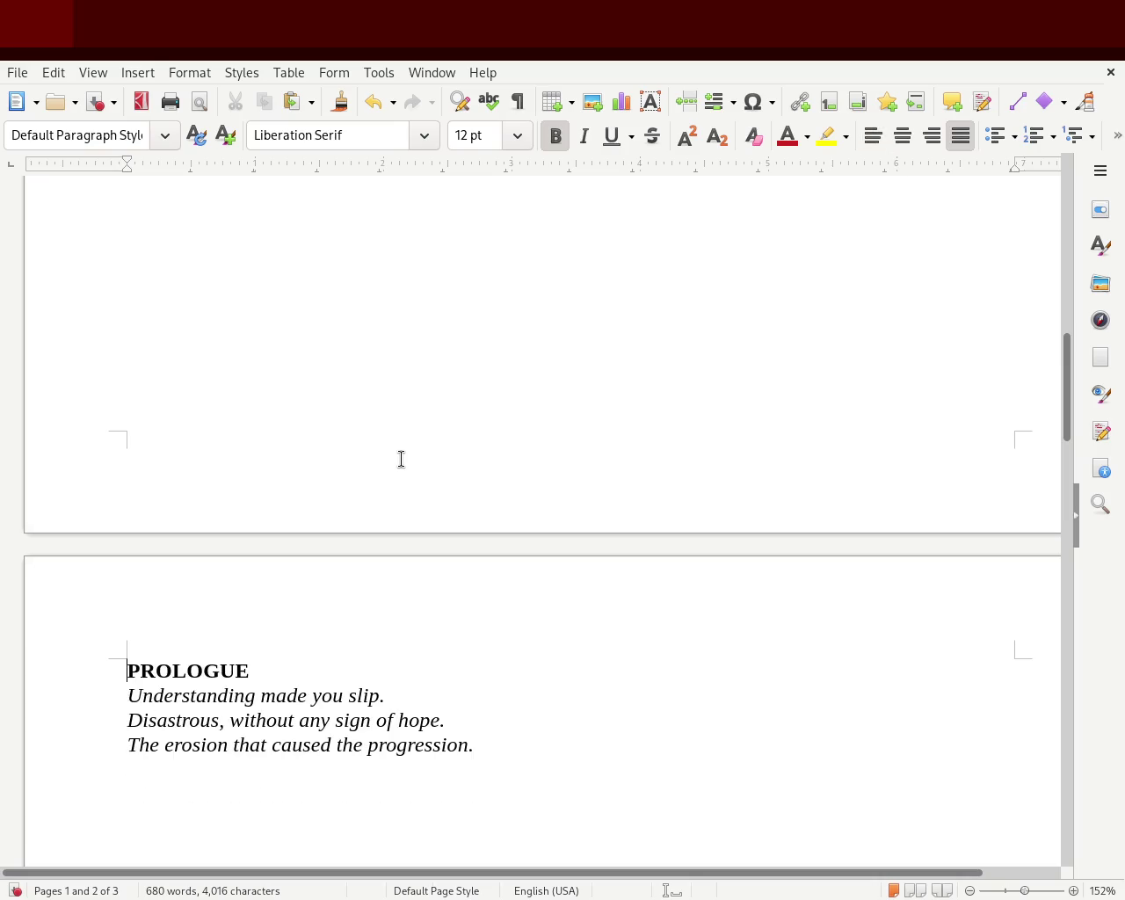
# - Remove the empty line after the prologue, then add line breaks pushing Chapter 1 onto the next page
pyautogui.press('Down')
pyautogui.press('Down')
pyautogui.press('Down')
pyautogui.press('Up')
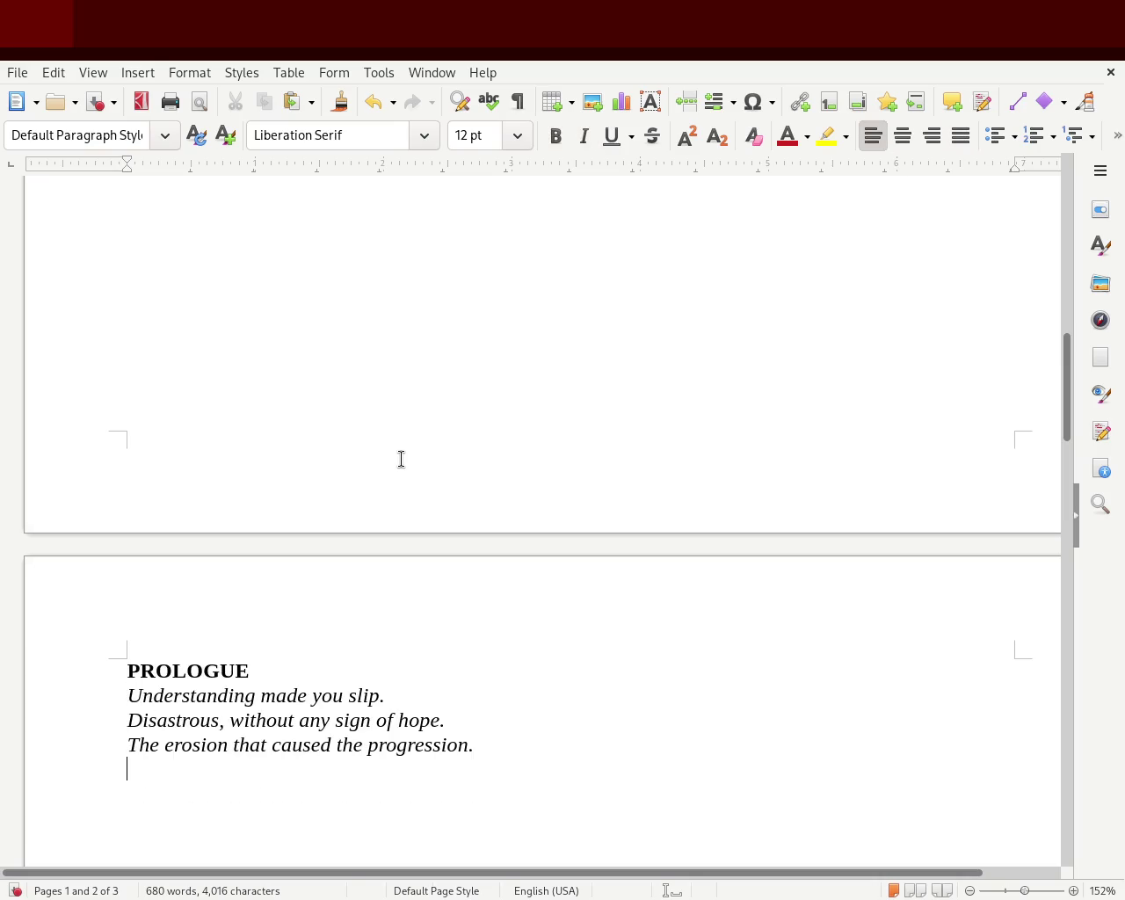
pyautogui.press('Delete')
pyautogui.press('Return')
pyautogui.press('BackSpace')
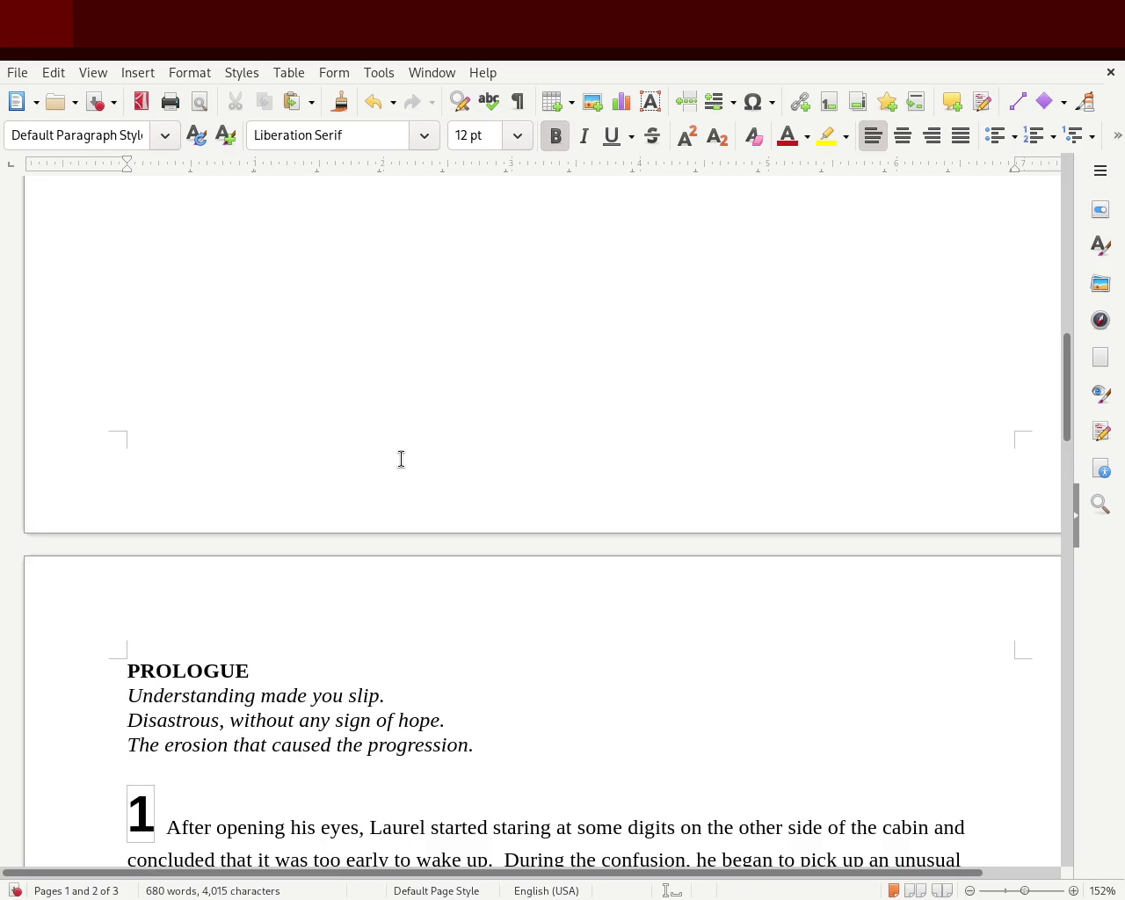
pyautogui.moveTo(1067, 427)
pyautogui.mouseDown()
pyautogui.moveTo(1074, 629)
pyautogui.moveTo(1096, 471)
pyautogui.moveTo(1088, 498)
pyautogui.mouseUp()
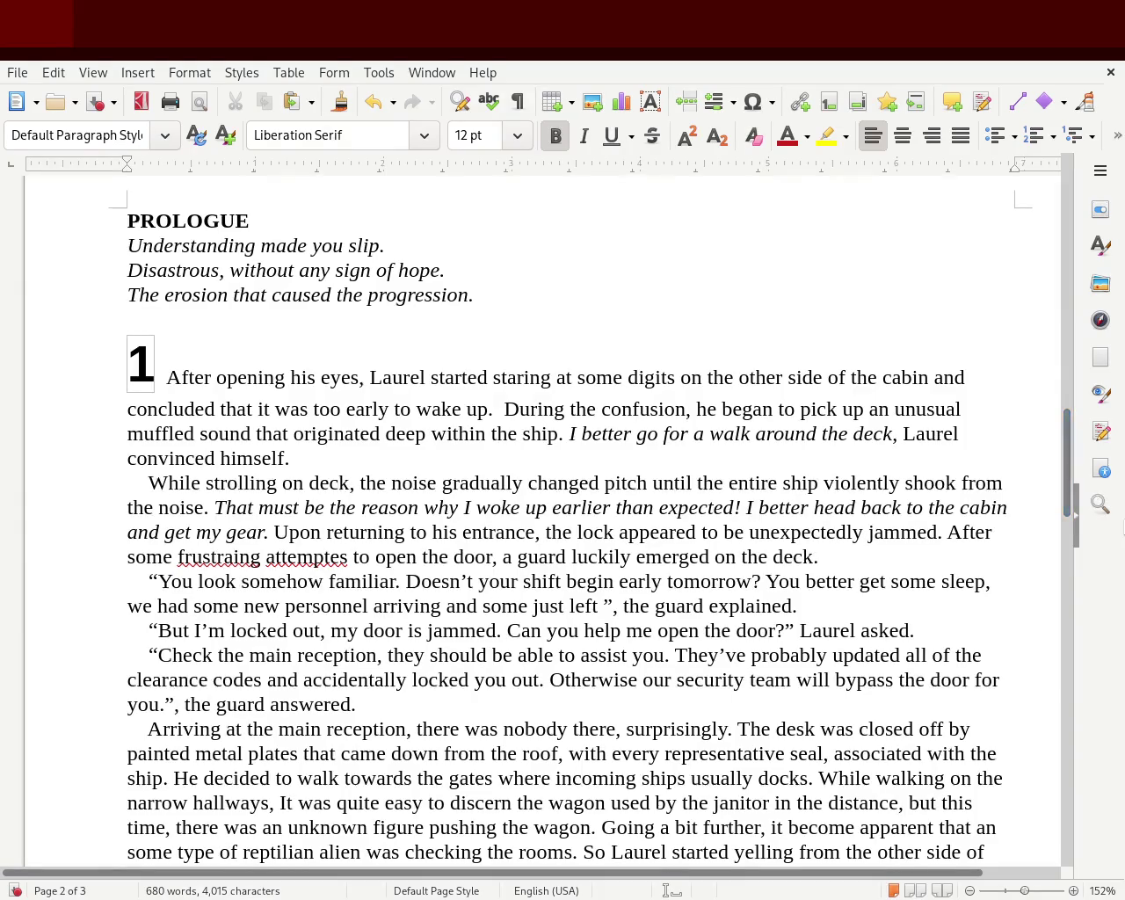
pyautogui.press('Return')
pyautogui.press('Return')
pyautogui.press('Return')
pyautogui.press('Return')
pyautogui.press('Return')
pyautogui.press('Return')
pyautogui.press('Return')
pyautogui.press('Return')
pyautogui.press('Return')
pyautogui.press('Return')
pyautogui.press('Return')
pyautogui.press('Return')
pyautogui.press('Return')
pyautogui.press('Return')
pyautogui.press('Return')
pyautogui.press('Return')
pyautogui.press('Return')
pyautogui.press('Return')
pyautogui.press('Return')
pyautogui.press('Return')
pyautogui.press('Return')
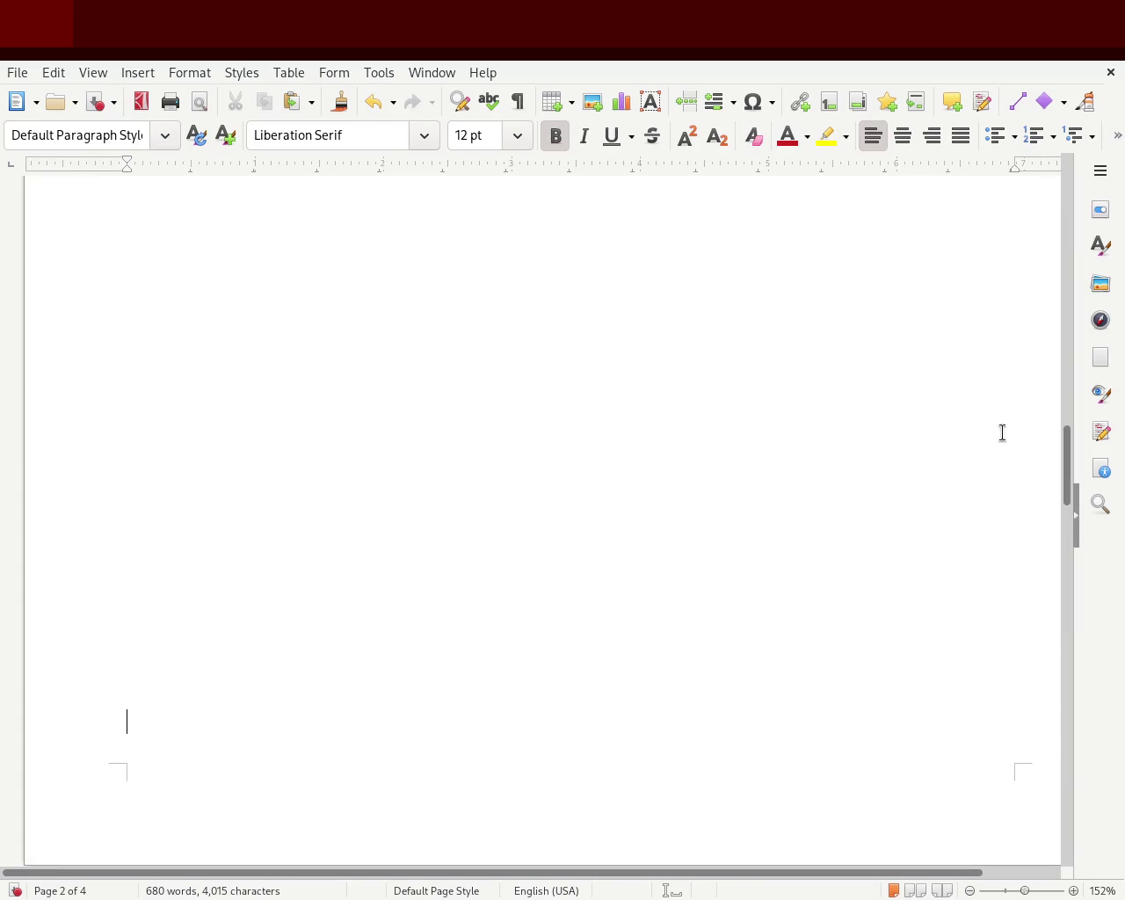
pyautogui.moveTo(1066, 483); pyautogui.dragTo(1048, 547)
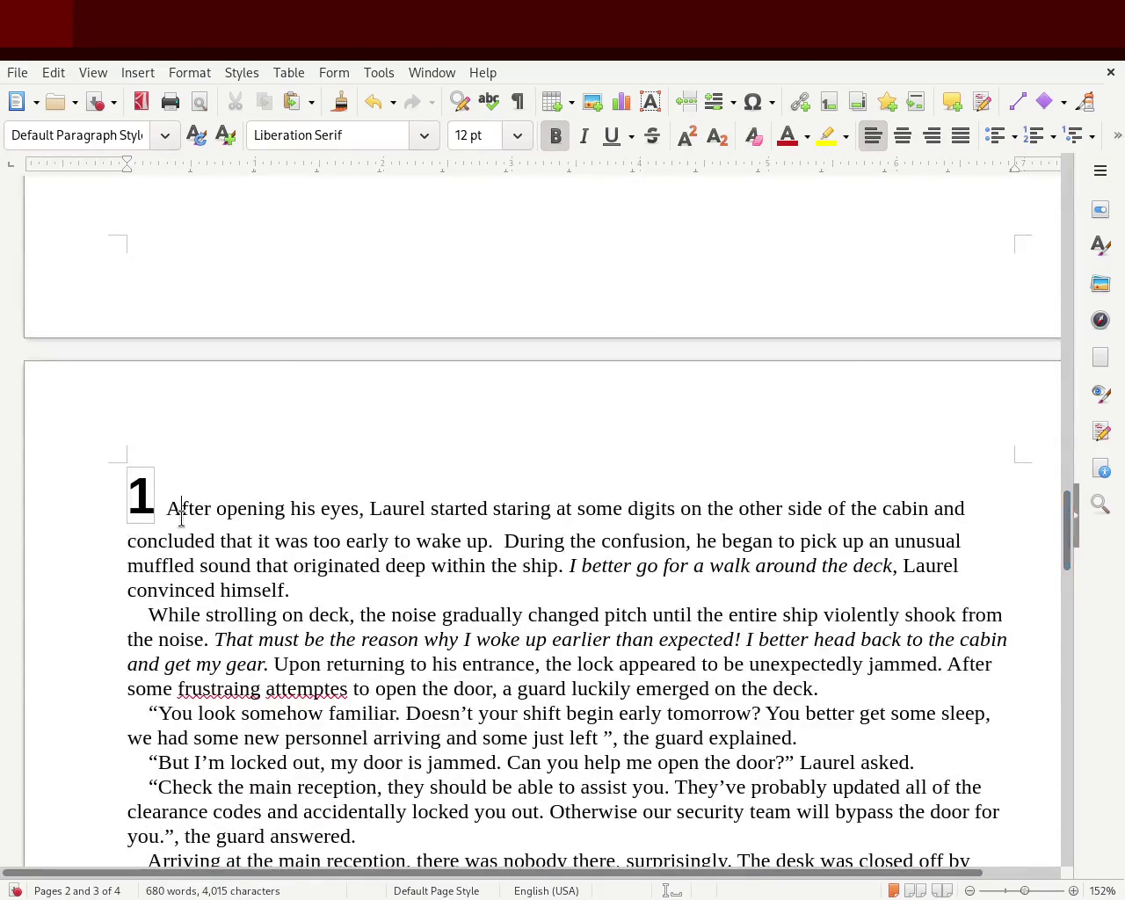
pyautogui.click(179, 510)
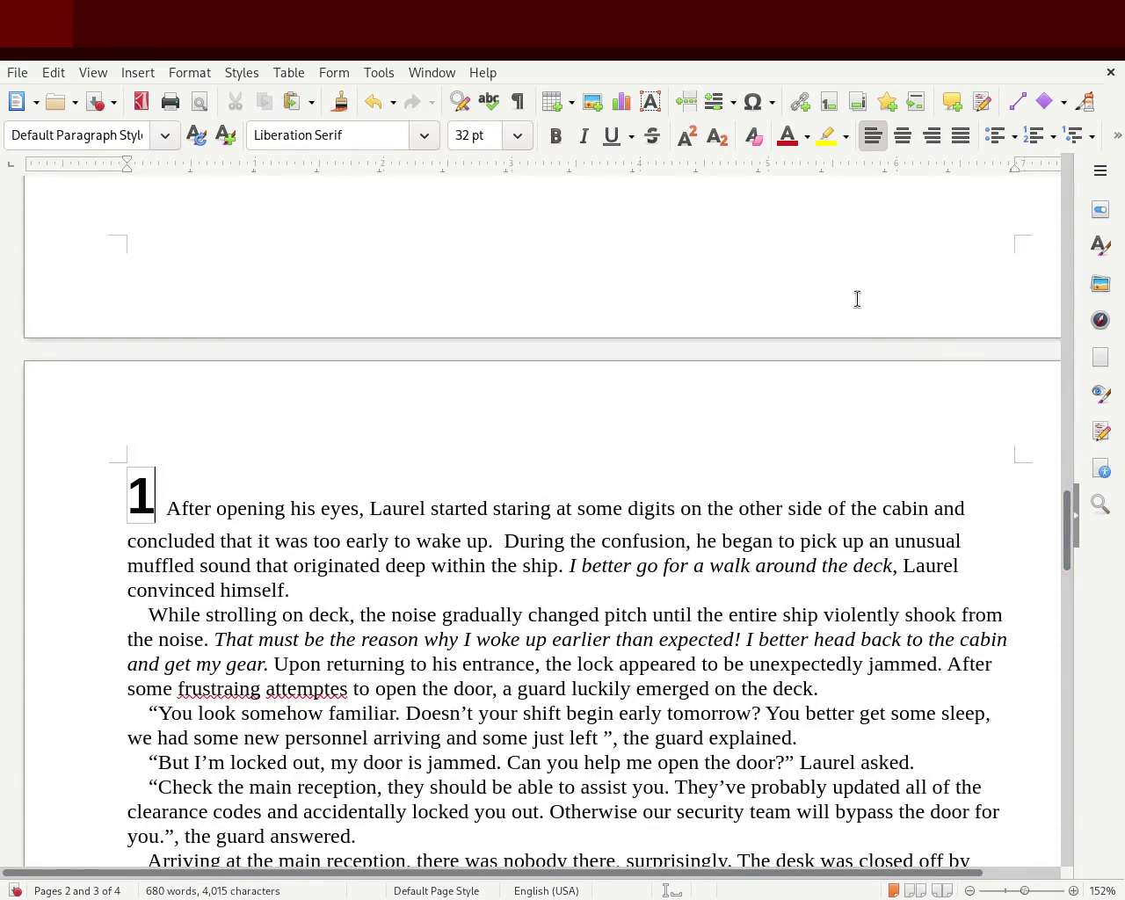
pyautogui.moveTo(1070, 529)
pyautogui.mouseDown()
pyautogui.moveTo(1072, 580)
pyautogui.moveTo(1067, 558)
pyautogui.mouseUp()
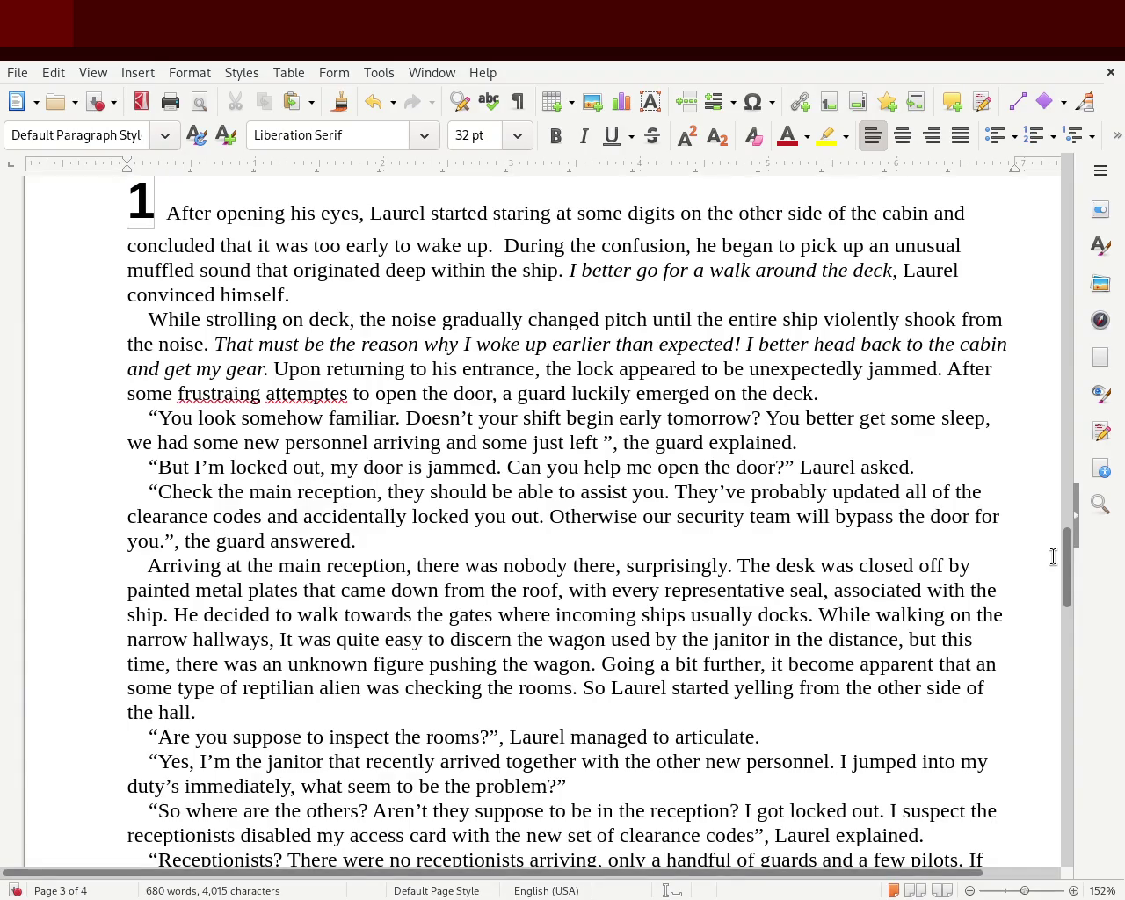
pyautogui.write('|')
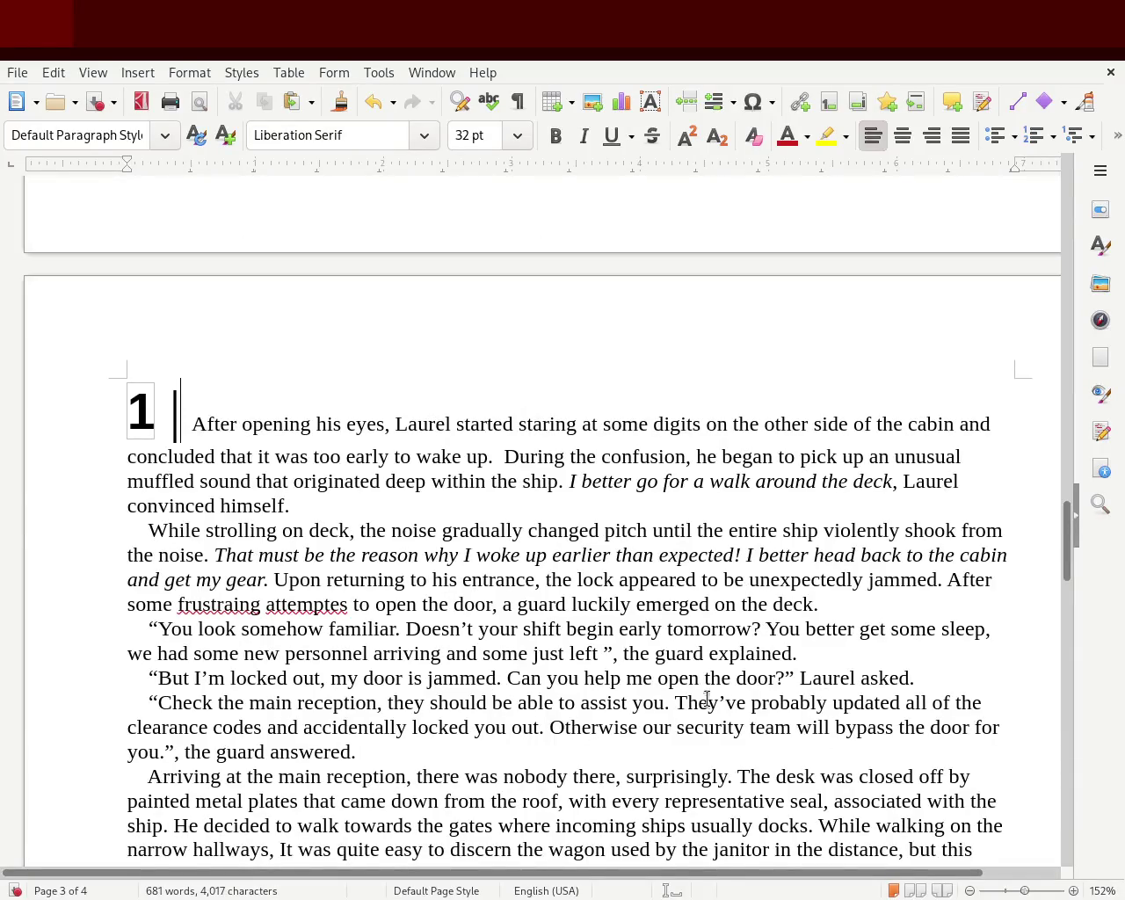
pyautogui.click(315, 678)
pyautogui.moveTo(1067, 563); pyautogui.dragTo(1067, 577)
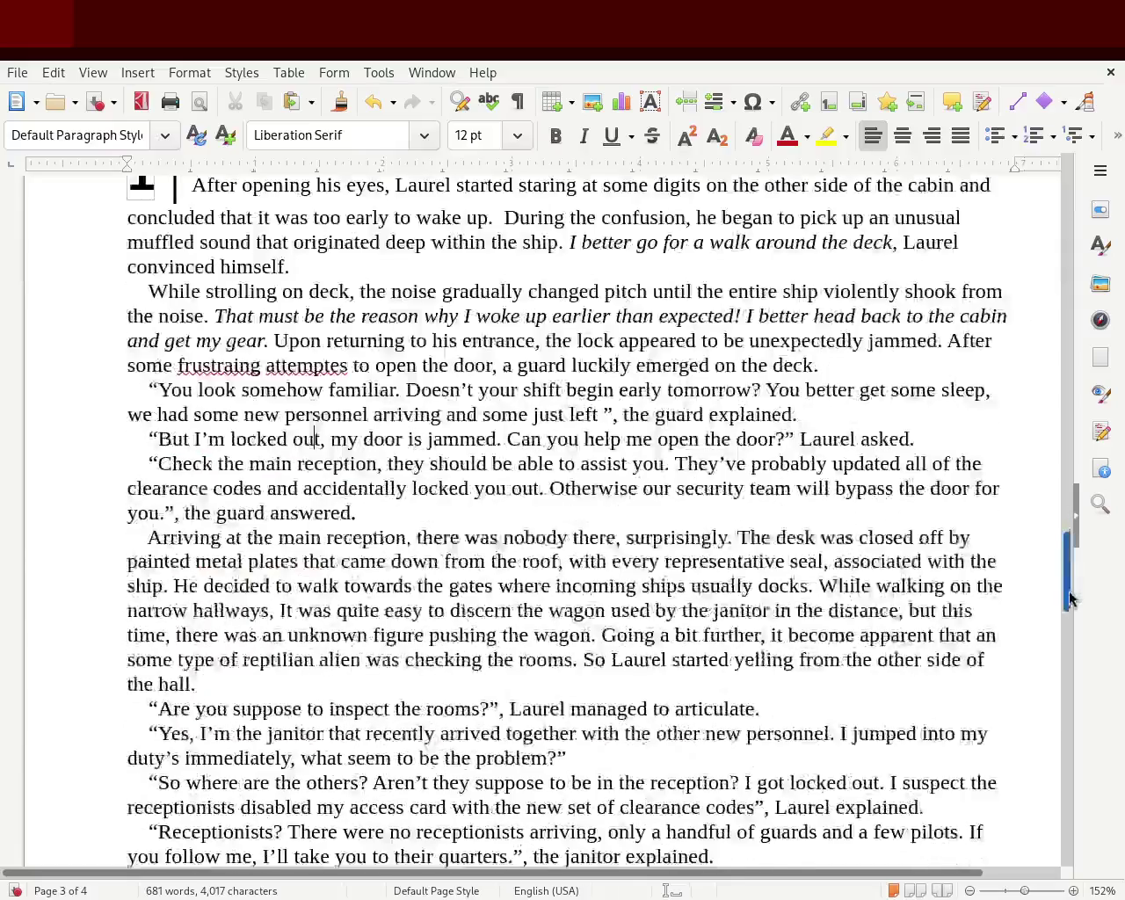
pyautogui.click(182, 306)
pyautogui.press('BackSpace')
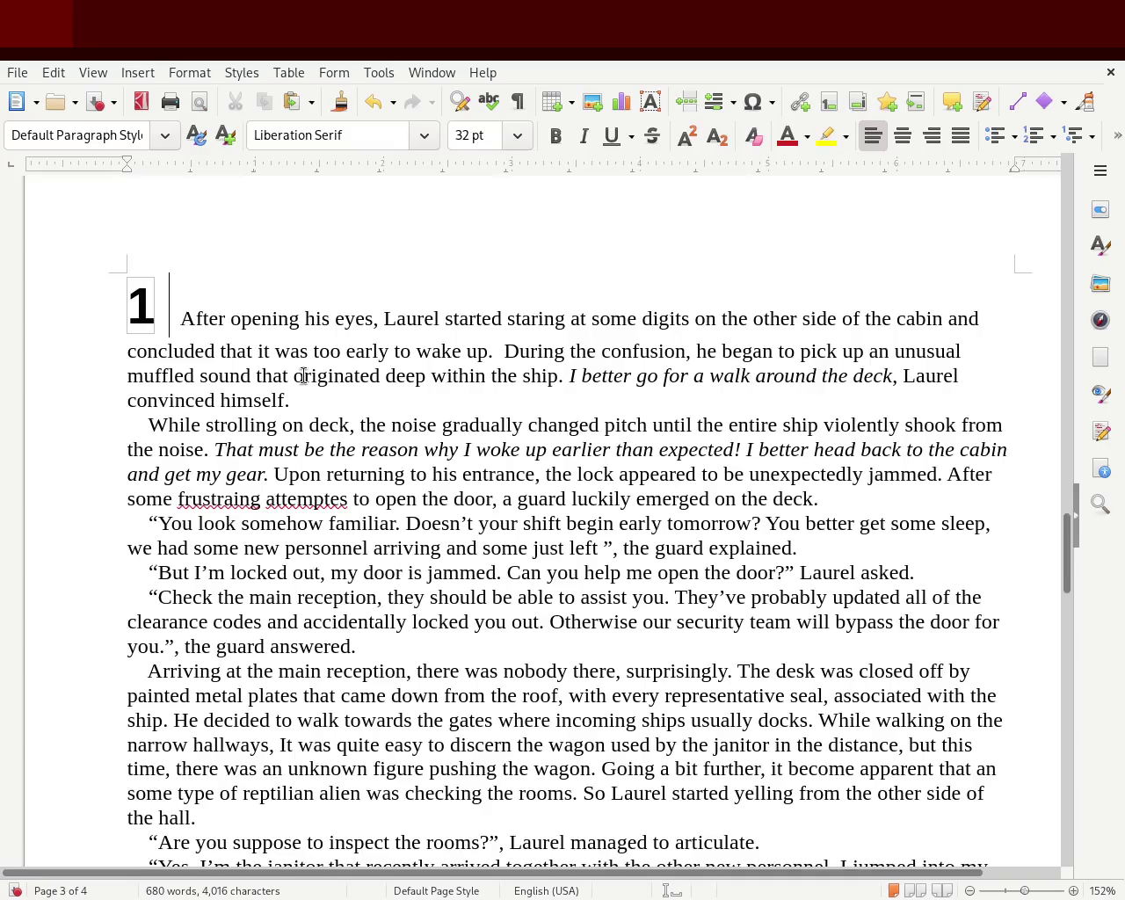
pyautogui.press('Return')
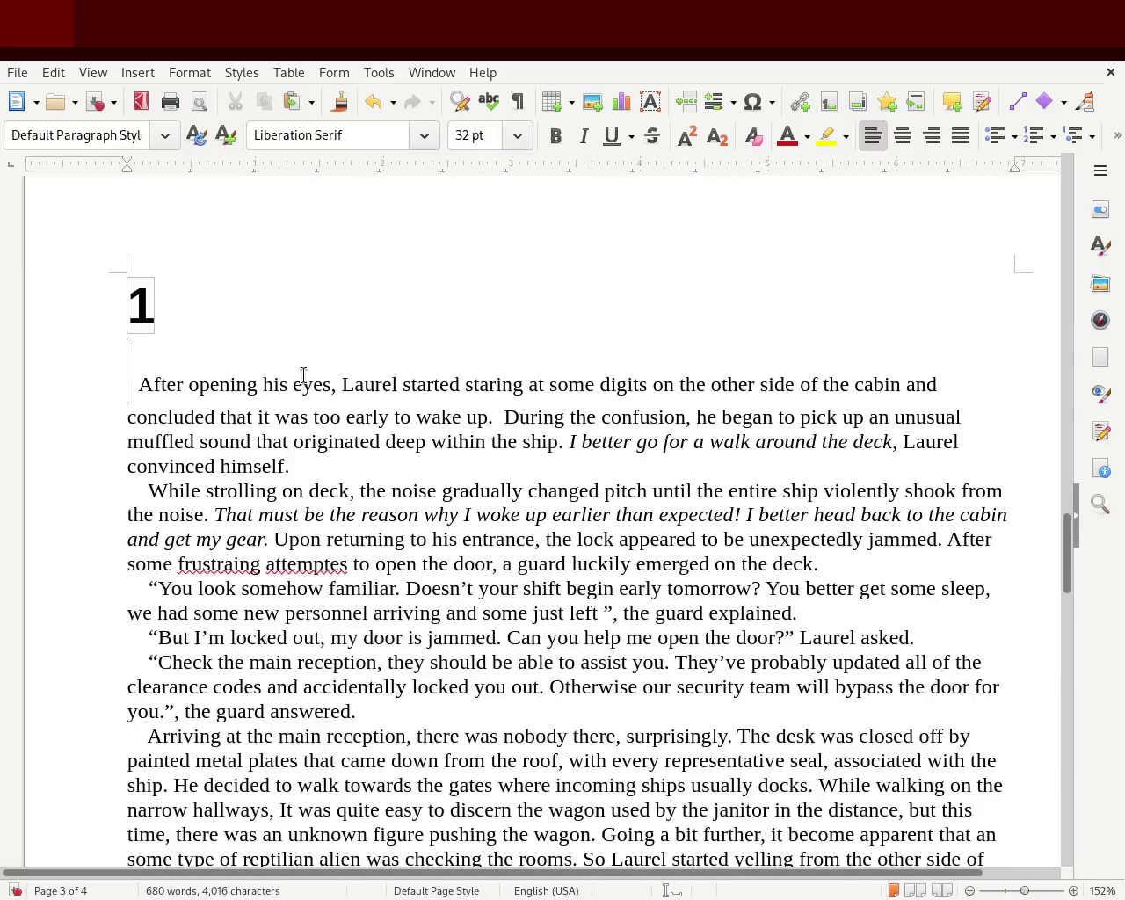
pyautogui.press('Delete')
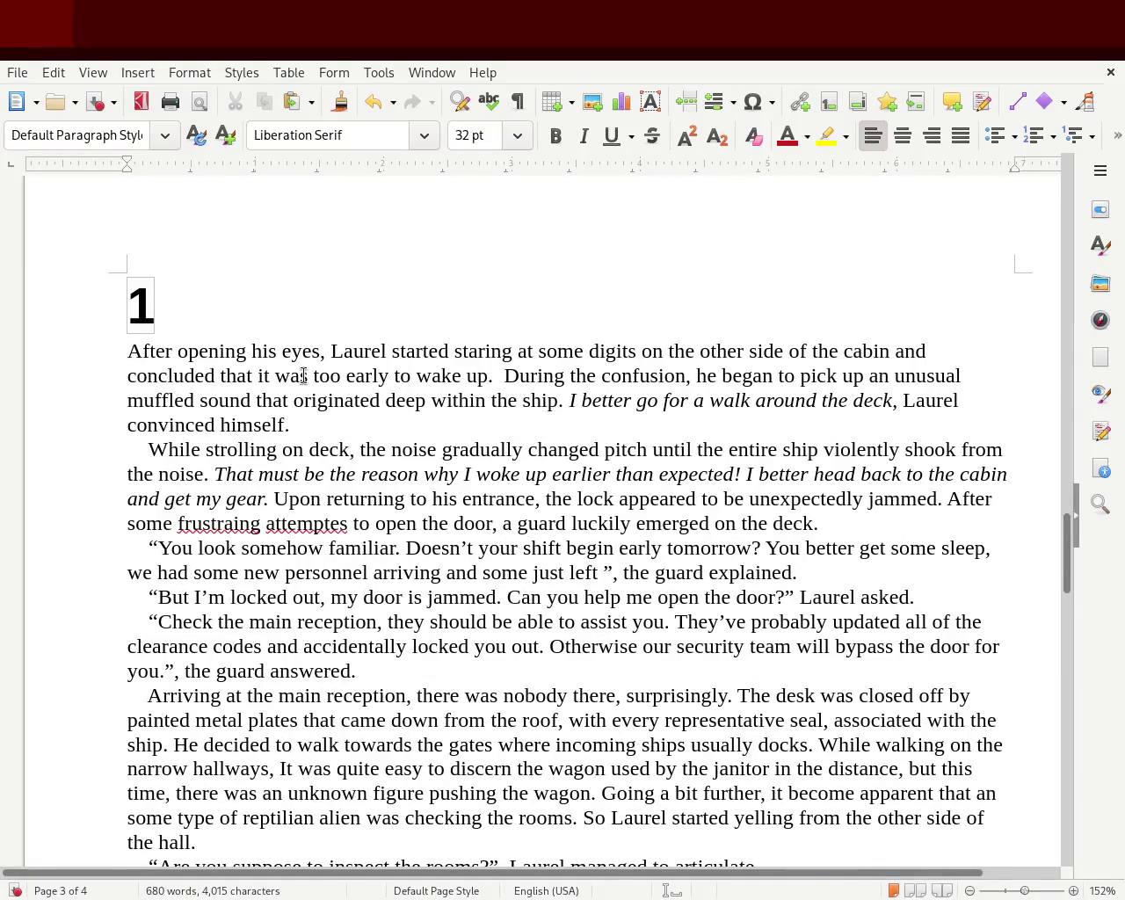
pyautogui.press('Return')
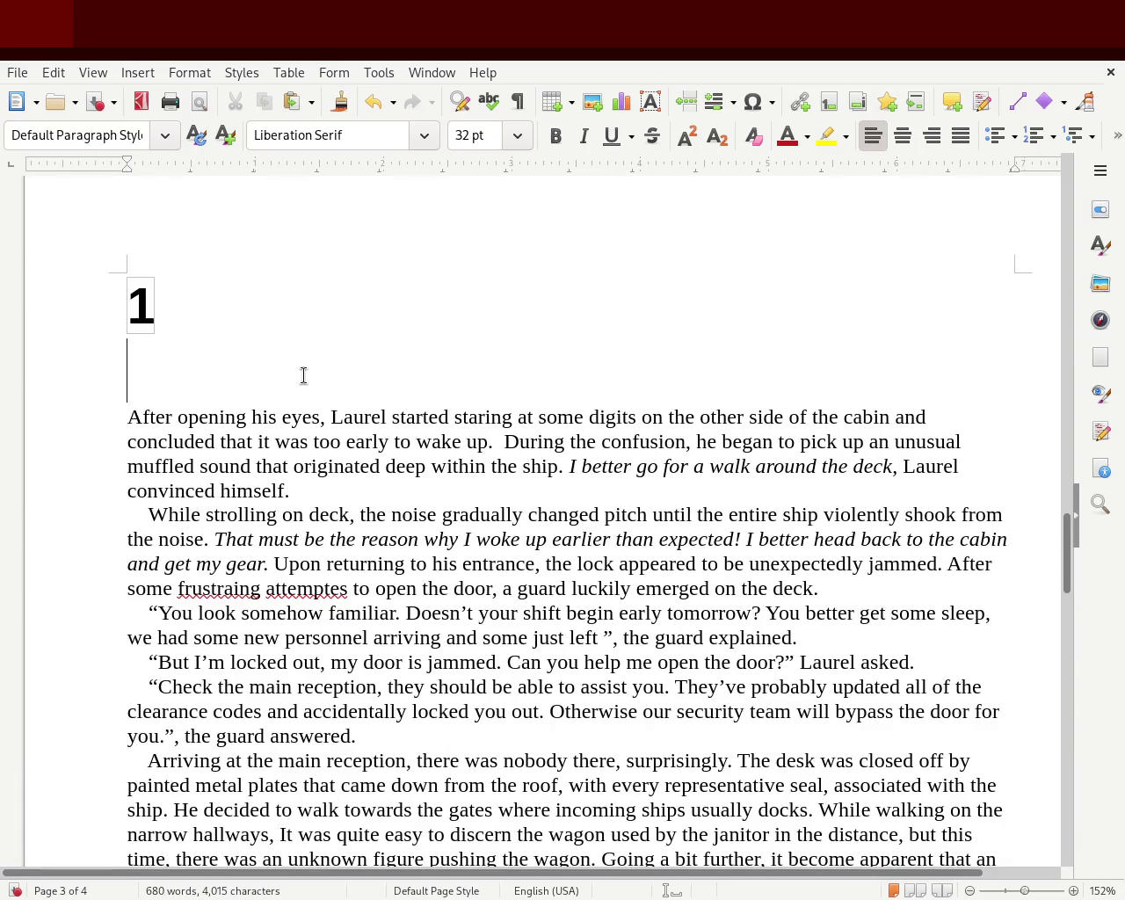
pyautogui.press('Delete')
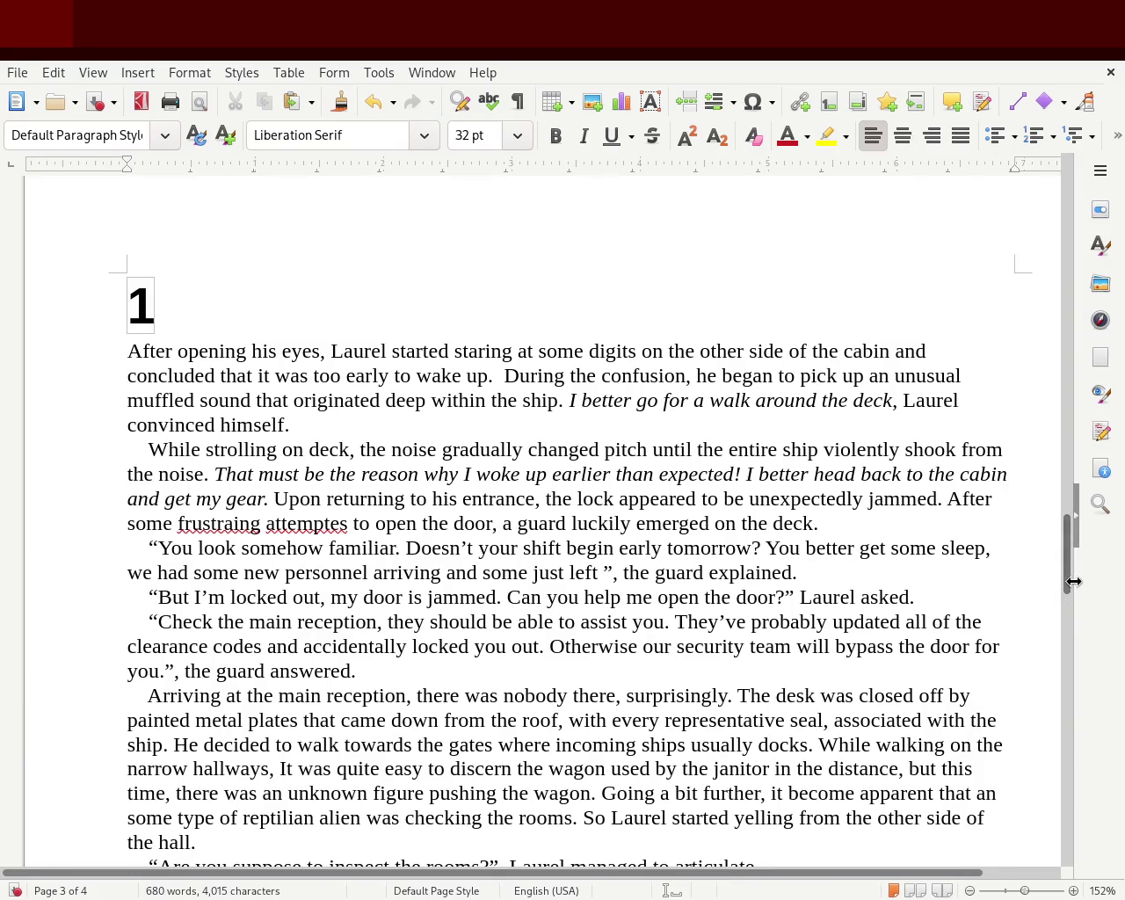
pyautogui.moveTo(1070, 586); pyautogui.dragTo(1071, 561)
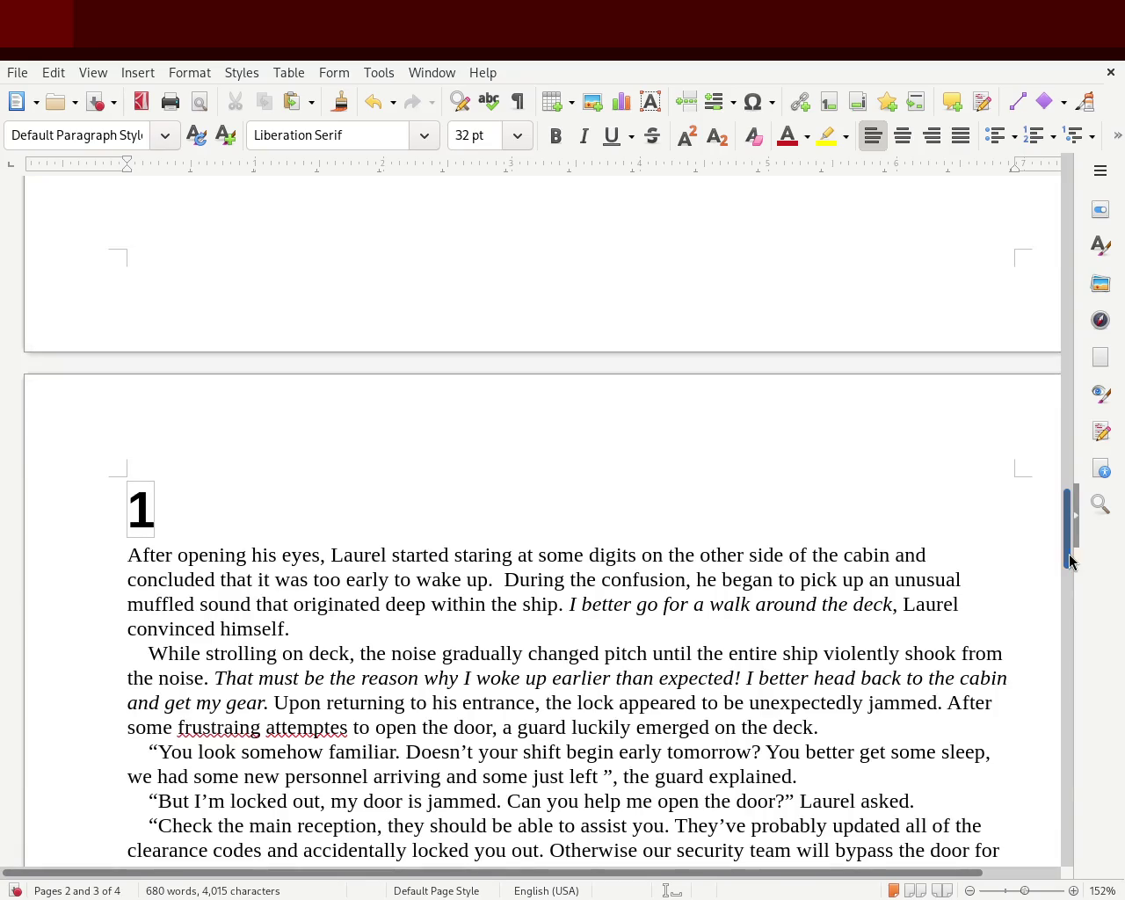
pyautogui.press('Delete')
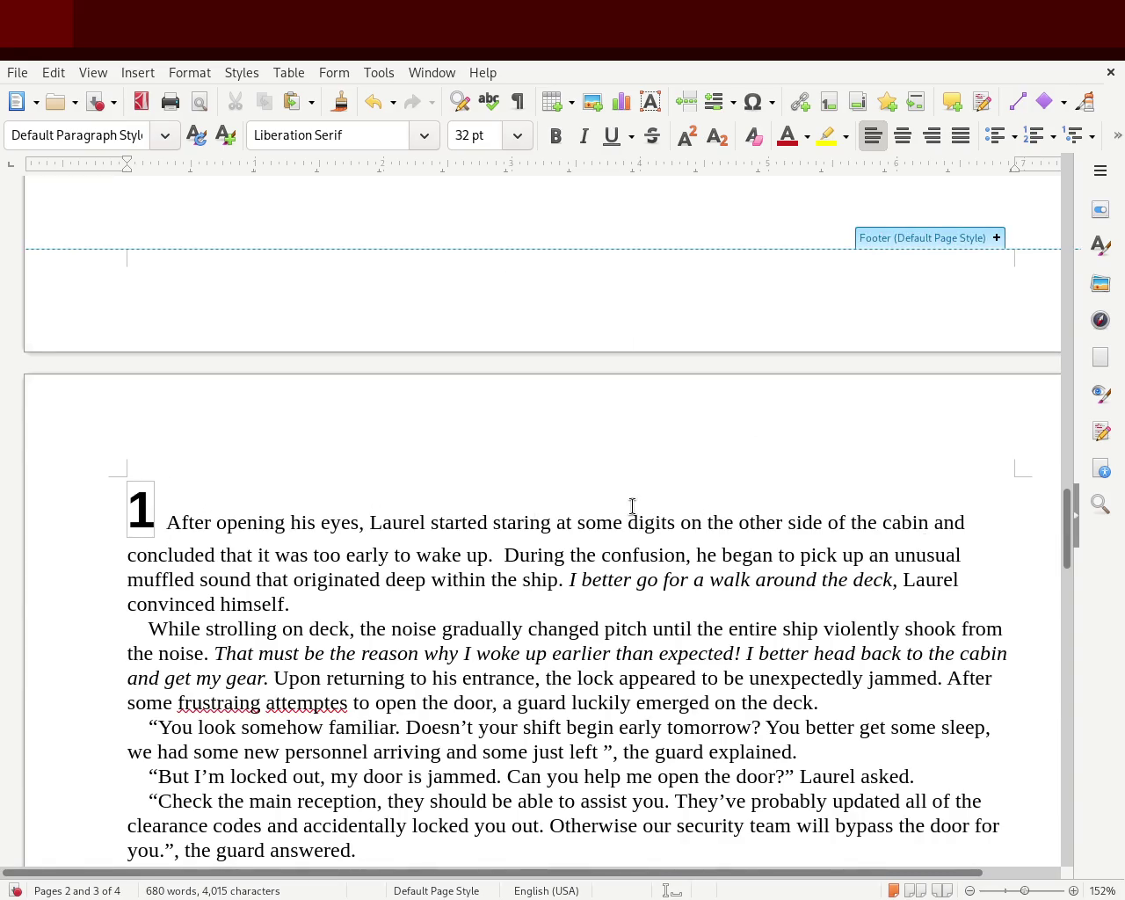
pyautogui.press('Return')
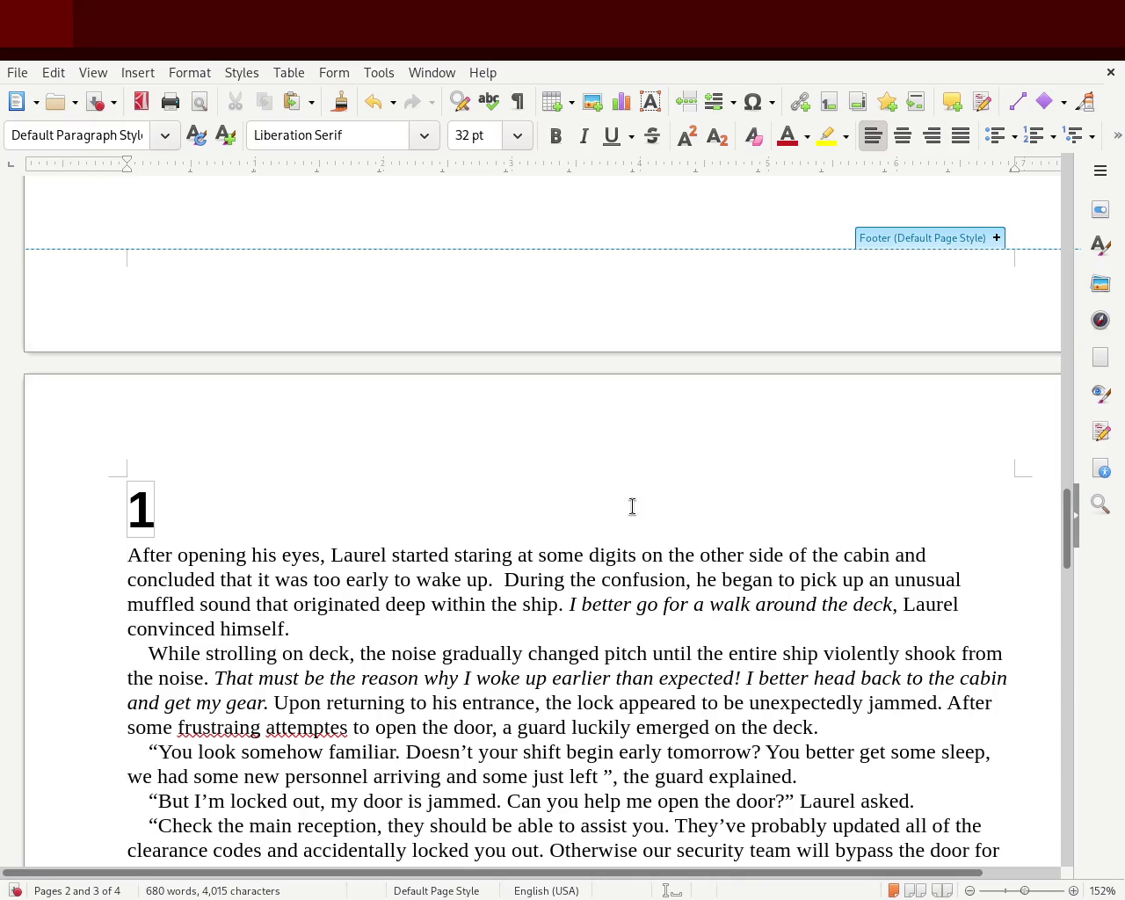
pyautogui.press('BackSpace')
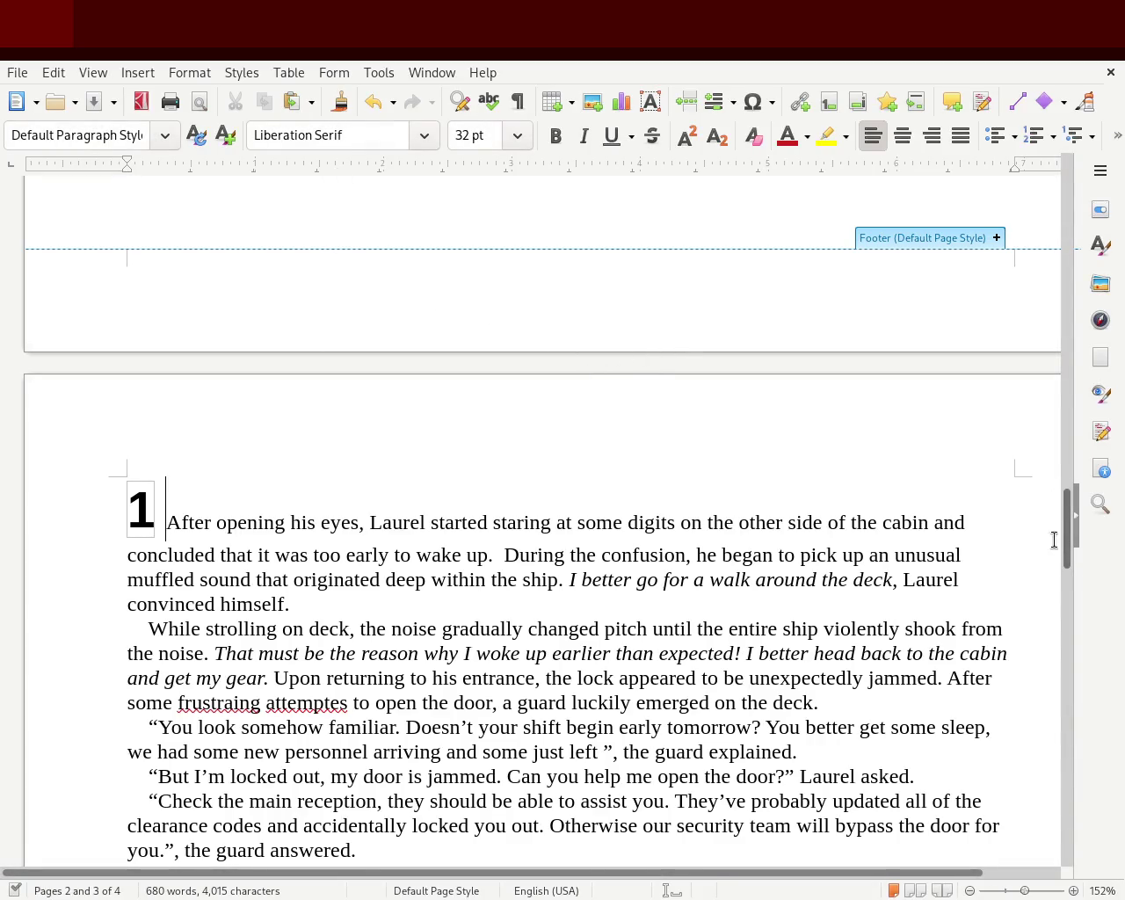
pyautogui.moveTo(1075, 547); pyautogui.dragTo(1053, 593)
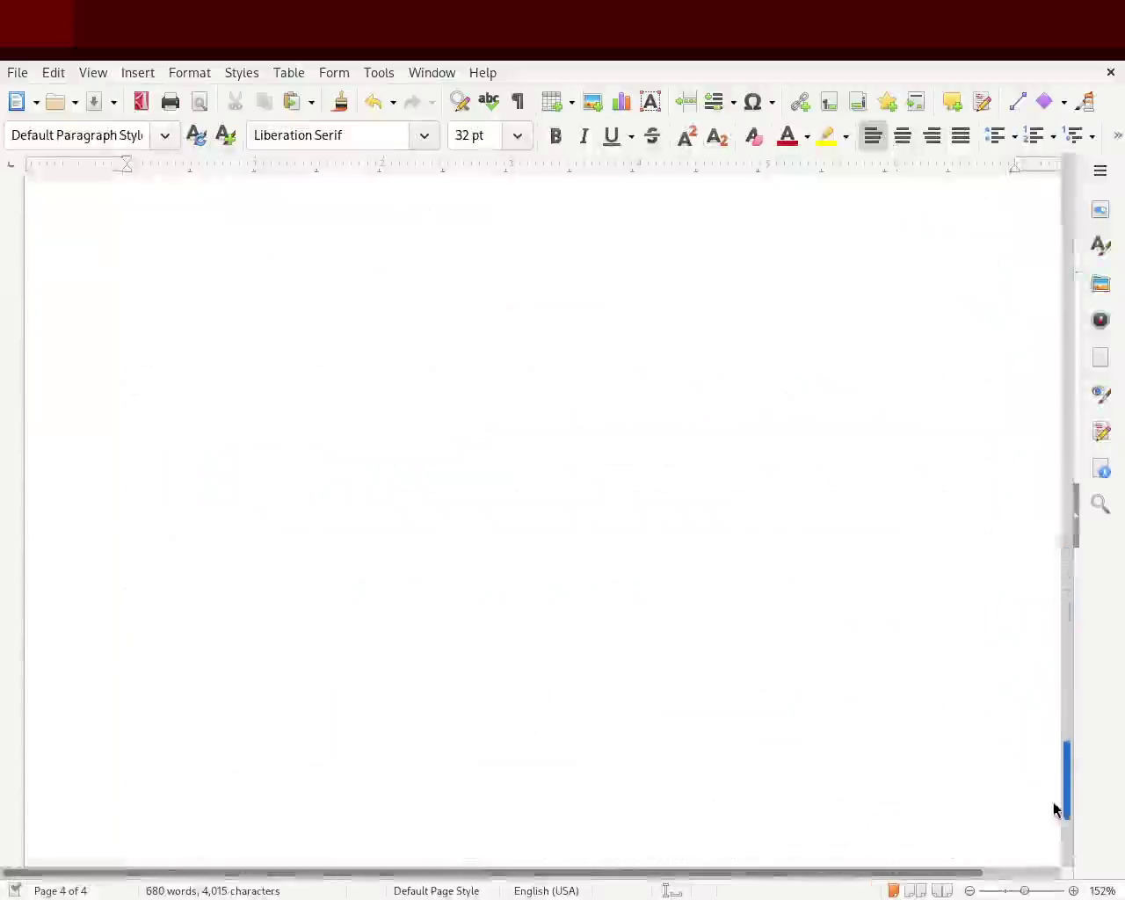
pyautogui.moveTo(1053, 591)
pyautogui.mouseDown()
pyautogui.moveTo(1028, 374)
pyautogui.moveTo(967, 395)
pyautogui.mouseUp()
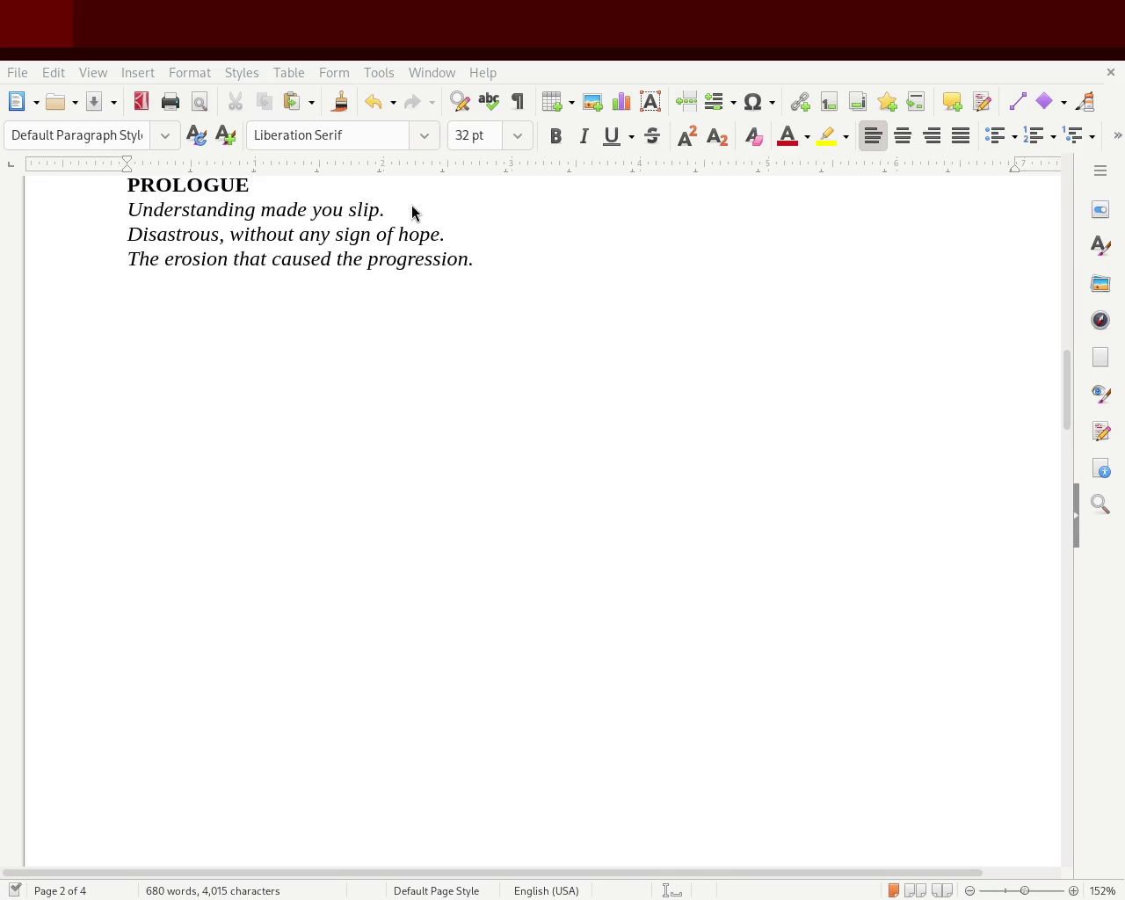
pyautogui.moveTo(1064, 387)
pyautogui.mouseDown()
pyautogui.moveTo(1050, 200)
pyautogui.moveTo(1040, 590)
pyautogui.mouseUp()
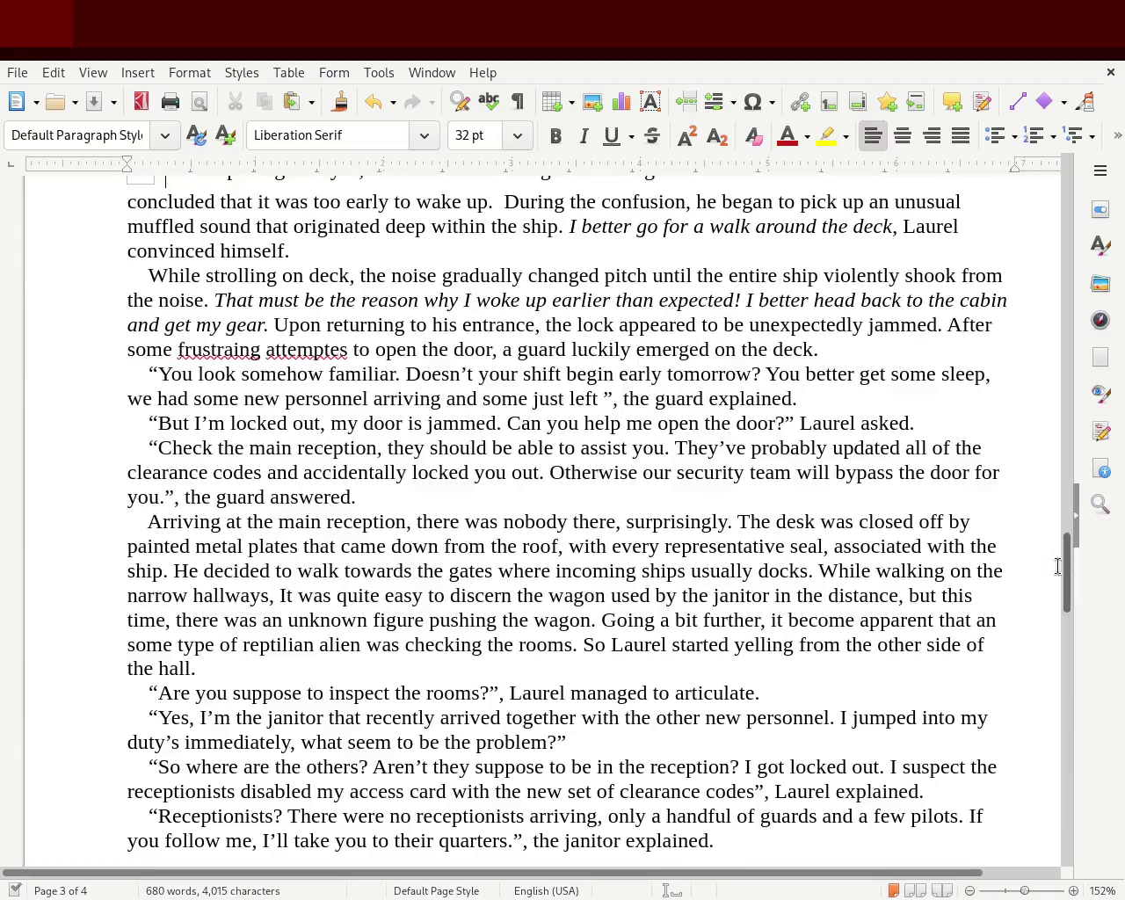
pyautogui.moveTo(1067, 566); pyautogui.dragTo(1049, 323)
pyautogui.scroll(-5, 1046, 343)
pyautogui.scroll(-5, 1044, 356)
pyautogui.moveTo(106, 229)
pyautogui.mouseDown()
pyautogui.moveTo(202, 369)
pyautogui.moveTo(573, 520)
pyautogui.mouseUp()
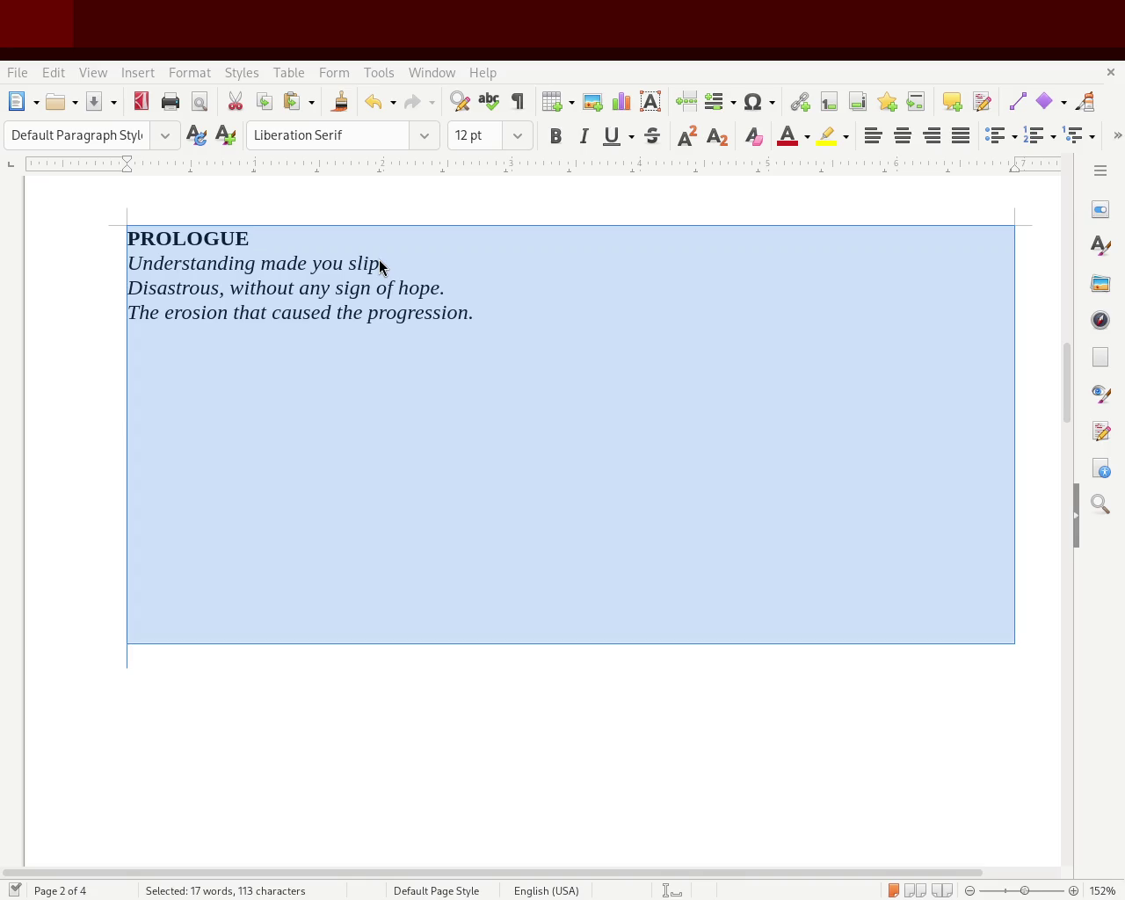
# - Insert a Table of Contents, Index or Bibliography below the italic prologue on page 2
pyautogui.click(460, 500)
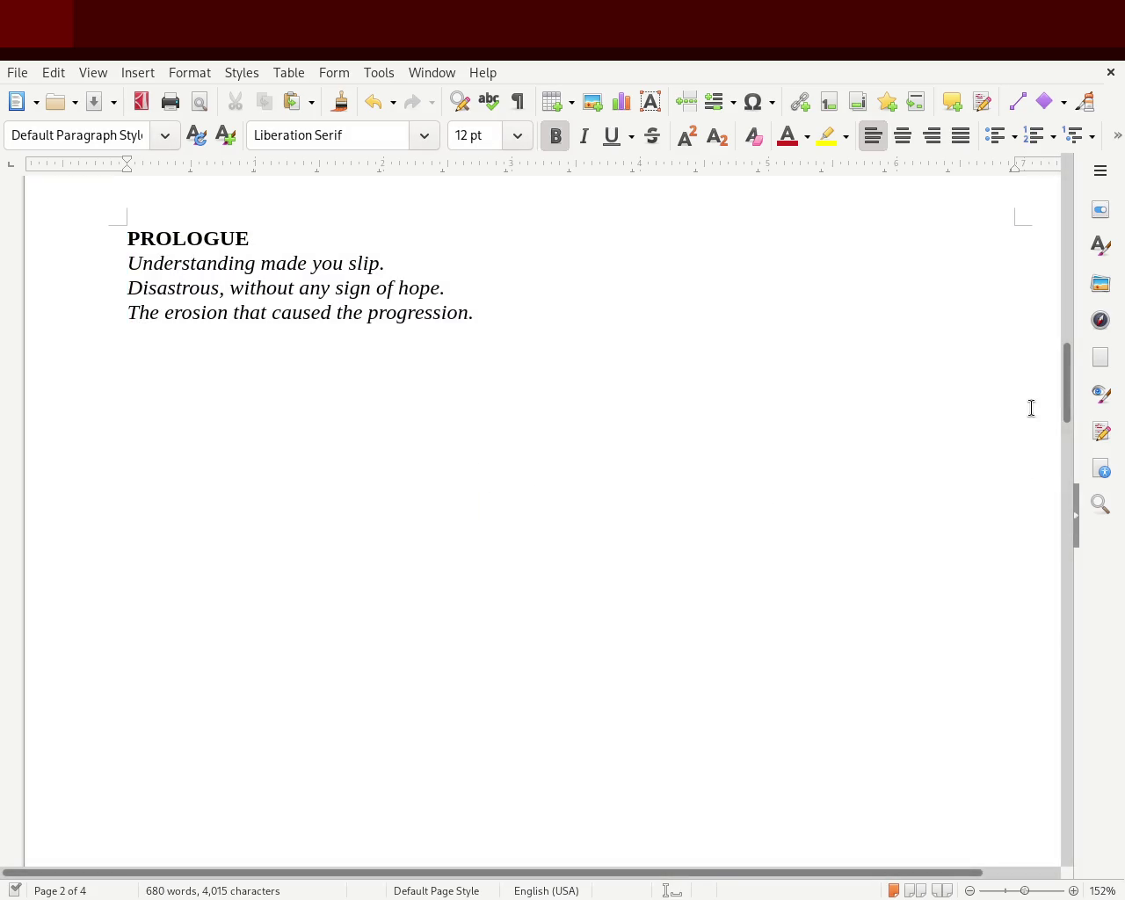
pyautogui.moveTo(1068, 378)
pyautogui.mouseDown()
pyautogui.moveTo(1064, 308)
pyautogui.moveTo(1037, 417)
pyautogui.mouseUp()
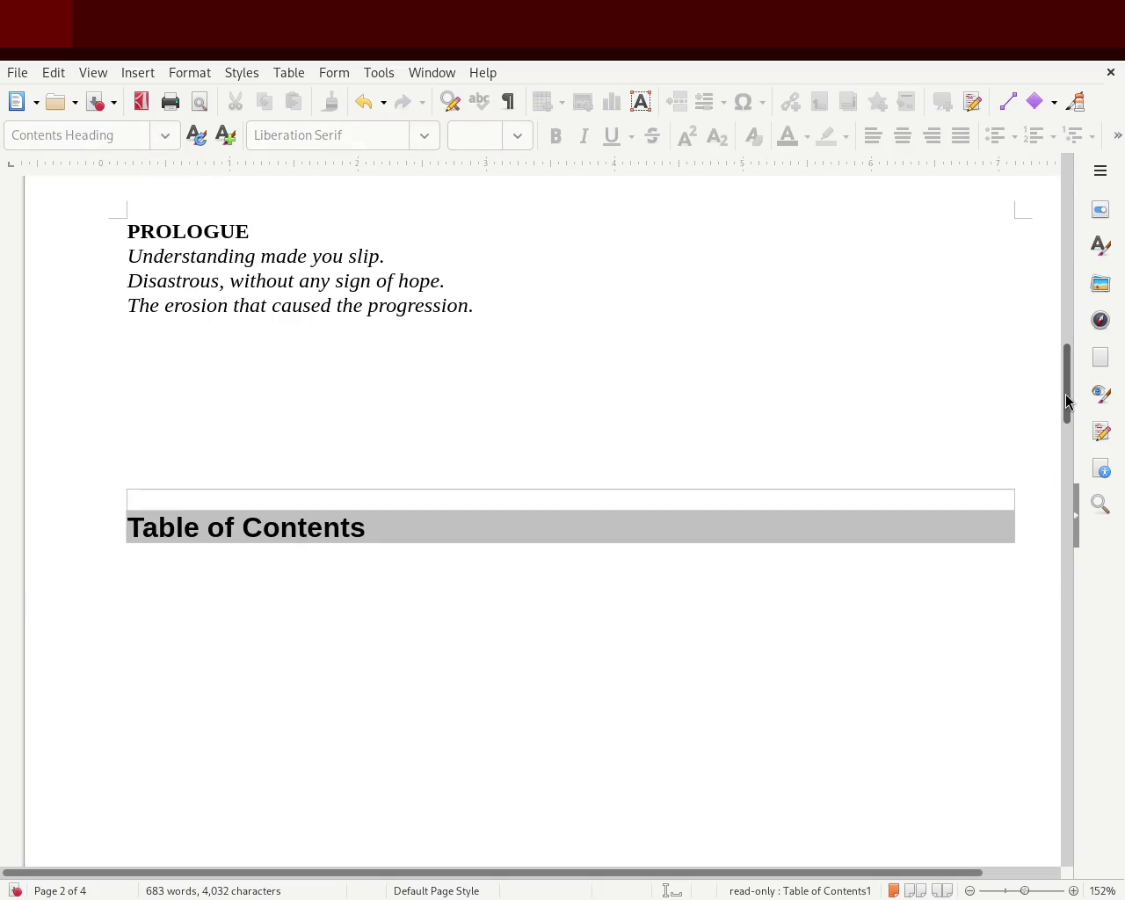
pyautogui.moveTo(1067, 400)
pyautogui.mouseDown()
pyautogui.moveTo(1059, 554)
pyautogui.moveTo(1035, 407)
pyautogui.moveTo(1022, 413)
pyautogui.mouseUp()
# - Delete the Table of Contents from page 2
pyautogui.click(351, 343)
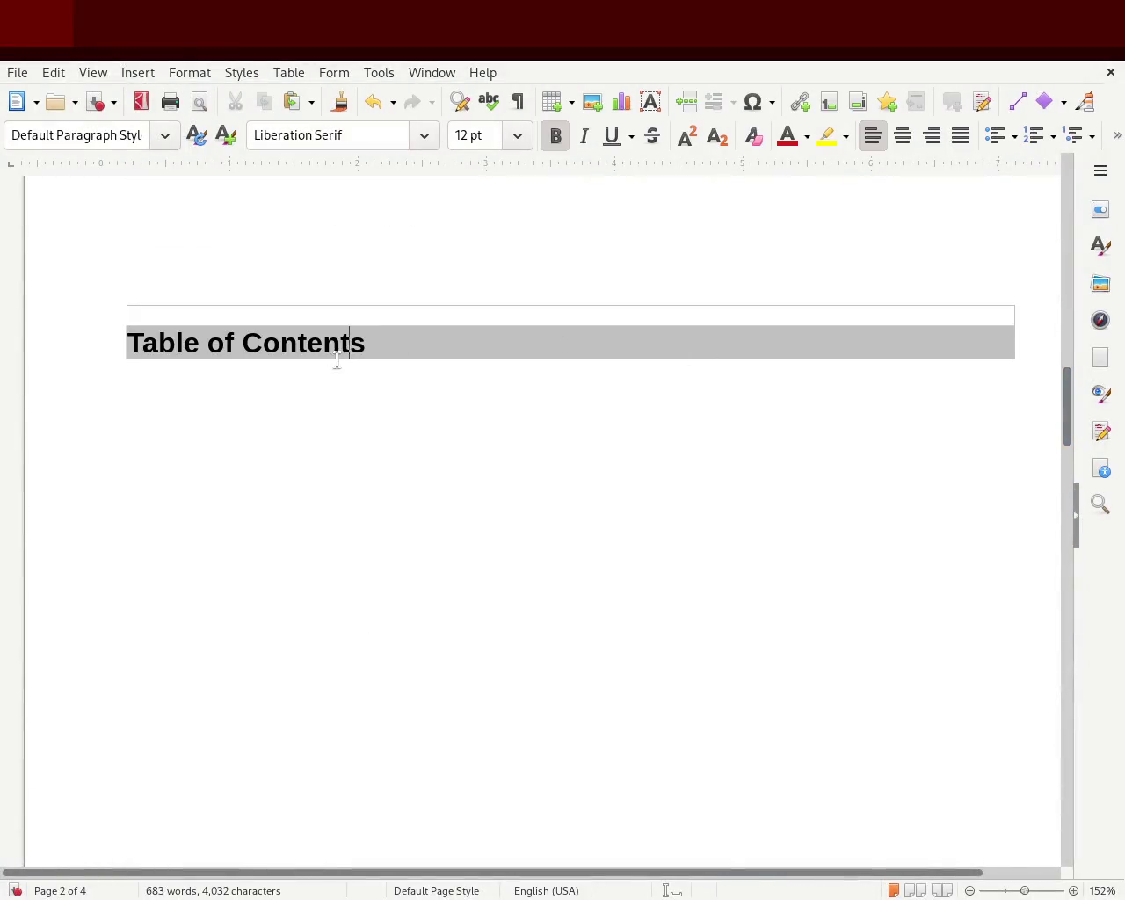
pyautogui.click(329, 402)
pyautogui.press('Delete')
pyautogui.hotkey('ctrl', 'z')
pyautogui.moveTo(1067, 442)
pyautogui.mouseDown()
pyautogui.moveTo(1051, 473)
pyautogui.moveTo(1046, 600)
pyautogui.mouseUp()
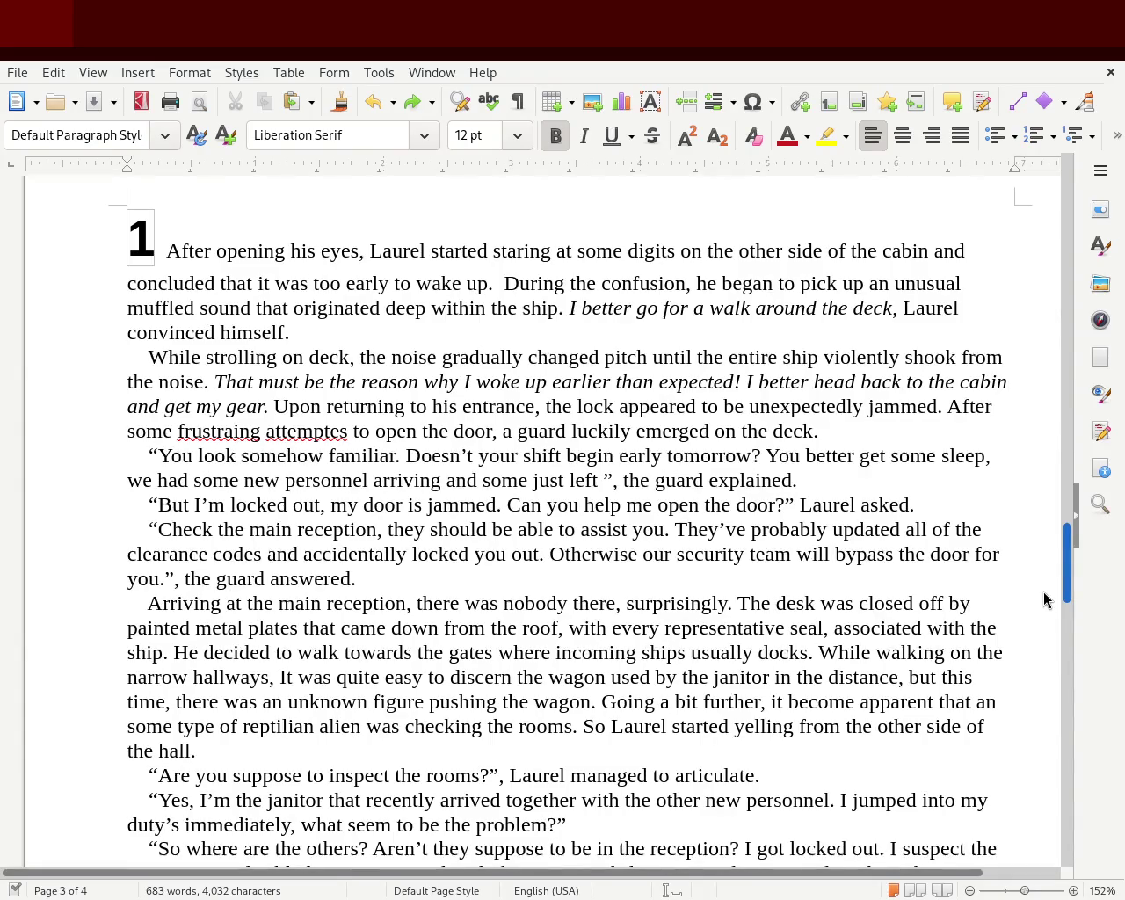
# - Put the large 1 on its own line with a blank line before the first paragraph
pyautogui.click(173, 238)
pyautogui.press('Left')
pyautogui.press('Return')
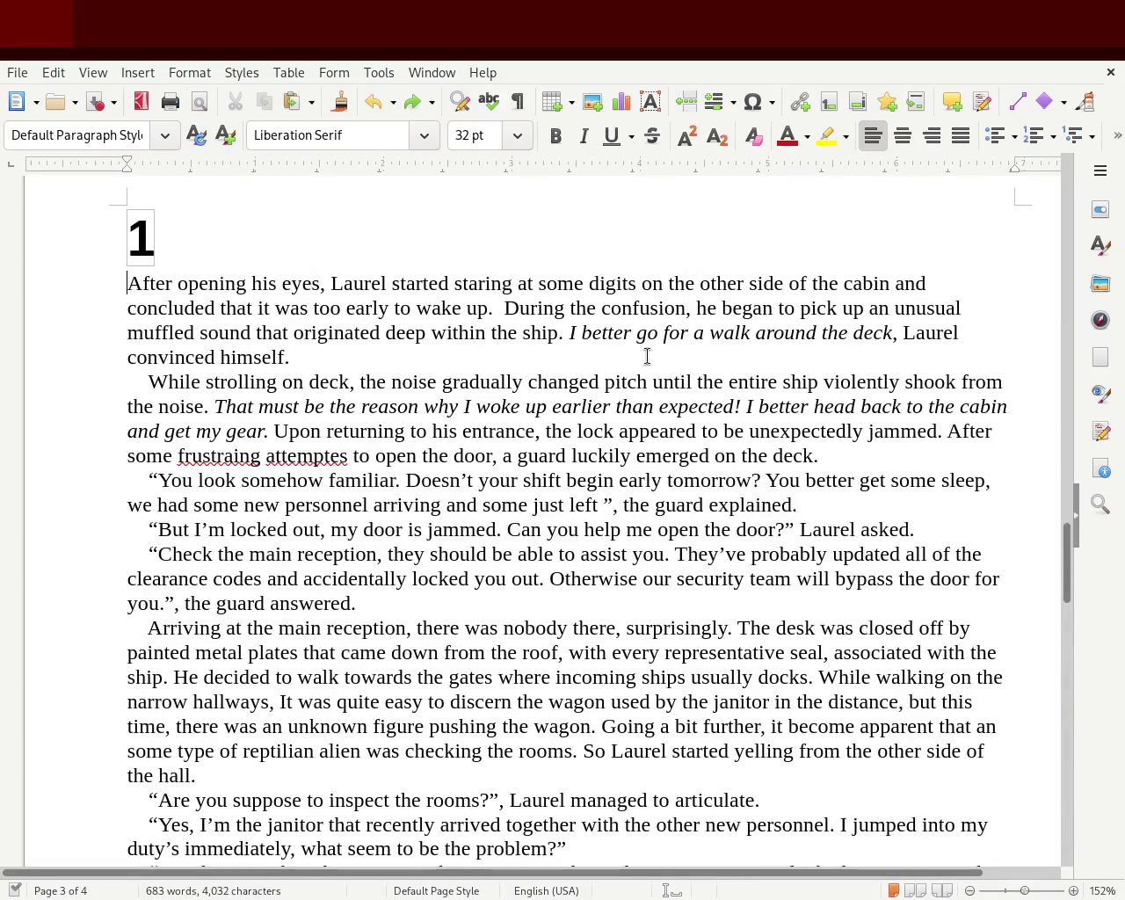
pyautogui.press('Return')
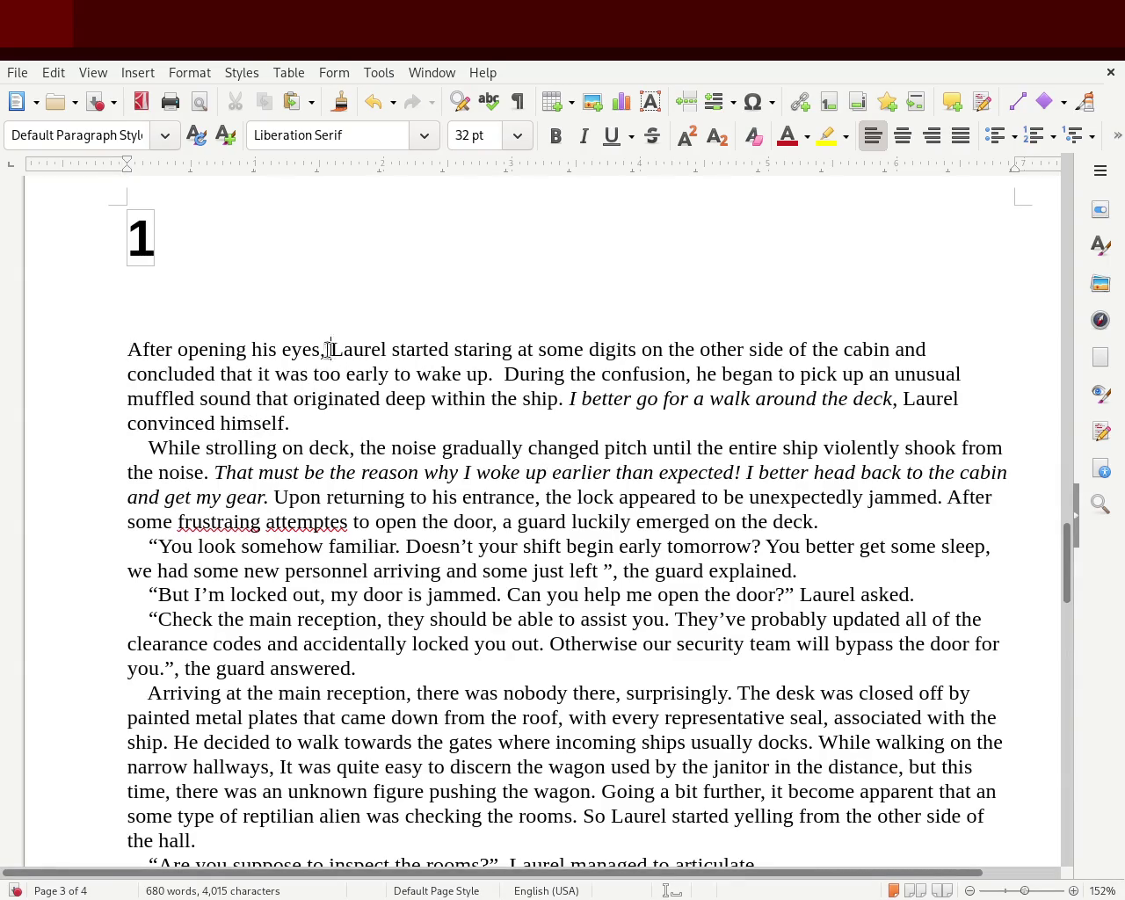
# - Replace 'After opening his eyes,' so the sentence reads 'Laurel began his days by staring'
pyautogui.moveTo(327, 350); pyautogui.dragTo(86, 340)
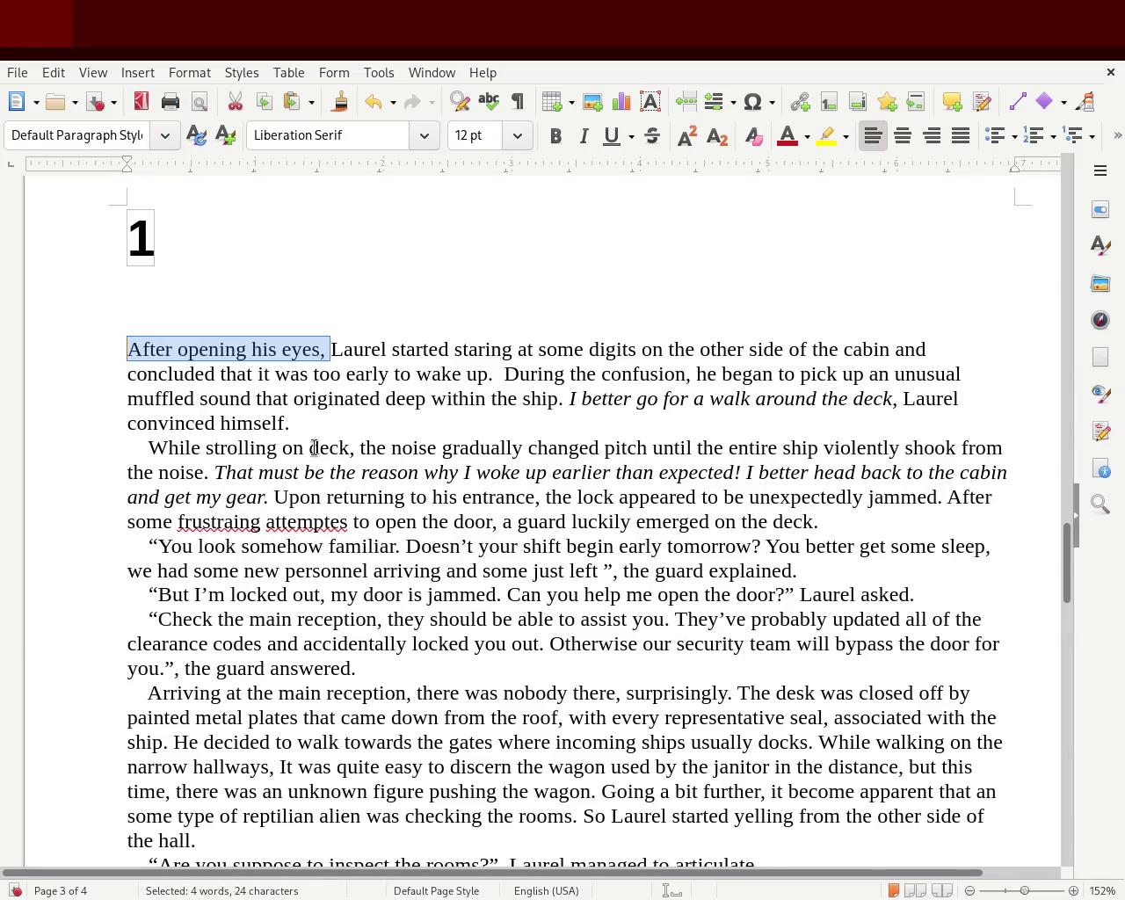
pyautogui.press('Delete')
pyautogui.press('Right')
pyautogui.press('Right')
pyautogui.press('Right')
pyautogui.press('Right')
pyautogui.press('Right')
pyautogui.write('begab')
pyautogui.press('BackSpace')
pyautogui.press('BackSpace')
pyautogui.write('n ')
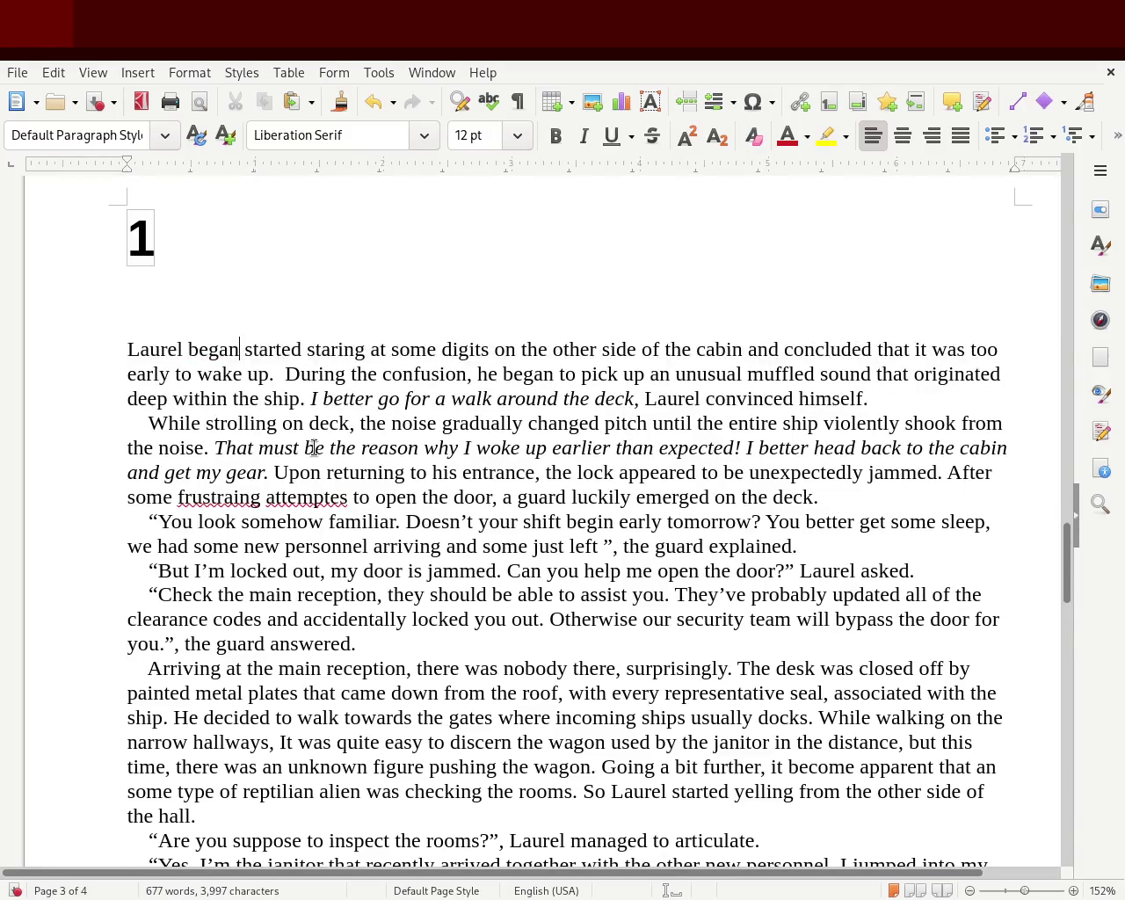
pyautogui.write('s')
pyautogui.press('BackSpace')
pyautogui.write('his days by')
pyautogui.press('Right')
pyautogui.press('Right')
pyautogui.press('Right')
pyautogui.press('Right')
pyautogui.press('BackSpace')
pyautogui.press('BackSpace')
pyautogui.press('BackSpace')
pyautogui.press('BackSpace')
pyautogui.press('BackSpace')
pyautogui.press('Delete')
pyautogui.press('Right')
pyautogui.press('Right')
pyautogui.press('Right')
pyautogui.press('Right')
pyautogui.press('Right')
pyautogui.press('Right')
pyautogui.press('Right')
pyautogui.press('Right')
pyautogui.press('Right')
pyautogui.press('Right')
pyautogui.press('Right')
pyautogui.press('Right')
pyautogui.press('Right')
pyautogui.press('Right')
pyautogui.press('Right')
# - Add ', but' after 'and' and insert 'always' before 'began'
pyautogui.press('Left')
pyautogui.press('Left')
pyautogui.press('Left')
pyautogui.press('Left')
pyautogui.press('Left')
pyautogui.press('Left')
pyautogui.press('Left')
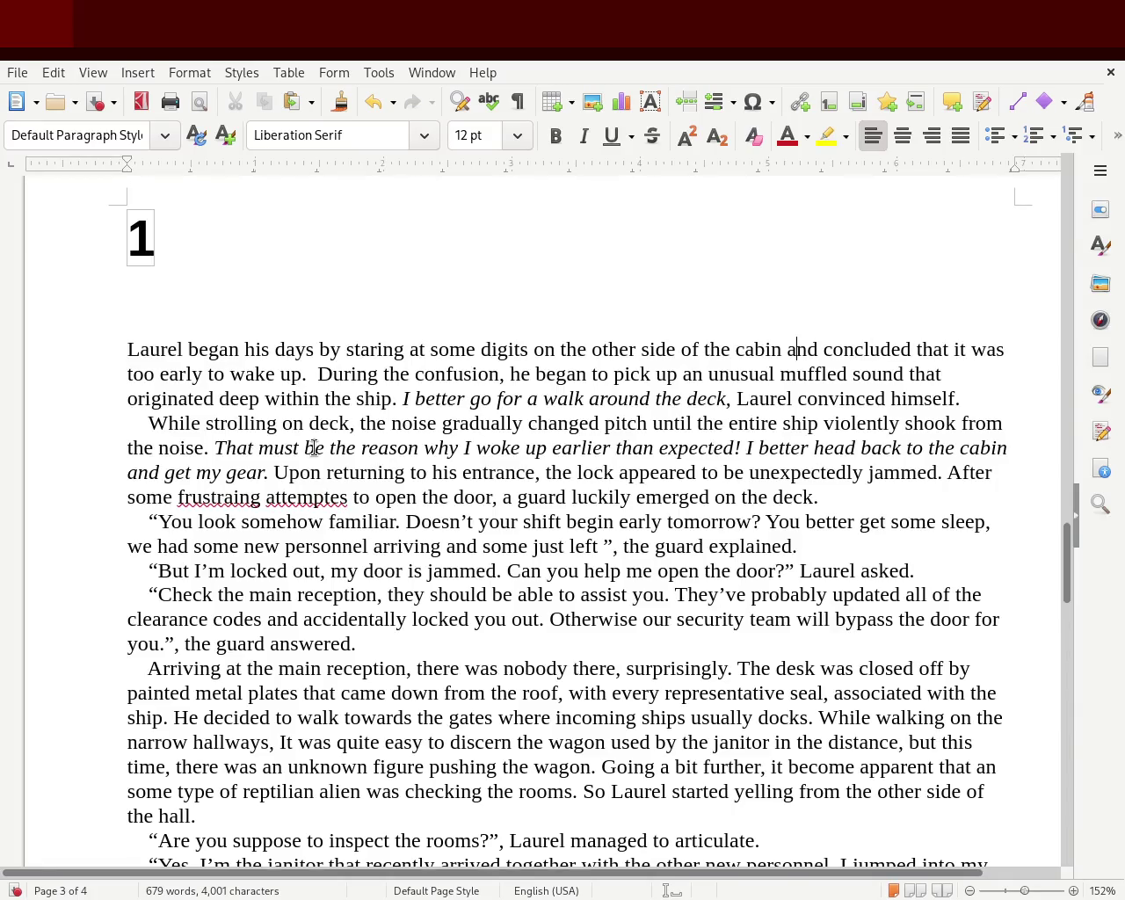
pyautogui.press('Left')
pyautogui.press('Left')
pyautogui.press('Left')
pyautogui.press('Right')
pyautogui.press('Right')
pyautogui.press('Right')
pyautogui.press('Right')
pyautogui.press('Right')
pyautogui.press('Right')
pyautogui.press('Right')
pyautogui.press('Right')
pyautogui.press('Right')
pyautogui.press('Right')
pyautogui.press('Left')
pyautogui.press('Left')
pyautogui.press('Left')
pyautogui.press('Left')
pyautogui.press('Left')
pyautogui.press('Left')
pyautogui.press('Left')
pyautogui.press('Left')
pyautogui.press('Left')
pyautogui.write(',')
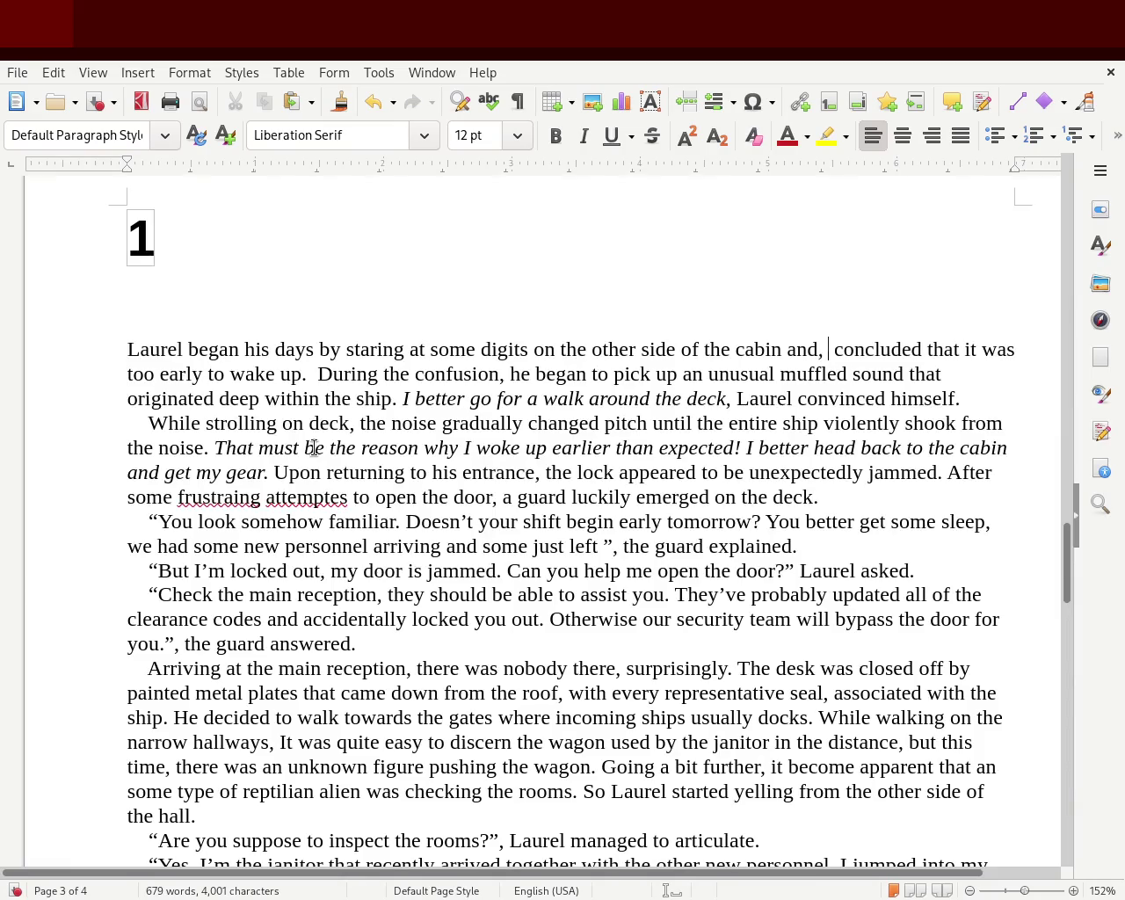
pyautogui.write(' but')
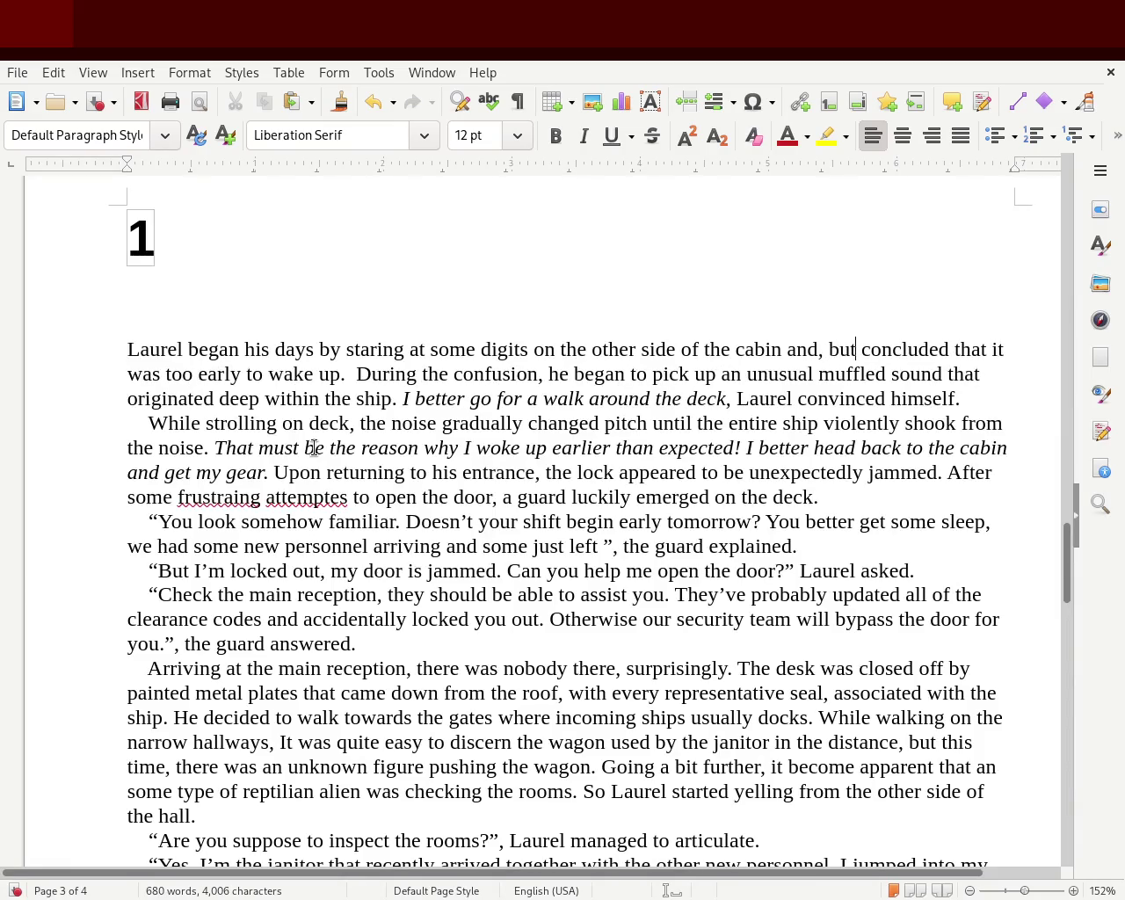
pyautogui.press('Right')
pyautogui.press('Right')
pyautogui.press('Right')
pyautogui.press('Right')
pyautogui.press('Right')
pyautogui.press('Right')
pyautogui.press('Right')
pyautogui.press('Right')
pyautogui.hotkey('ctrl', 'Left')
pyautogui.hotkey('ctrl', 'Left')
pyautogui.hotkey('ctrl', 'Left')
pyautogui.hotkey('ctrl', 'Left')
pyautogui.hotkey('ctrl', 'Left')
pyautogui.hotkey('ctrl', 'Left')
pyautogui.hotkey('ctrl', 'Left')
pyautogui.hotkey('ctrl', 'Left')
pyautogui.press('Left')
pyautogui.press('Left')
pyautogui.press('Left')
pyautogui.press('Left')
pyautogui.press('Left')
pyautogui.press('Left')
pyautogui.press('Left')
pyautogui.press('Left')
pyautogui.press('Left')
pyautogui.write('always')
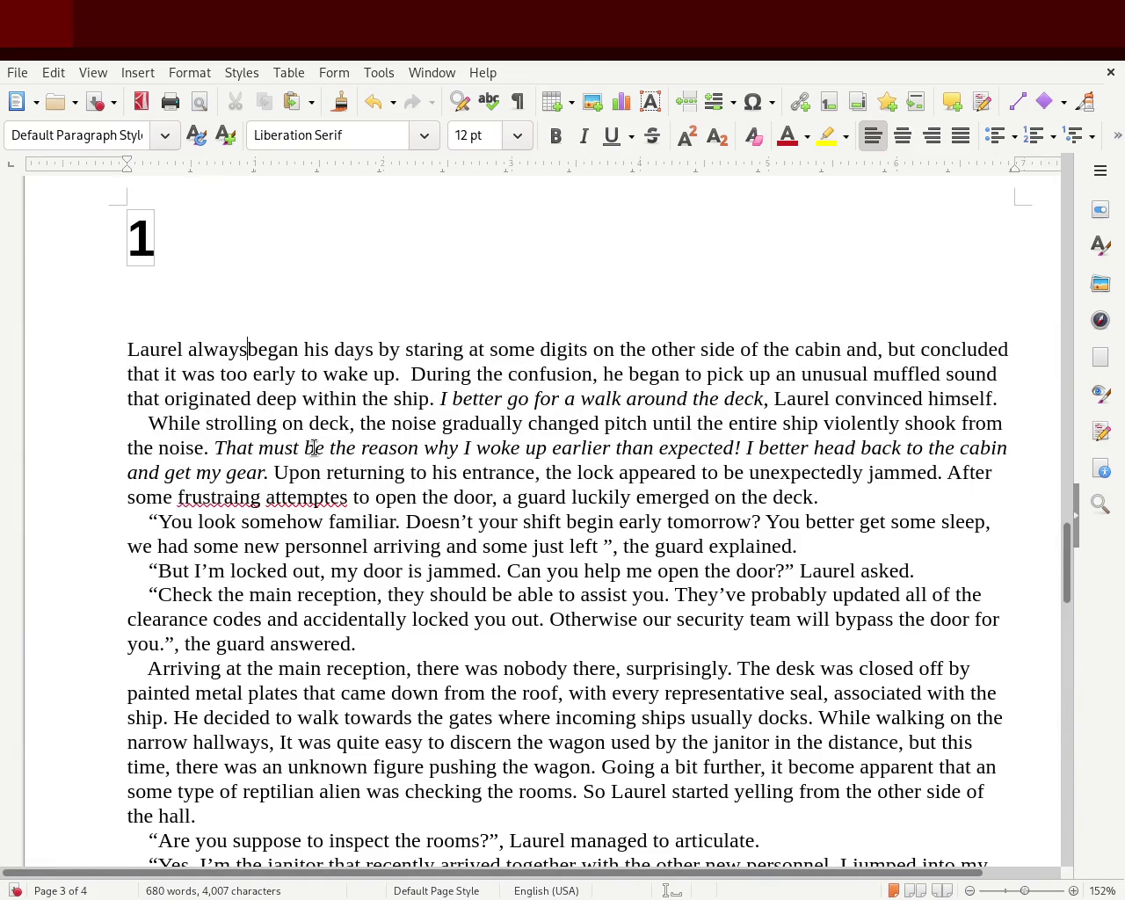
pyautogui.press('Right')
pyautogui.press('Right')
pyautogui.press('Right')
pyautogui.press('Right')
pyautogui.press('Right')
pyautogui.press('Right')
pyautogui.press('Right')
pyautogui.press('Right')
pyautogui.press('Right')
pyautogui.press('Right')
pyautogui.press('Right')
pyautogui.press('Right')
pyautogui.press('Right')
pyautogui.press('Right')
pyautogui.press('Right')
pyautogui.press('Right')
pyautogui.press('Right')
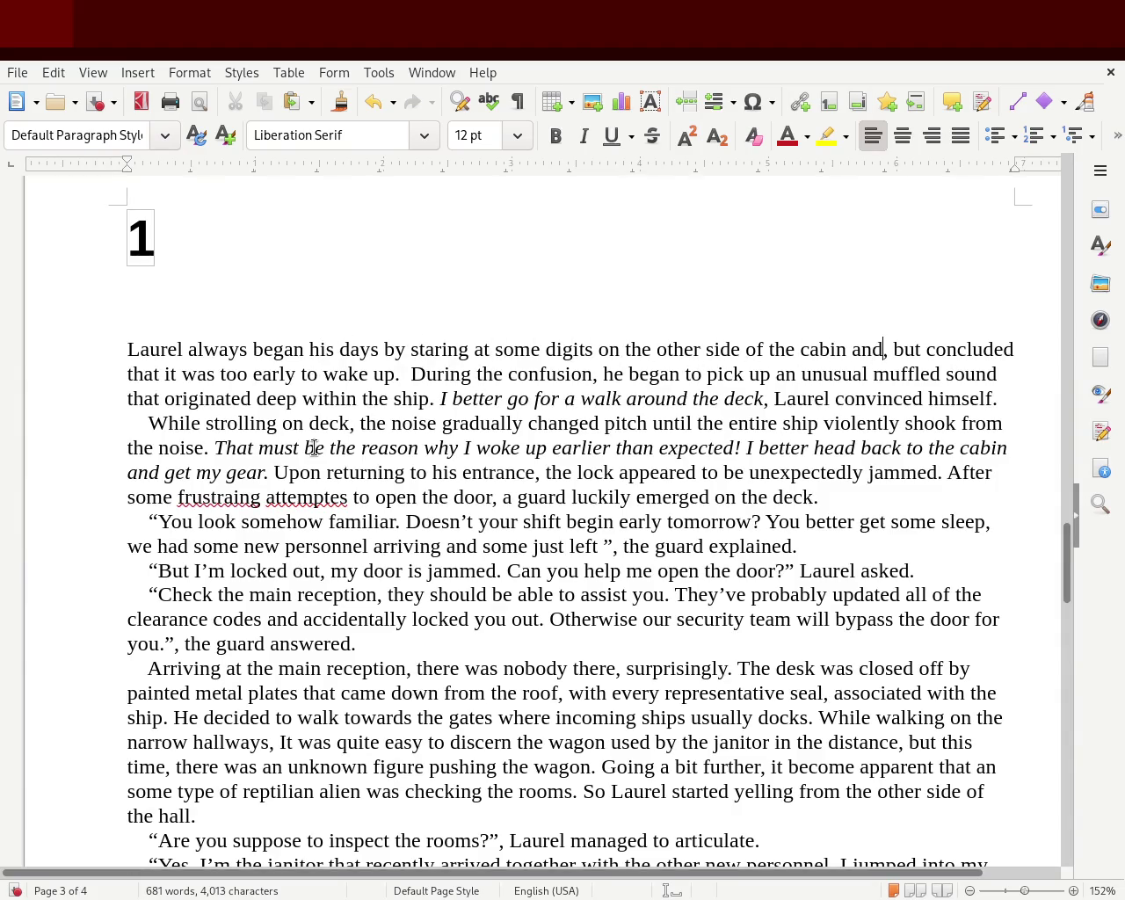
# - Replace 'and' after 'cabin' with '. This time he concluded'
pyautogui.press('BackSpace')
pyautogui.press('BackSpace')
pyautogui.press('BackSpace')
pyautogui.press('BackSpace')
pyautogui.write('.')
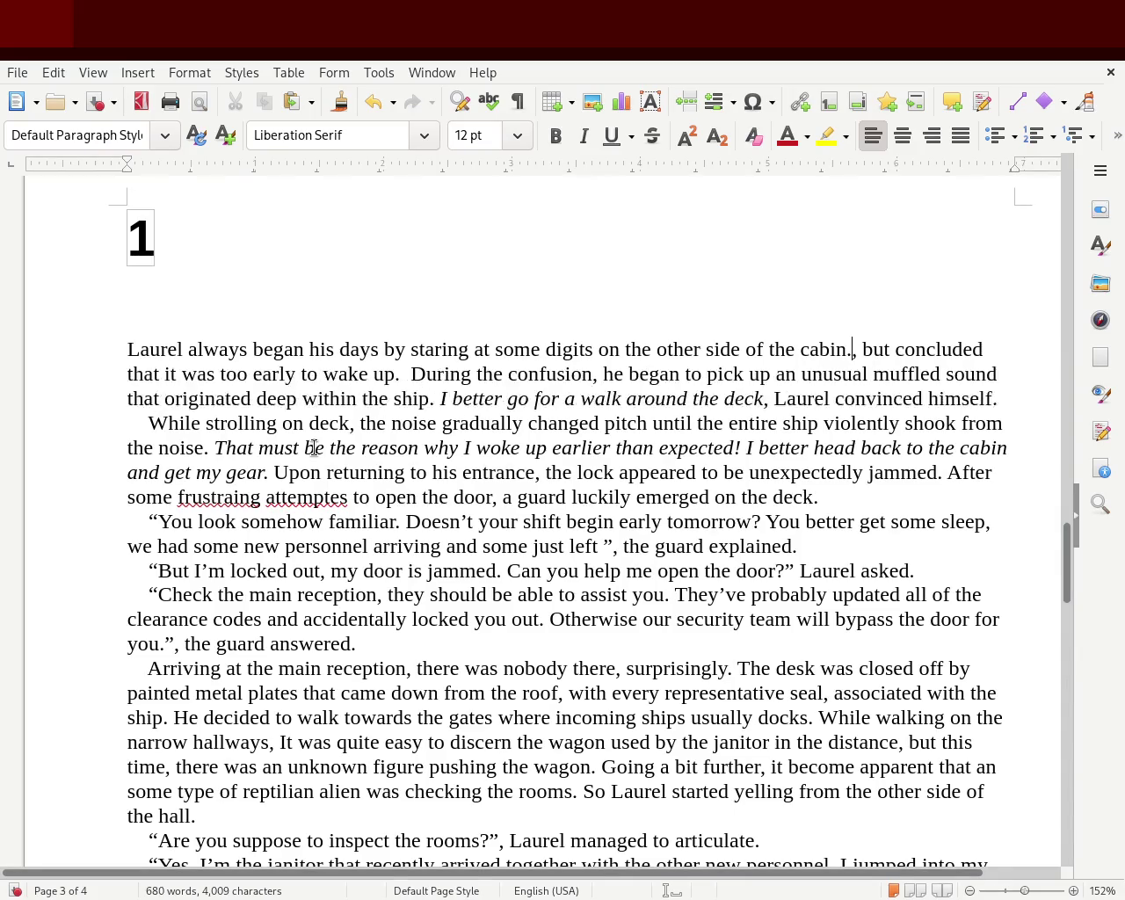
pyautogui.write(' This tiem')
pyautogui.press('BackSpace')
pyautogui.press('BackSpace')
pyautogui.write('me he')
pyautogui.press('Delete')
pyautogui.press('Delete')
pyautogui.press('Delete')
pyautogui.press('Delete')
pyautogui.press('Delete')
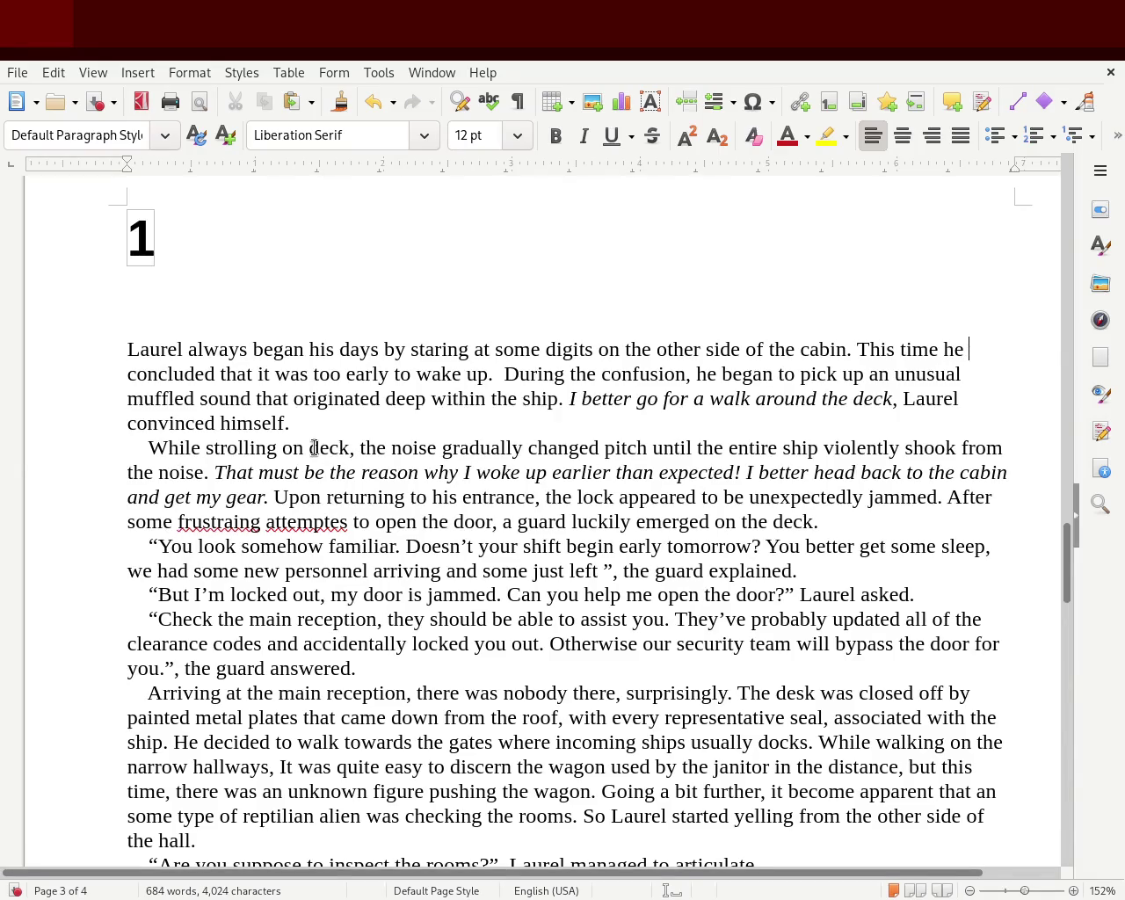
pyautogui.press('Delete')
pyautogui.press('Delete')
pyautogui.write('c')
pyautogui.press('Right')
pyautogui.press('Right')
pyautogui.press('Right')
pyautogui.press('Right')
pyautogui.press('Right')
pyautogui.press('Right')
pyautogui.press('Right')
pyautogui.press('Right')
pyautogui.press('Right')
pyautogui.press('Right')
pyautogui.press('Right')
pyautogui.press('Right')
pyautogui.press('Right')
pyautogui.press('Right')
pyautogui.press('Right')
pyautogui.press('Right')
pyautogui.press('Right')
# - Change 'the confusion' to 'his confusion' and save the document
pyautogui.press('Left')
pyautogui.press('Left')
pyautogui.press('BackSpace')
pyautogui.press('BackSpace')
pyautogui.press('BackSpace')
pyautogui.write('his')
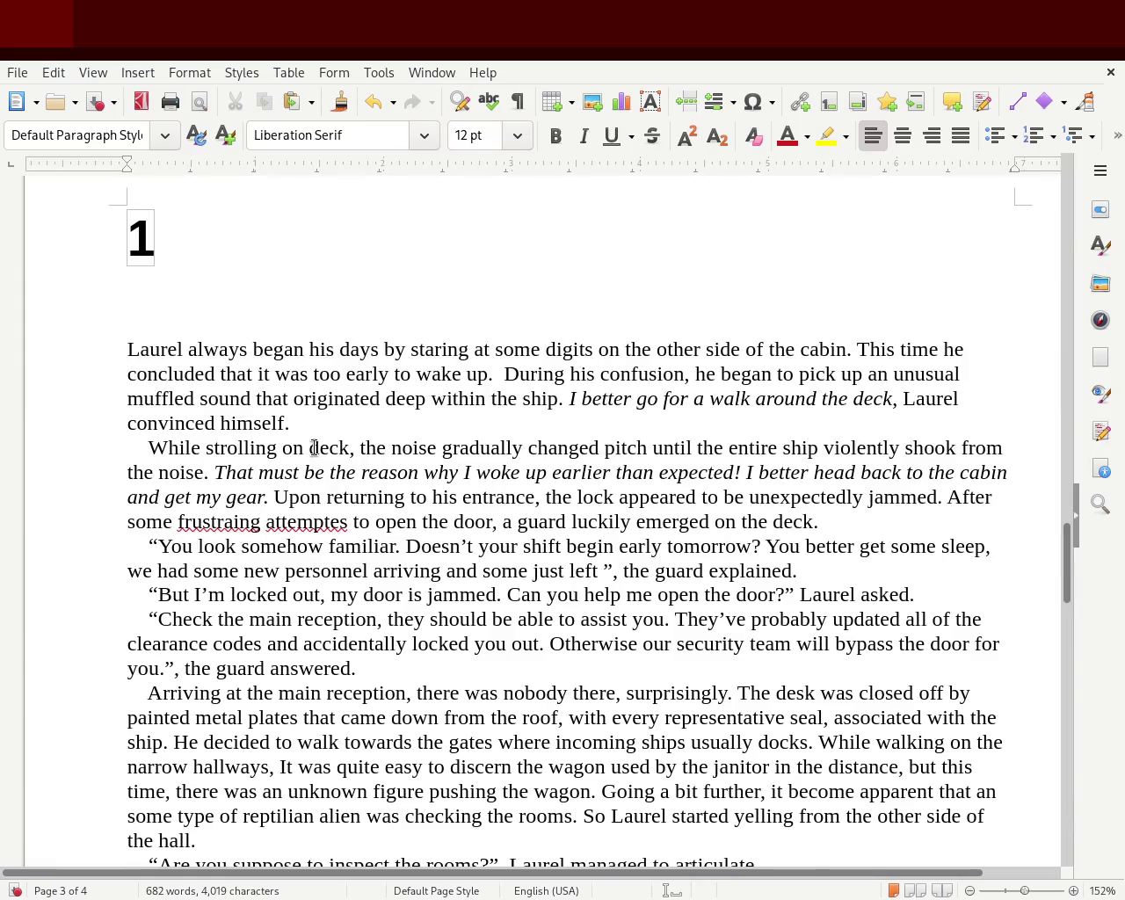
pyautogui.hotkey('ctrl', 's')
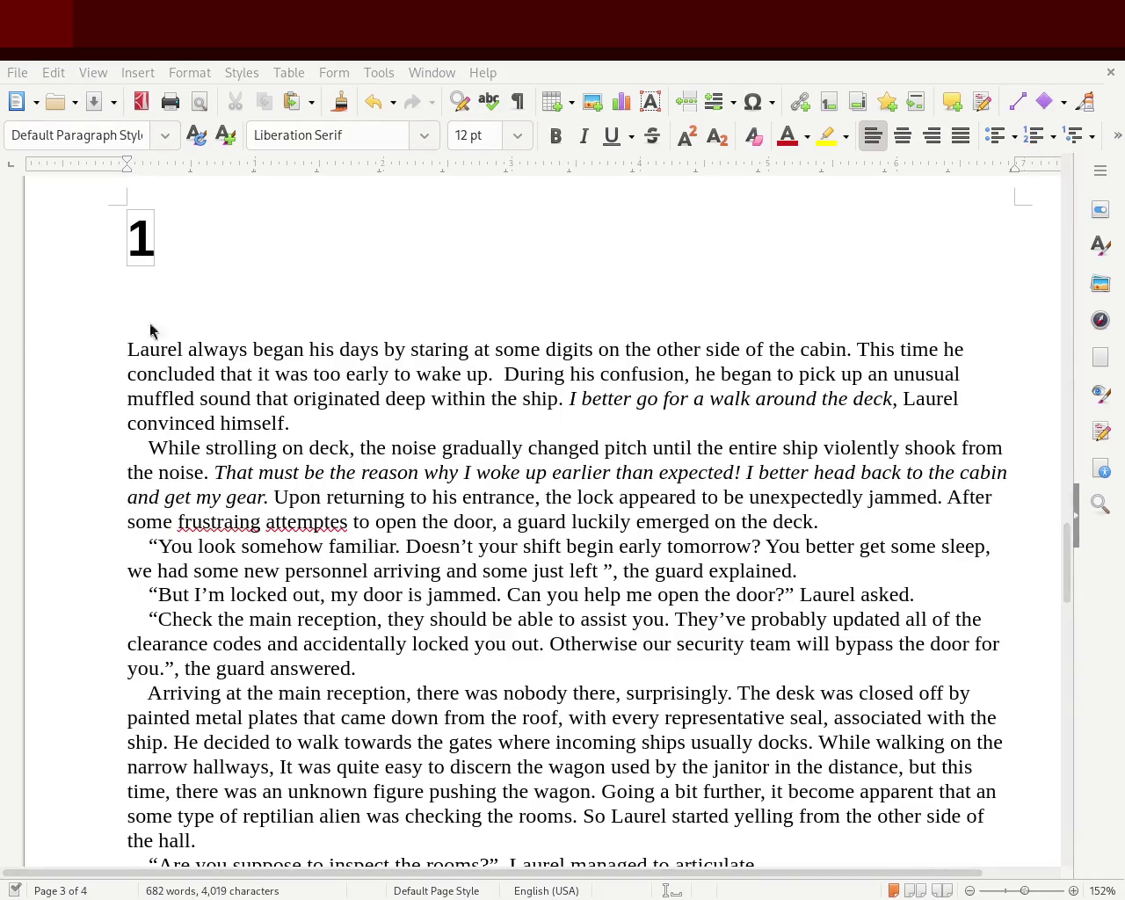
# - Set the blank line under the 1 heading to 12 pt and change 'the cabin' to 'his cabin'
pyautogui.click(234, 302)
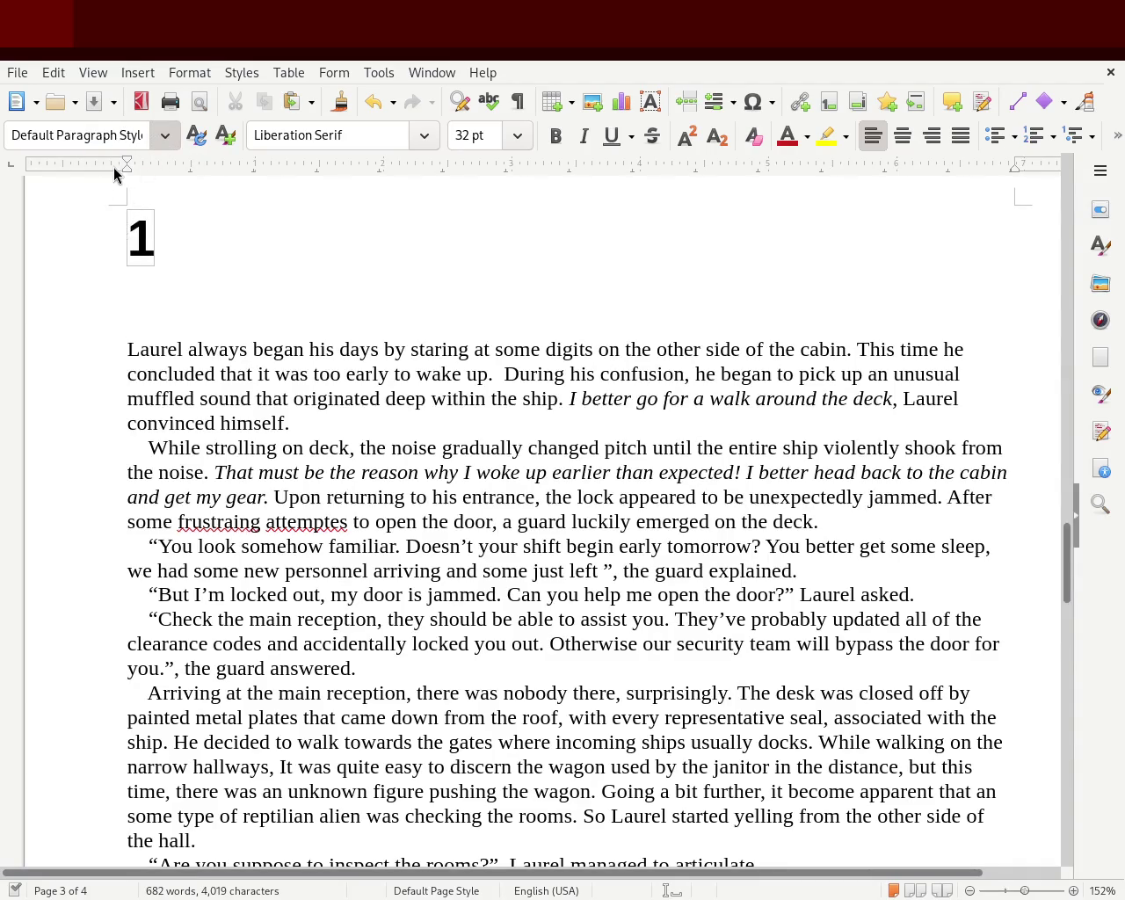
pyautogui.hotkey('ctrl', 'm')
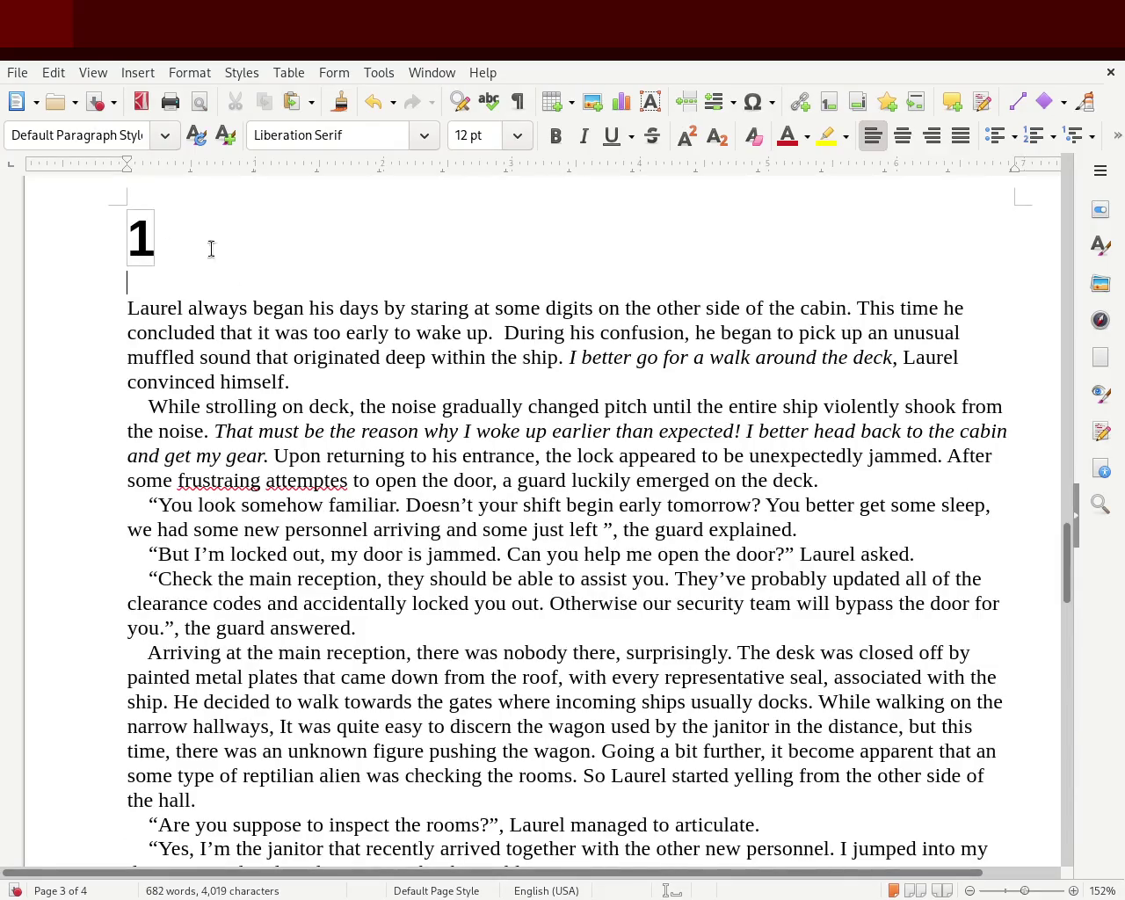
pyautogui.moveTo(1070, 572)
pyautogui.mouseDown()
pyautogui.moveTo(1070, 497)
pyautogui.moveTo(1042, 570)
pyautogui.mouseUp()
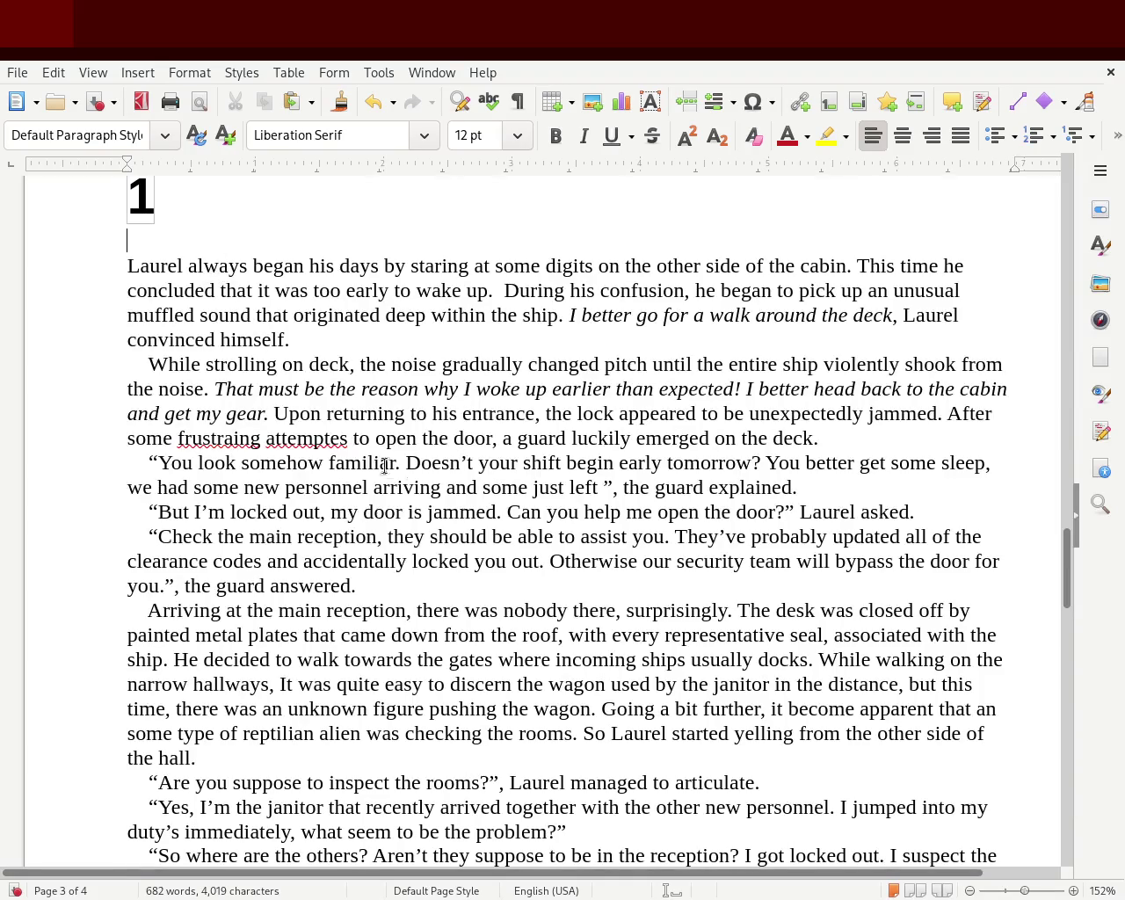
pyautogui.doubleClick(782, 265)
pyautogui.write('his')
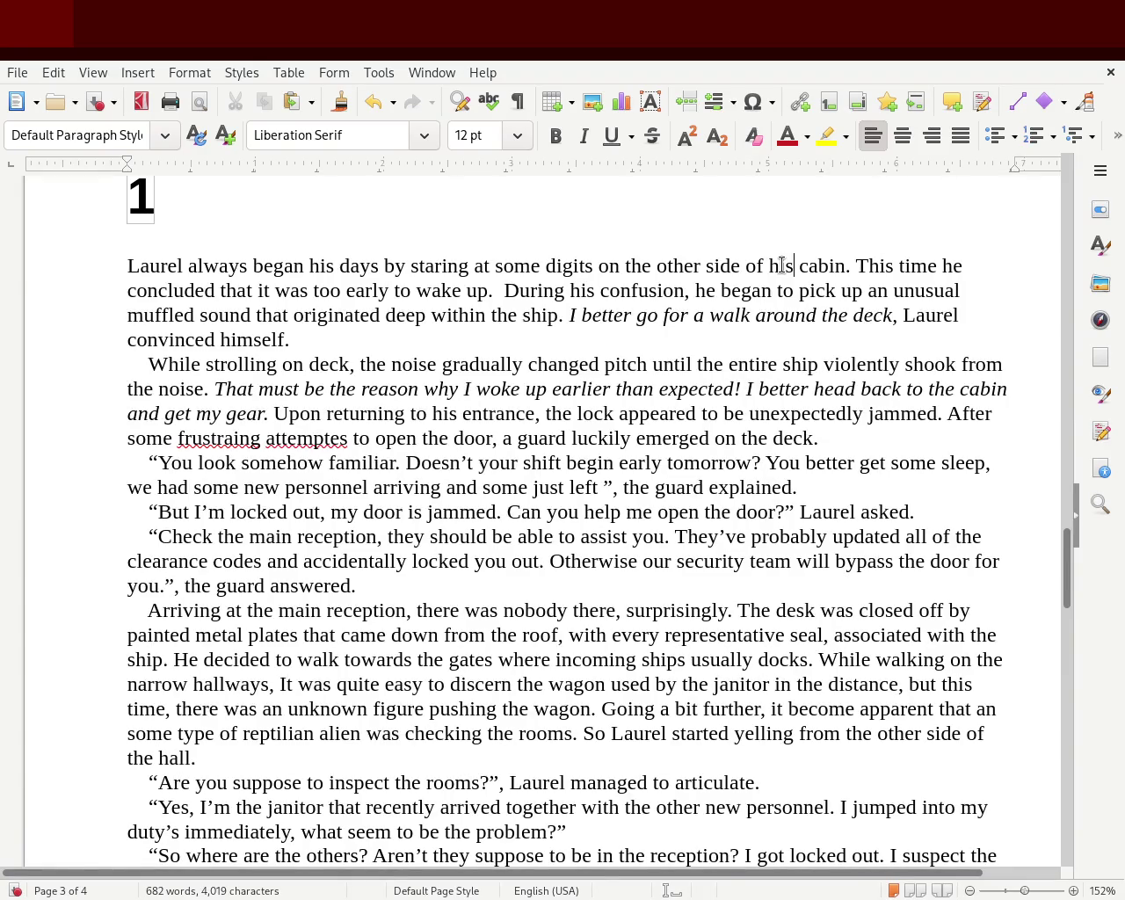
# - Replace 'always' with 'now' and insert 'assigned' before 'cabin'
pyautogui.doubleClick(229, 262)
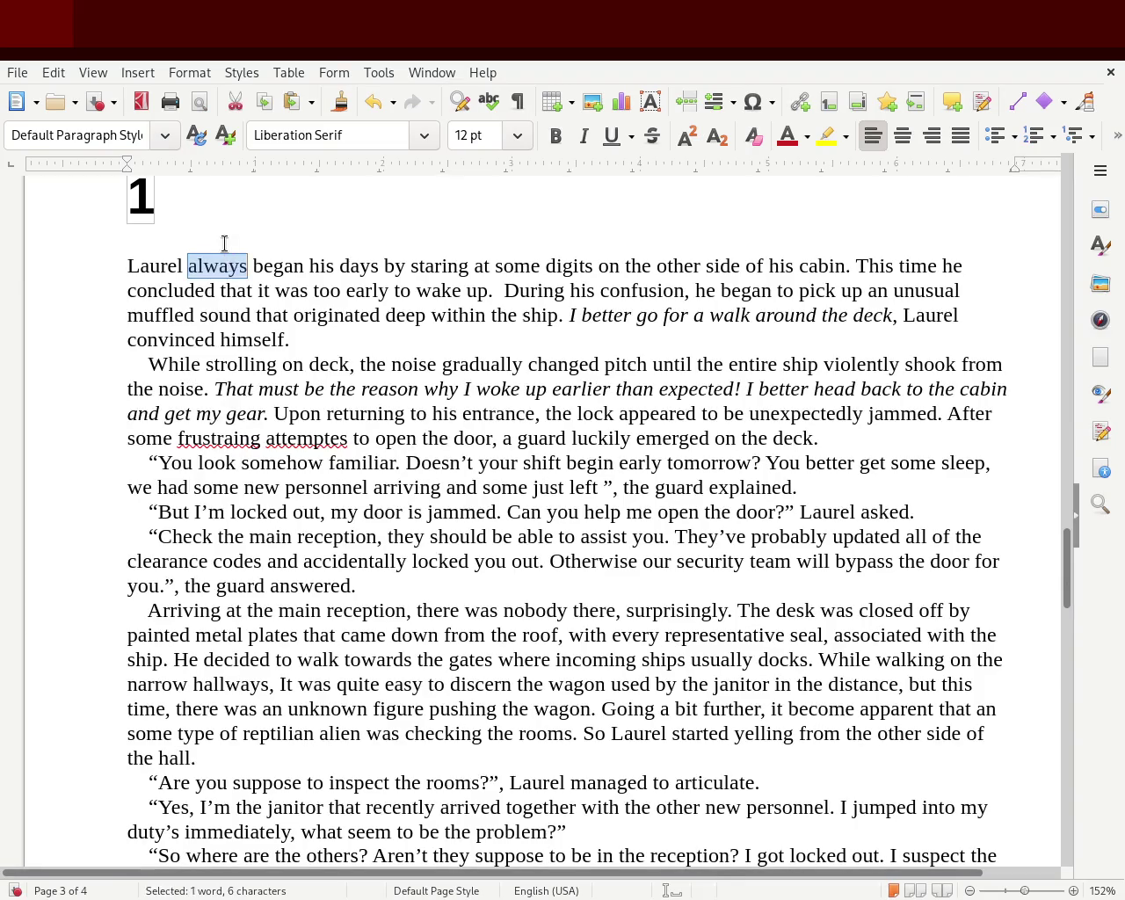
pyautogui.press('Delete')
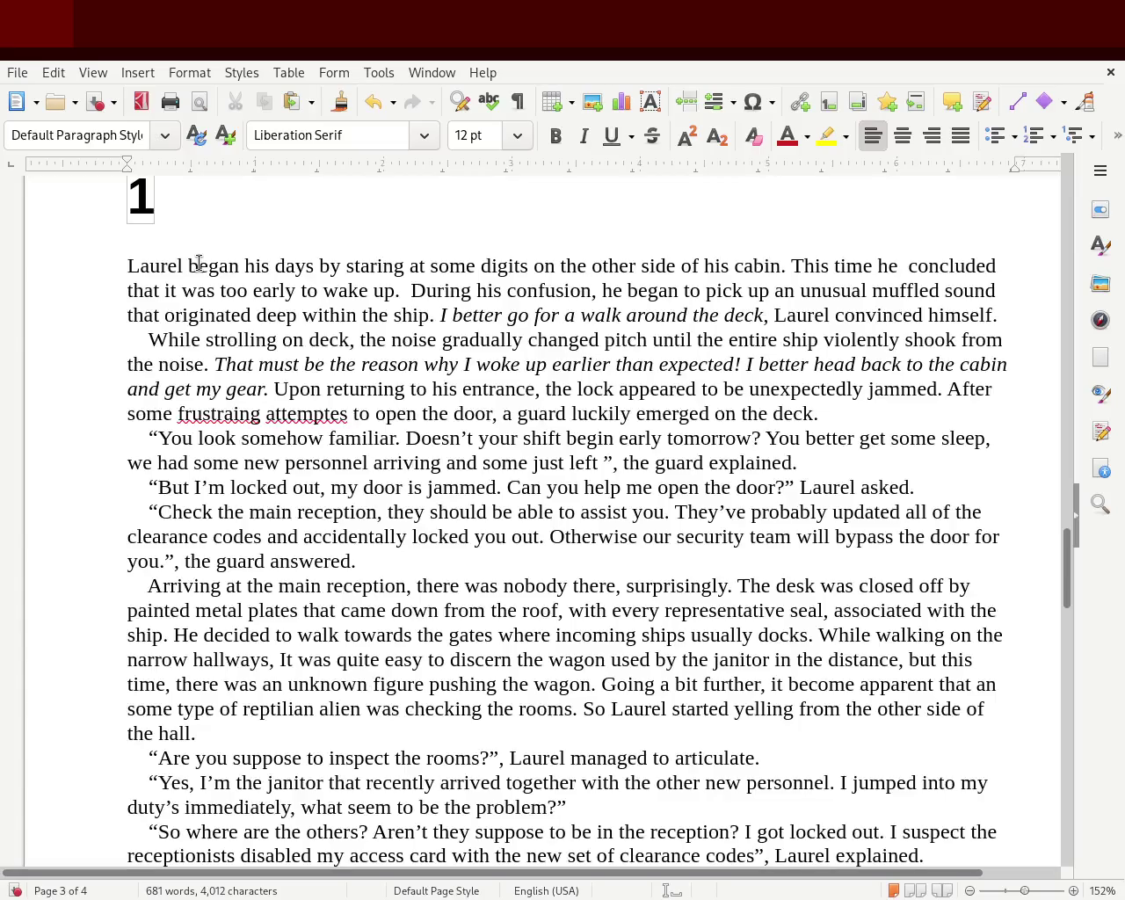
pyautogui.write('now')
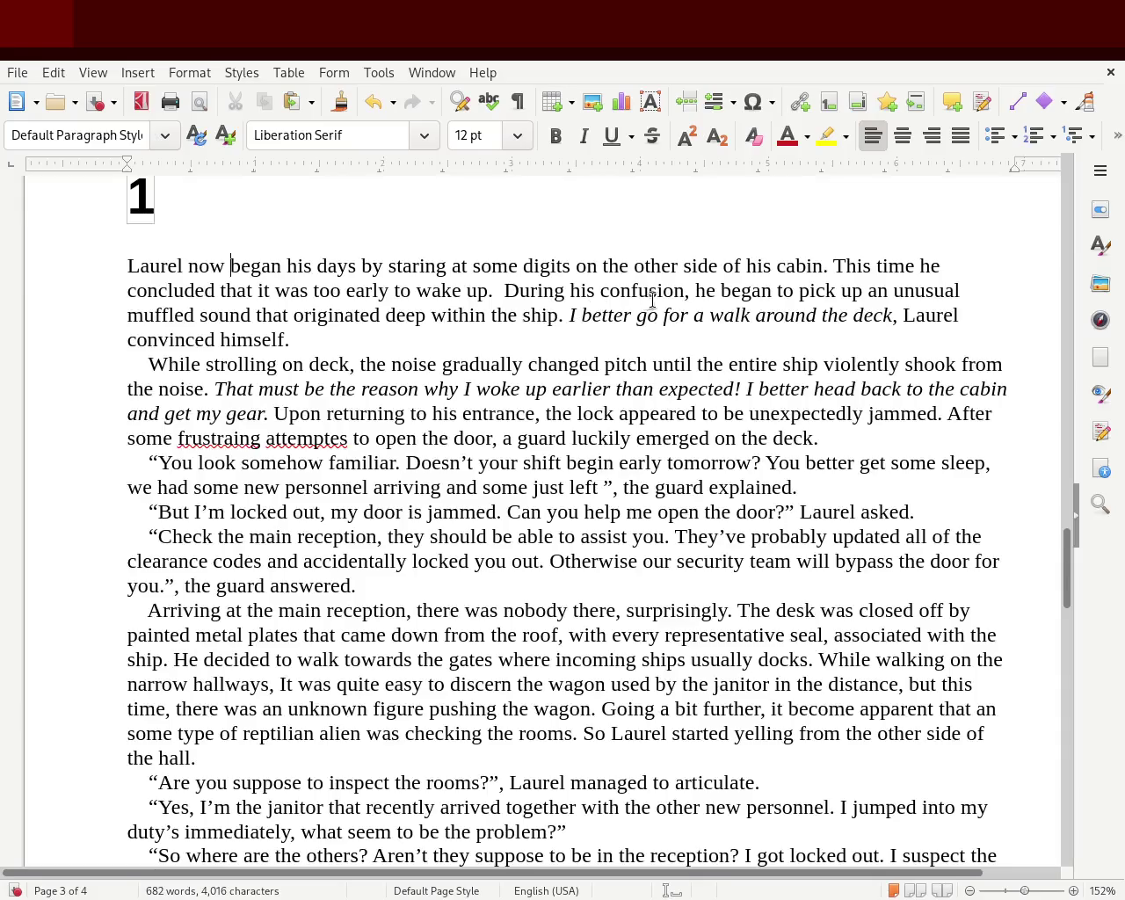
pyautogui.click(764, 264)
pyautogui.doubleClick(762, 266)
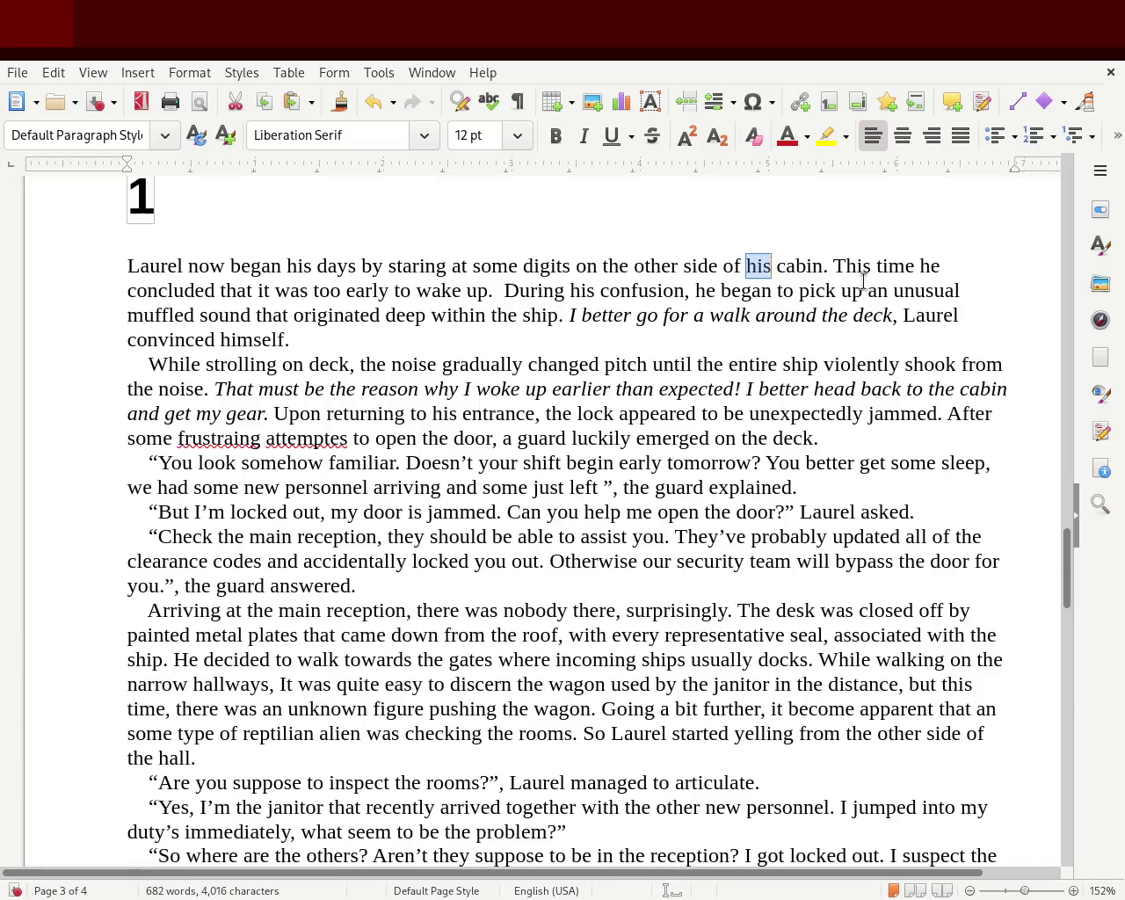
pyautogui.click(776, 266)
pyautogui.write('assigned')
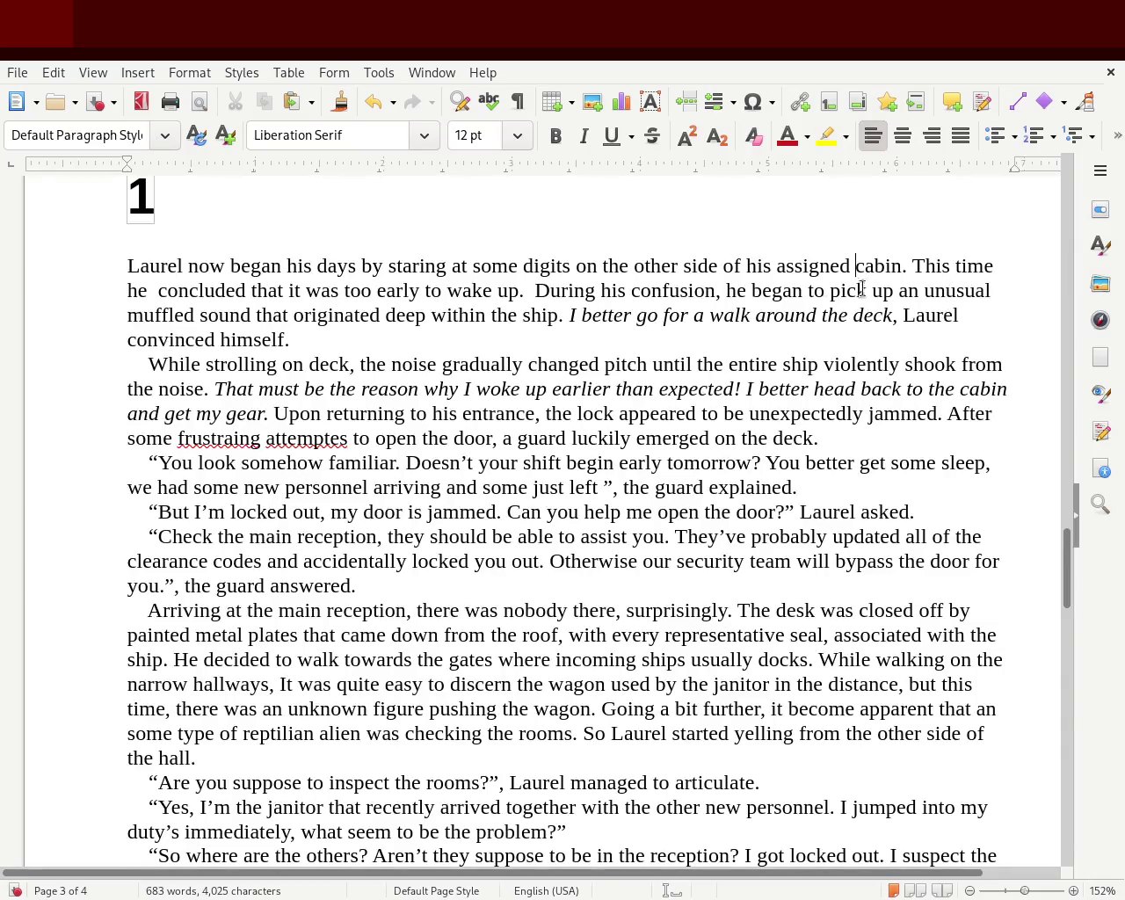
# - Change the word after 'Laurel' to 'started', removing the leftover 'began'
pyautogui.doubleClick(196, 267)
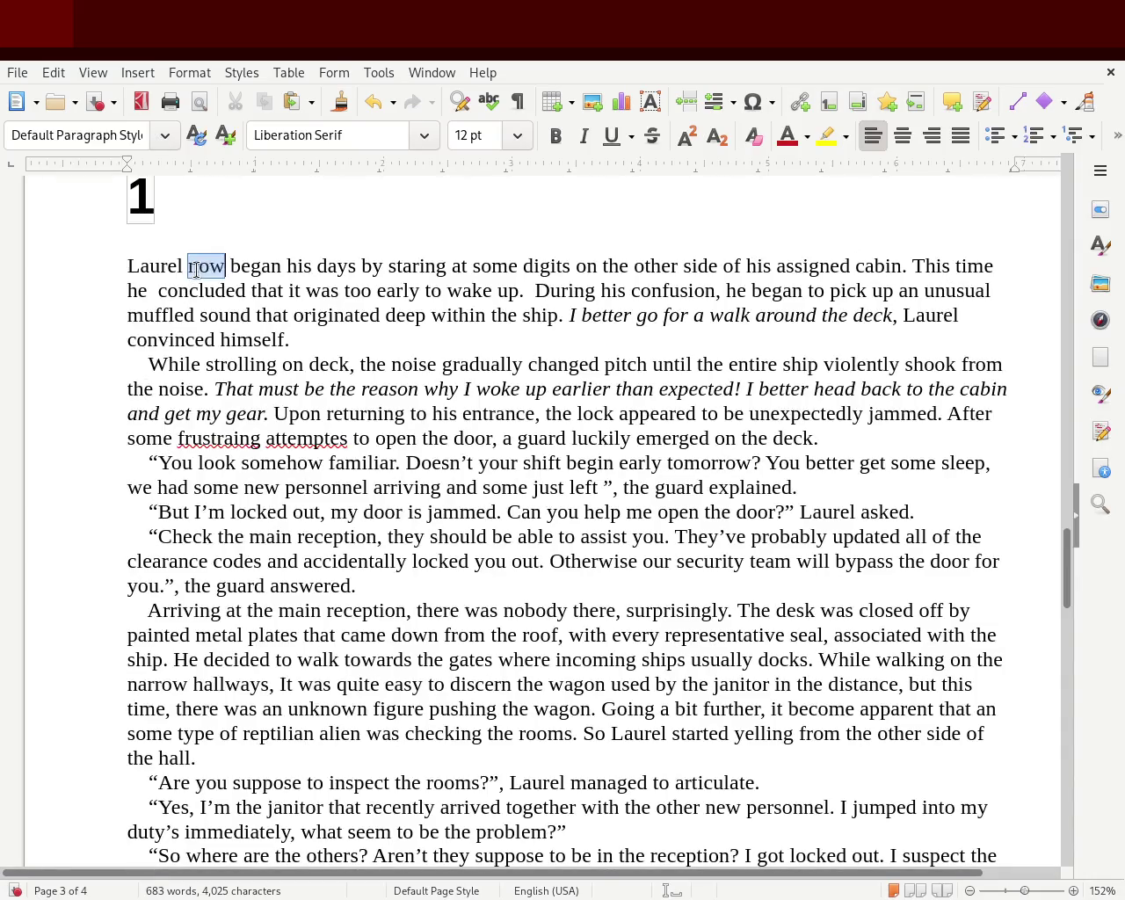
pyautogui.write('alwys')
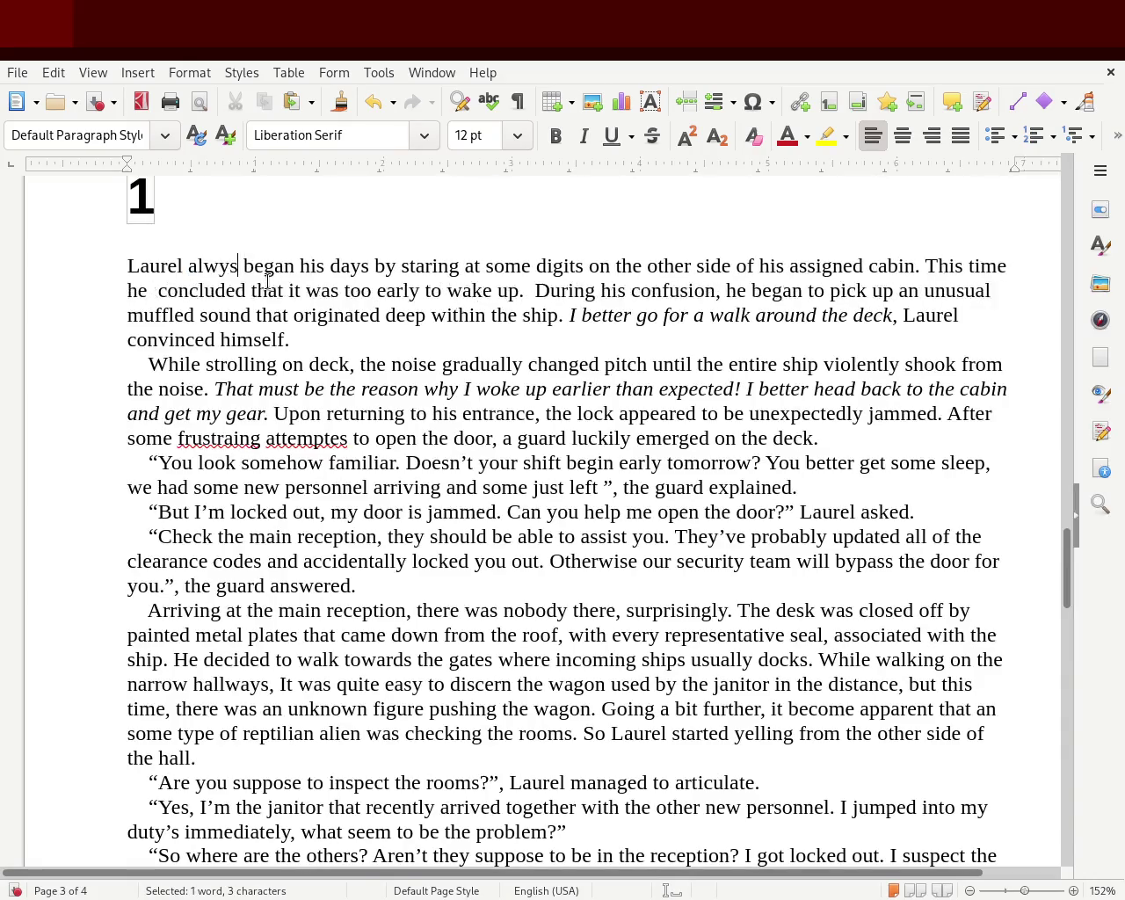
pyautogui.press('BackSpace')
pyautogui.press('BackSpace')
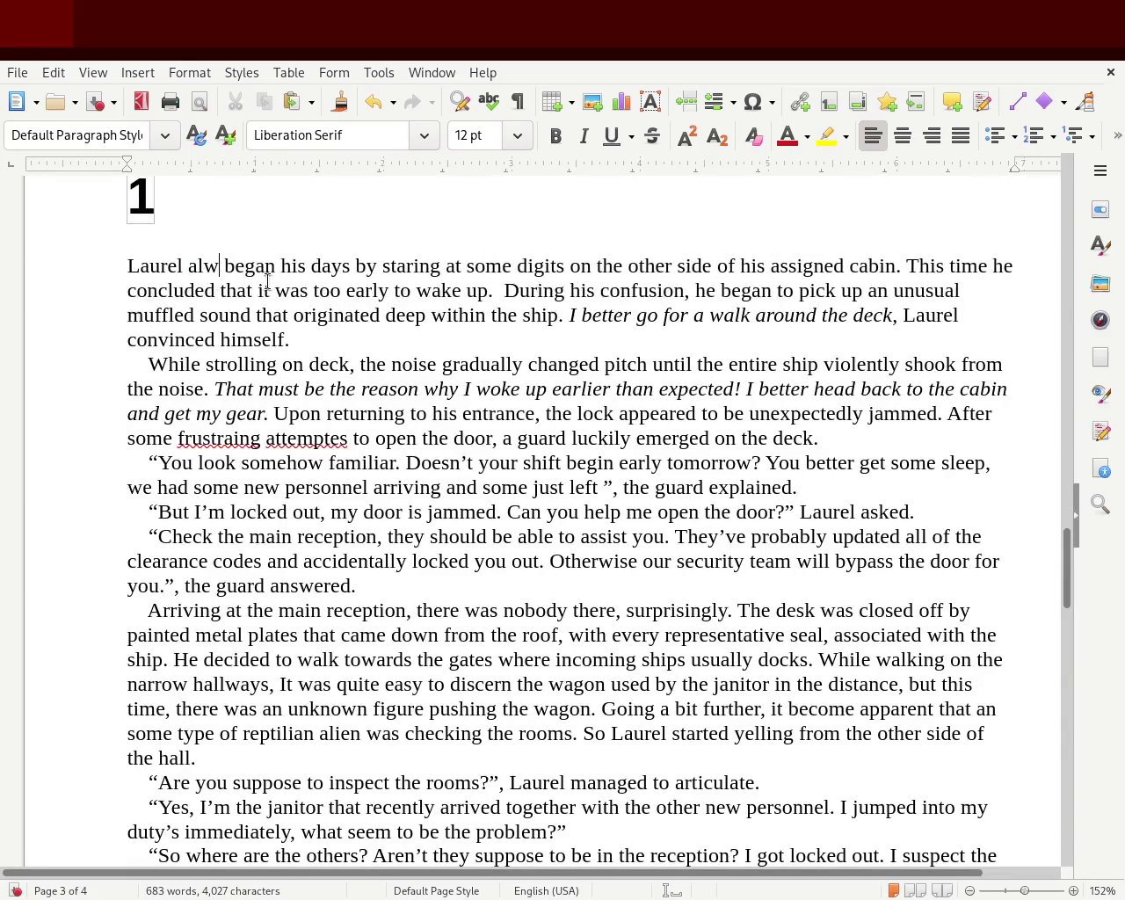
pyautogui.press('BackSpace')
pyautogui.press('BackSpace')
pyautogui.press('BackSpace')
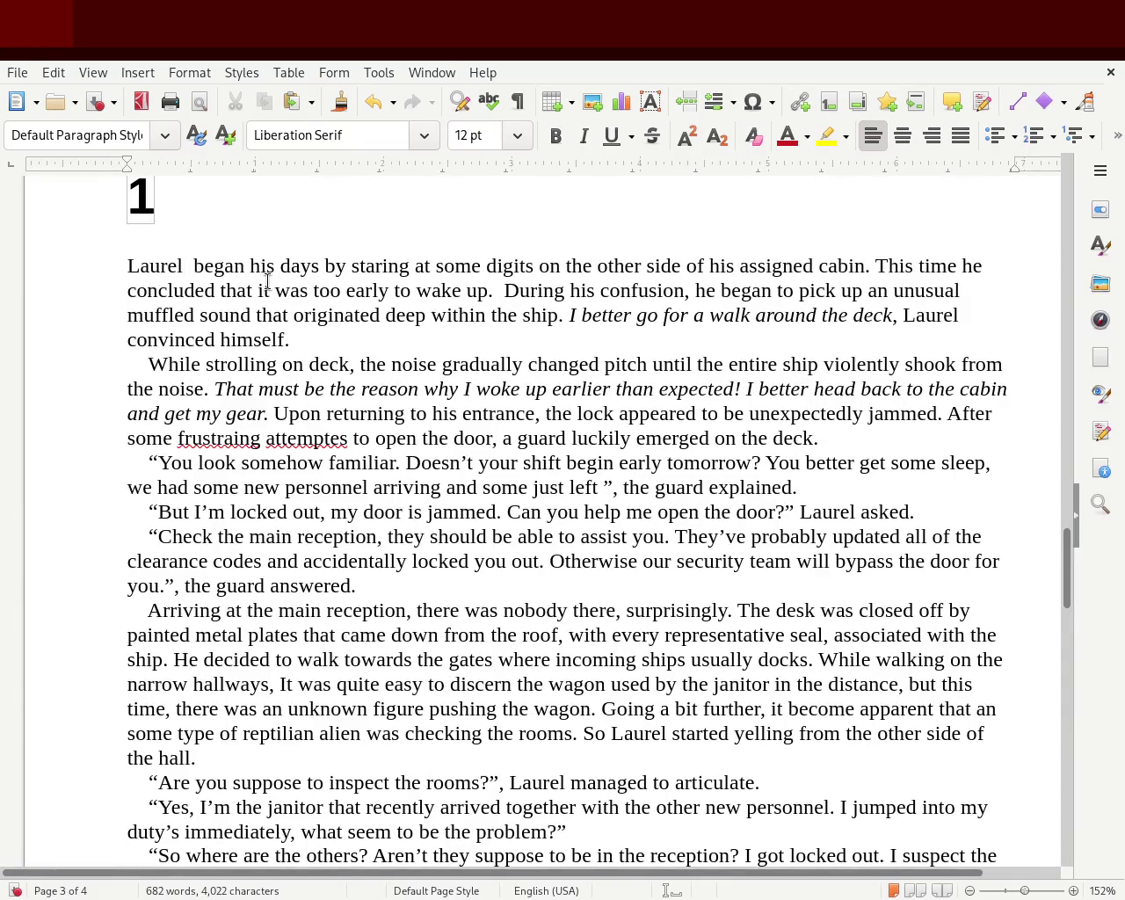
pyautogui.write('started')
pyautogui.press('Delete')
pyautogui.press('Delete')
pyautogui.press('Delete')
pyautogui.press('Delete')
pyautogui.press('Delete')
pyautogui.press('Delete')
pyautogui.press('Right')
pyautogui.press('Right')
pyautogui.press('Right')
pyautogui.press('Right')
pyautogui.press('Right')
pyautogui.press('Right')
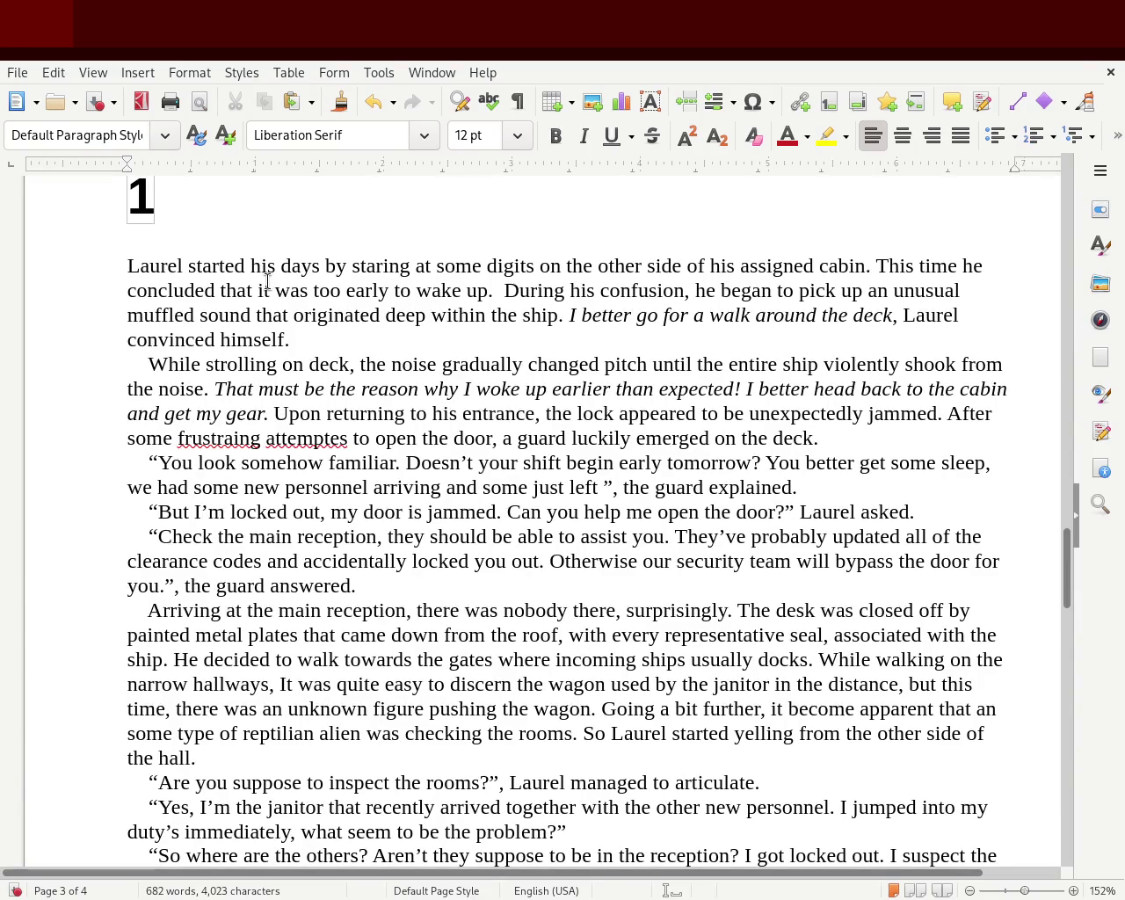
# - Change the word before 'cabin' back to 'the'
pyautogui.doubleClick(790, 267)
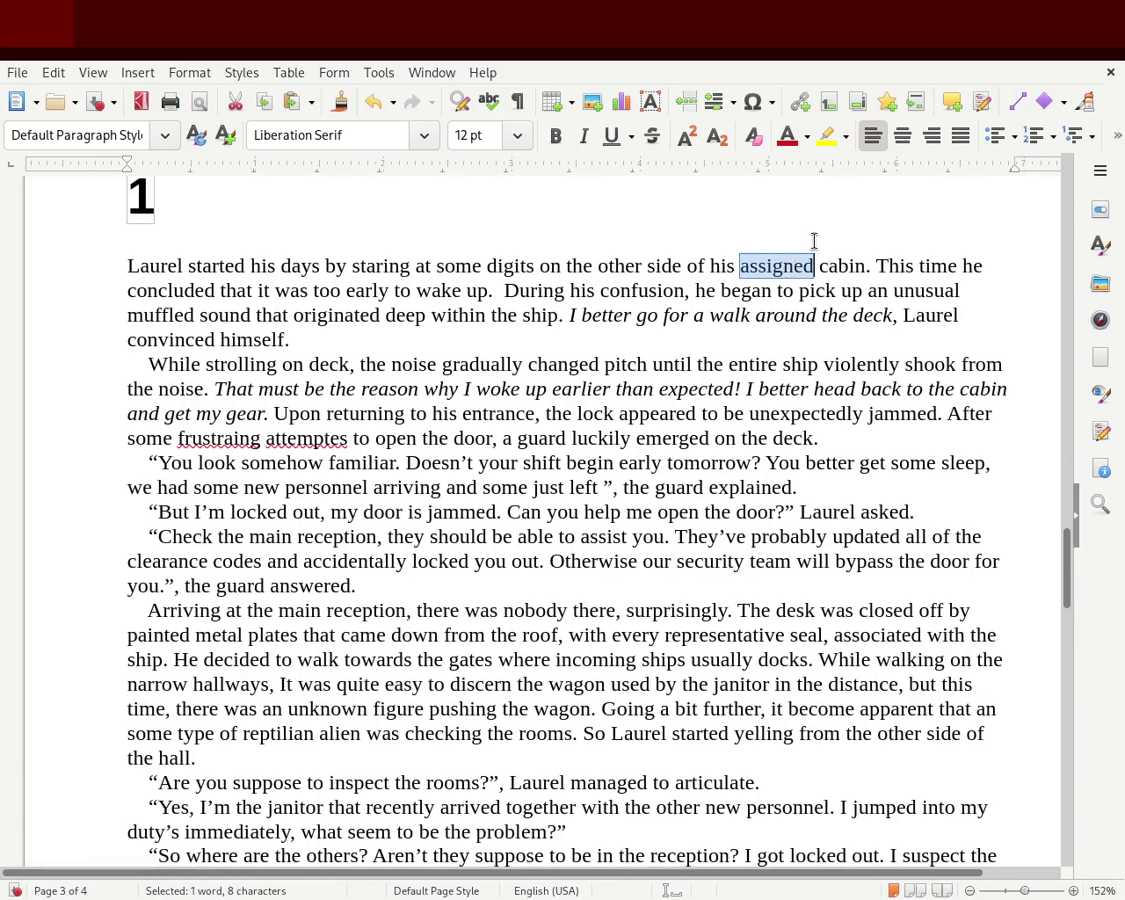
pyautogui.press('Delete')
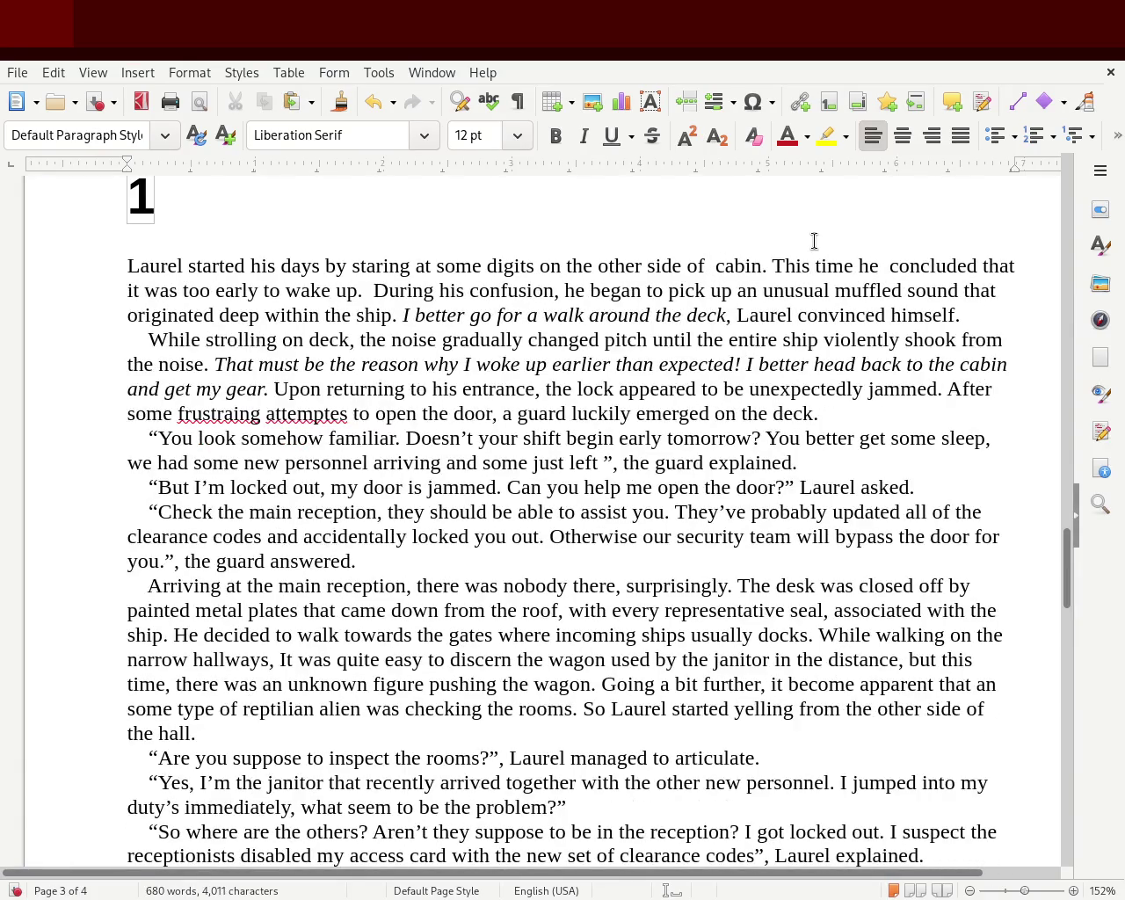
pyautogui.write('the')
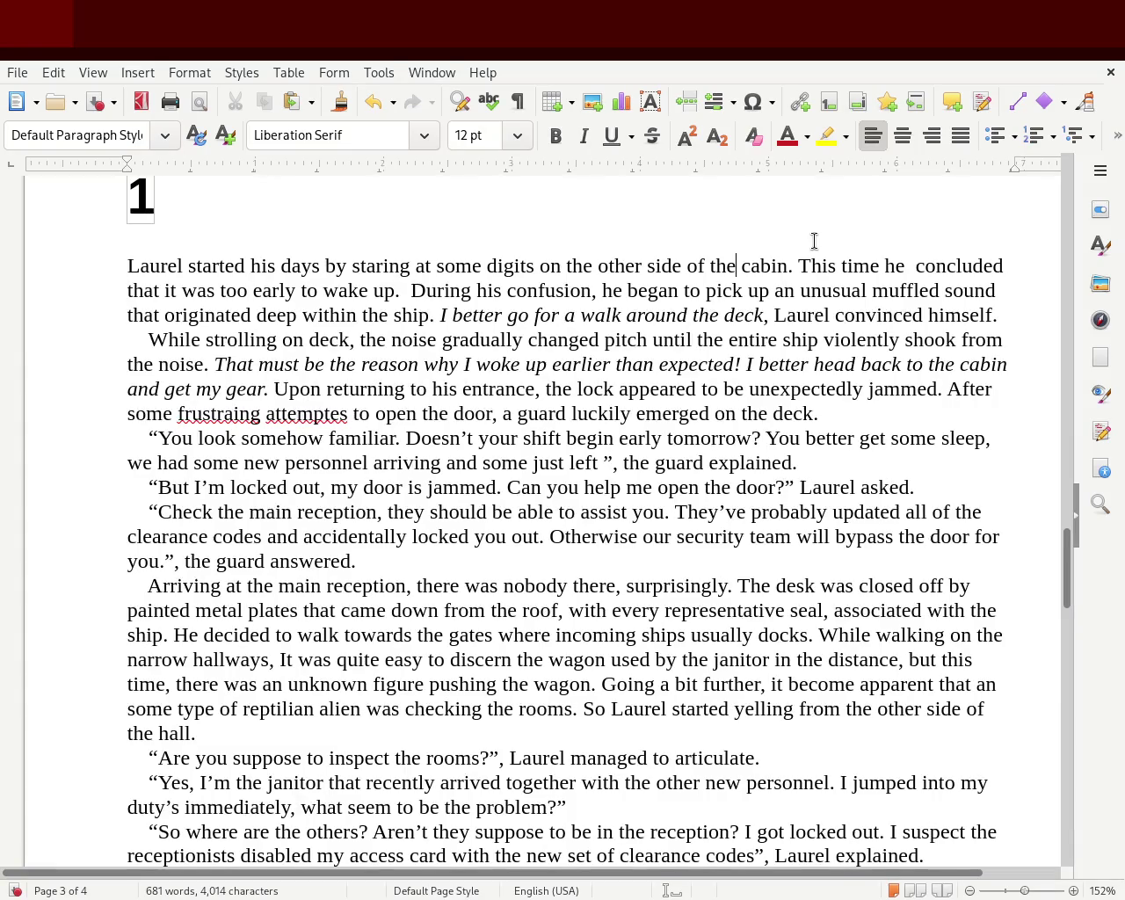
pyautogui.press('BackSpace')
pyautogui.write('is')
pyautogui.press('BackSpace')
pyautogui.press('BackSpace')
pyautogui.press('BackSpace')
pyautogui.write('he')
# - Delete the doubled space before 'concluded' in the opening paragraph
pyautogui.click(911, 266)
pyautogui.press('BackSpace')
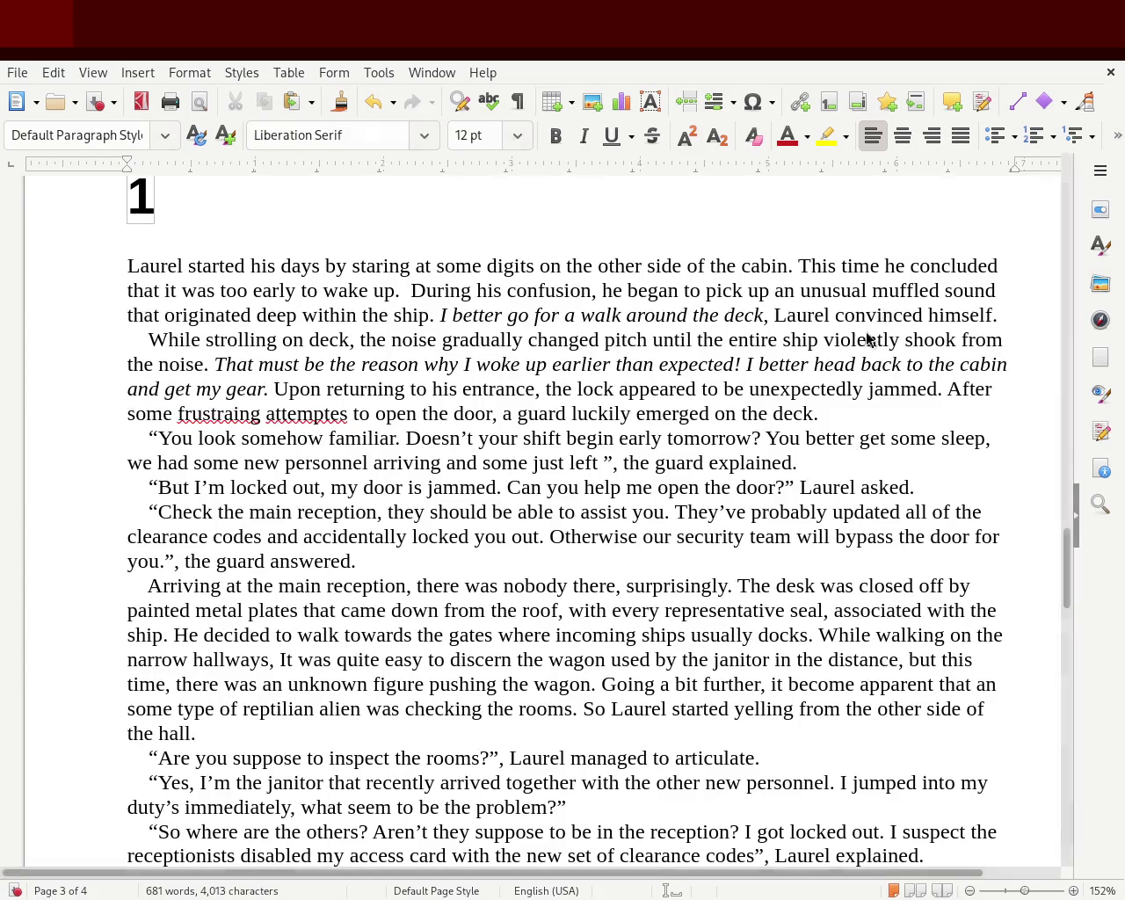
# - Insert 'same' before 'deck' and 'just' before 'had' in the guard's line
pyautogui.click(770, 411)
pyautogui.write('same')
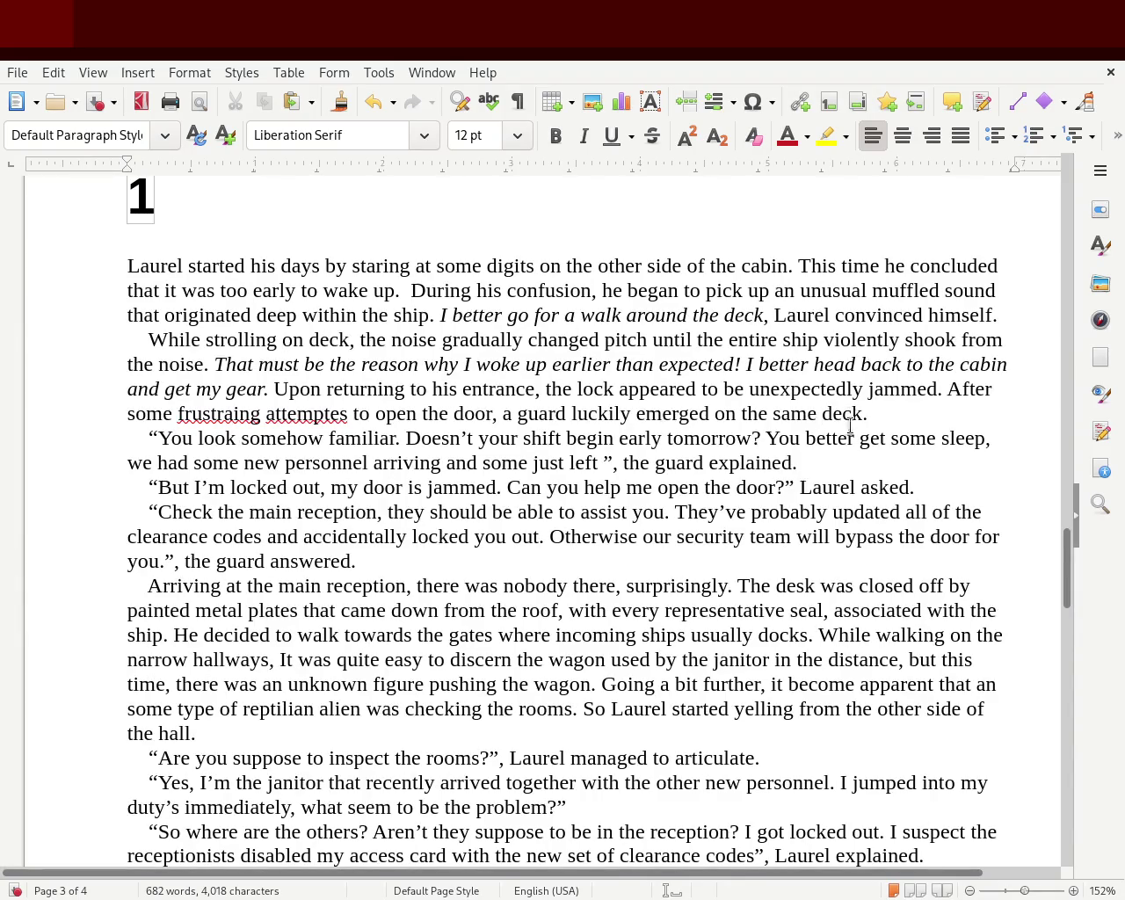
pyautogui.click(160, 460)
pyautogui.write('just')
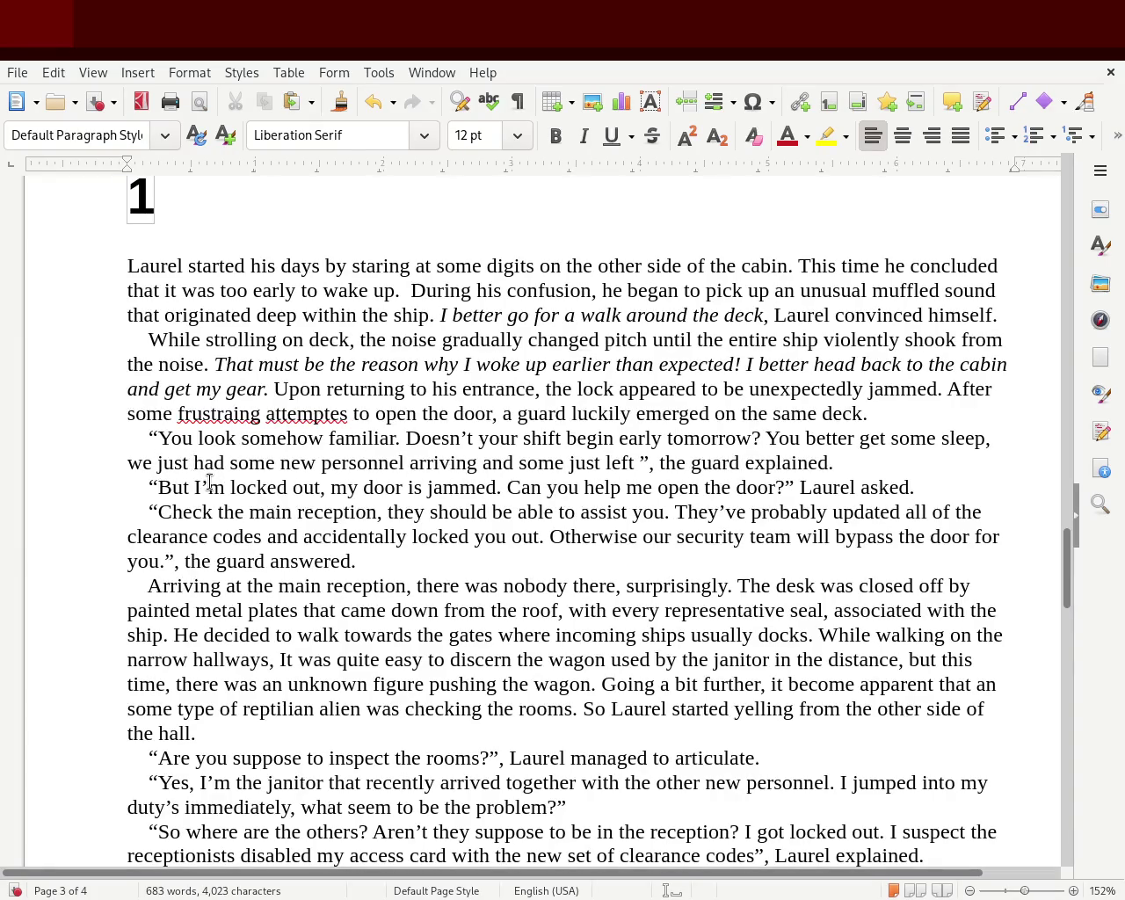
# - Replace 'just left' with 'leaving', then select the stray 'an' ending the next line
pyautogui.doubleClick(585, 462)
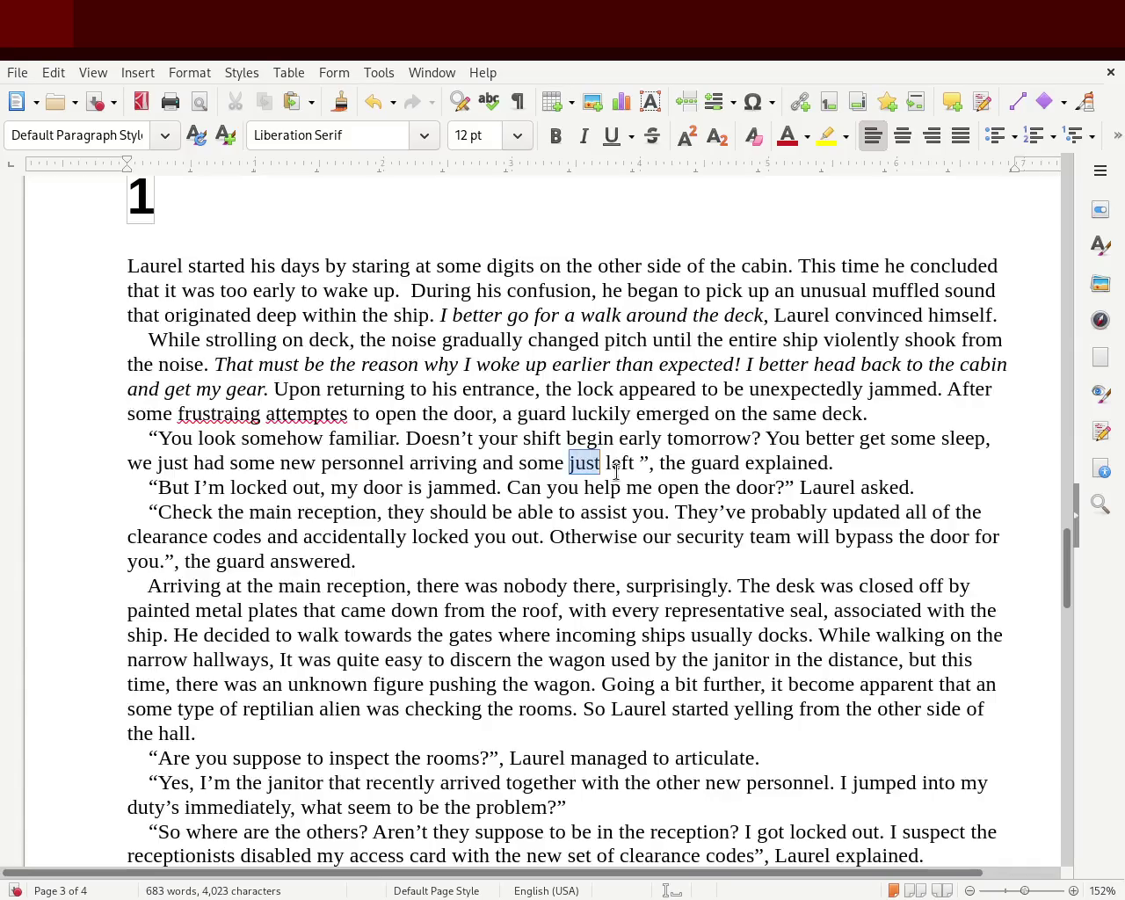
pyautogui.press('Delete')
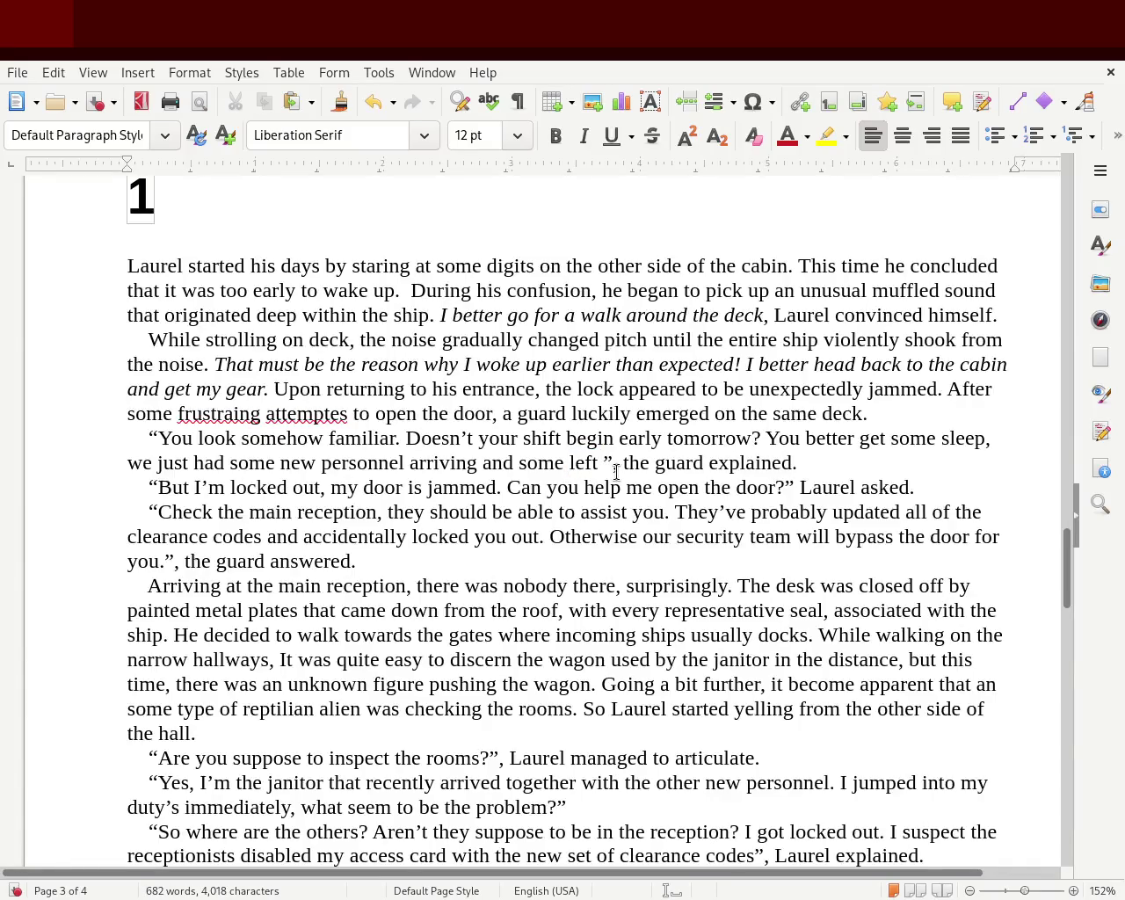
pyautogui.press('Delete')
pyautogui.press('Delete')
pyautogui.press('Delete')
pyautogui.press('Delete')
pyautogui.write('leaving')
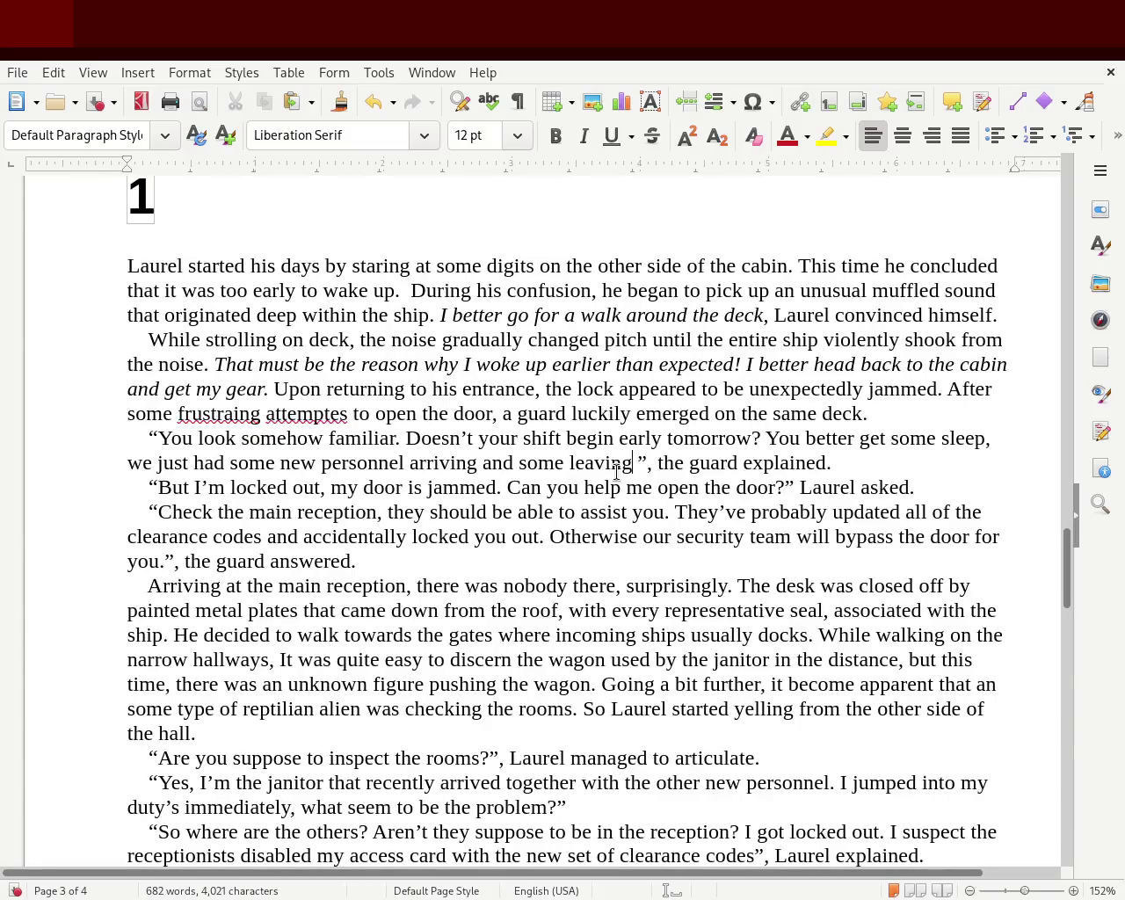
pyautogui.doubleClick(984, 684)
# - Remove the stray 'an', replace 'some type of' with 'an', and add 'visitng' before 'reptilian'
pyautogui.press('BackSpace')
pyautogui.press('Delete')
pyautogui.press('BackSpace')
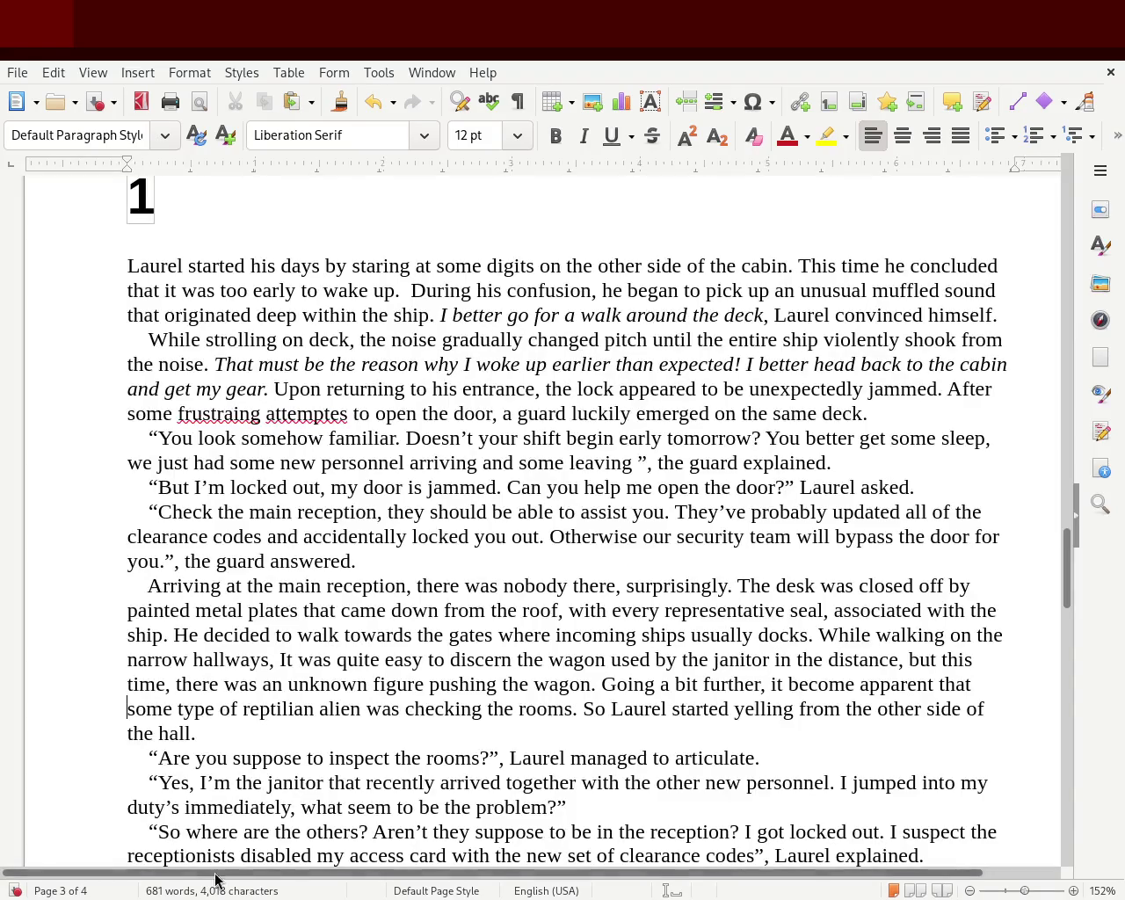
pyautogui.doubleClick(148, 708)
pyautogui.write('an')
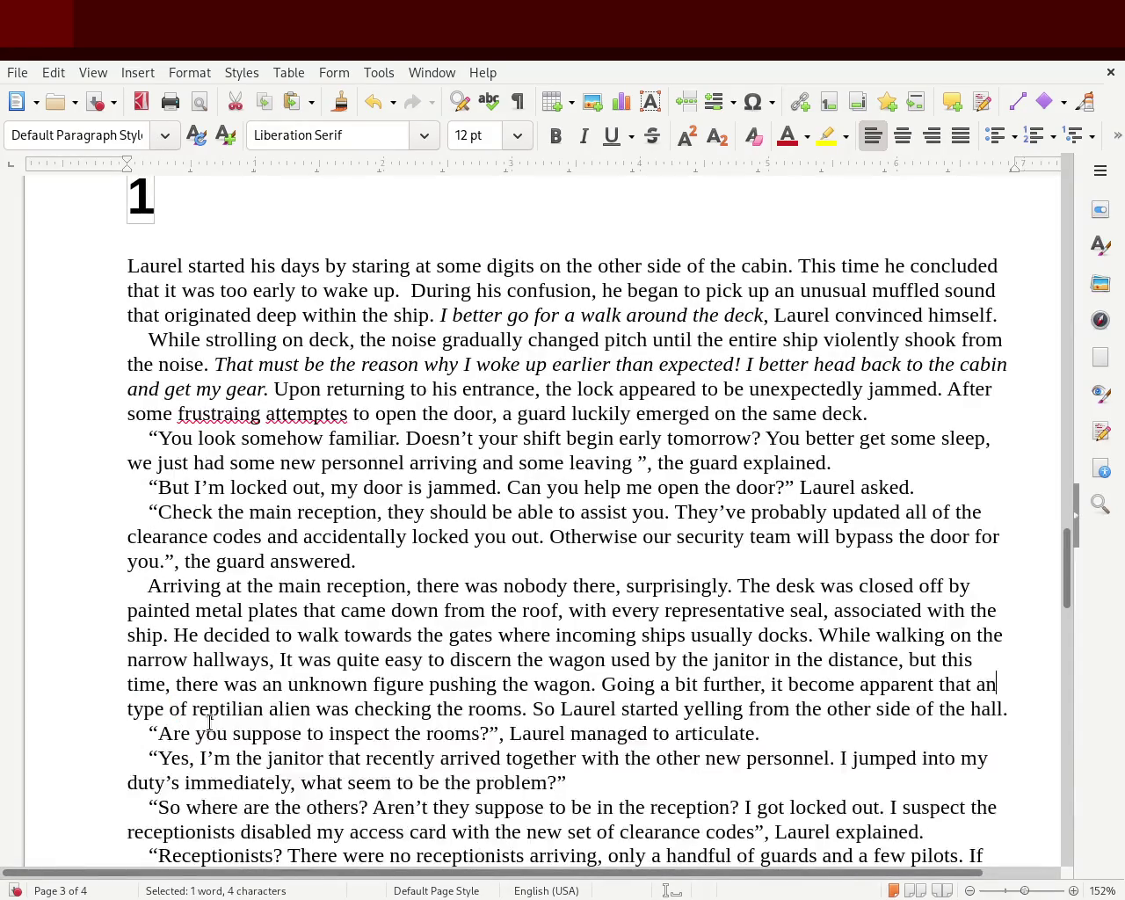
pyautogui.press('Delete')
pyautogui.press('Delete')
pyautogui.press('Delete')
pyautogui.press('Delete')
pyautogui.press('Delete')
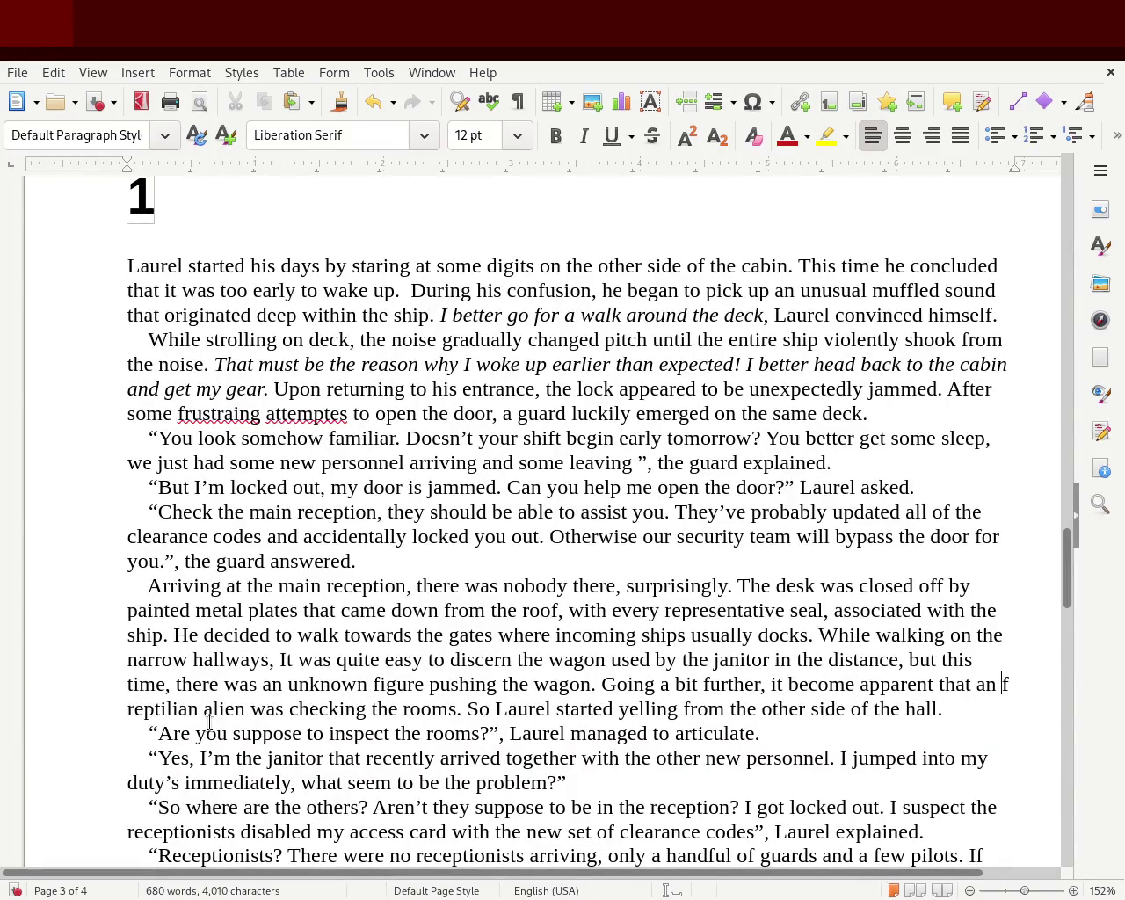
pyautogui.press('Delete')
pyautogui.press('Delete')
pyautogui.press('Delete')
pyautogui.press('BackSpace')
pyautogui.write('visitng')
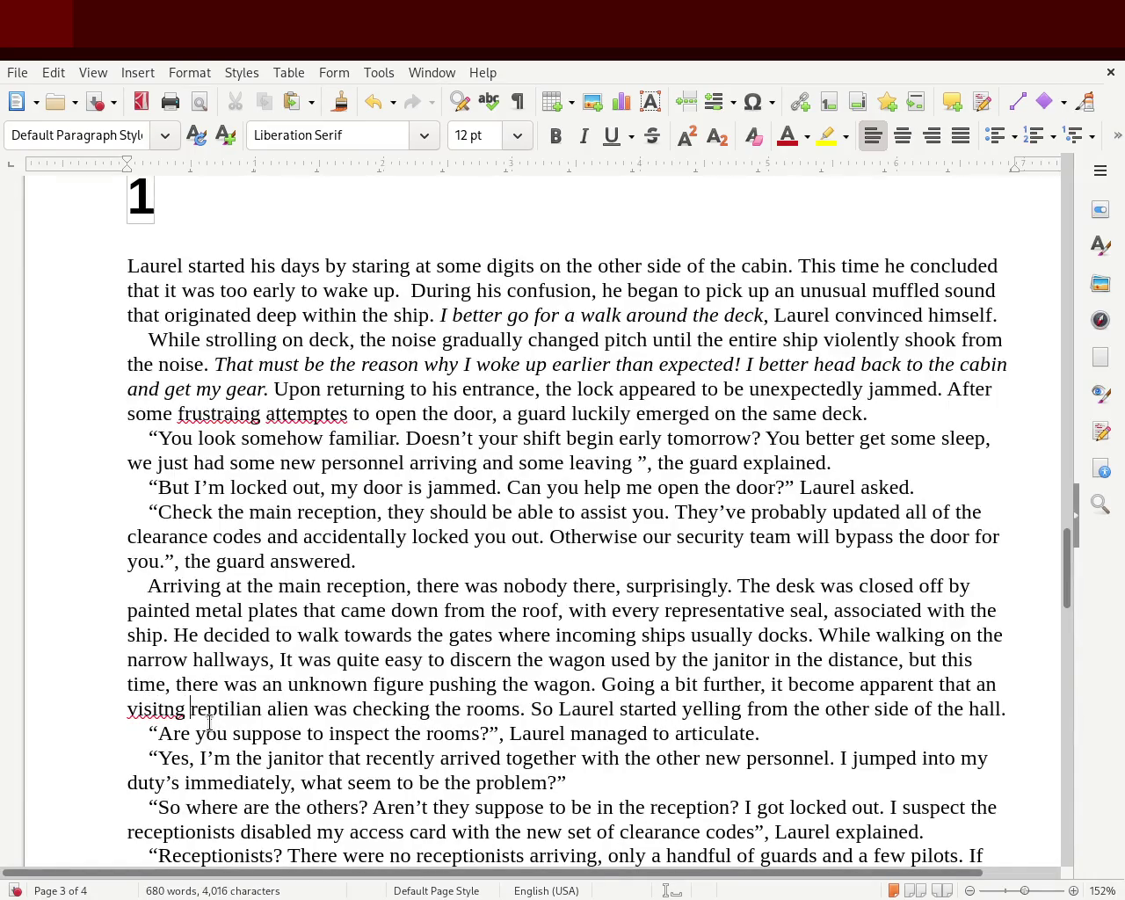
# - Correct the descriptor to 'newly arrived' so the line reads 'an newly arrived reptilian alien'
pyautogui.doubleClick(160, 711)
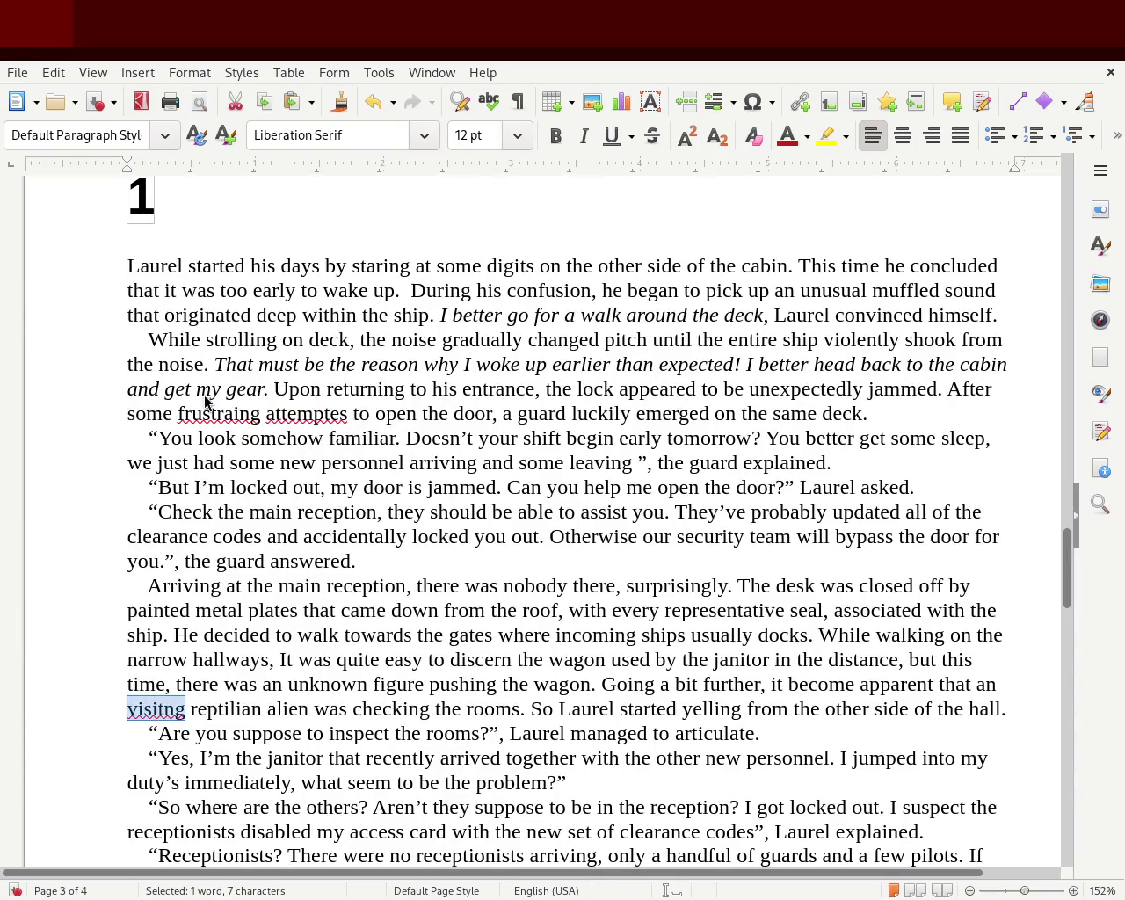
pyautogui.write('visiting')
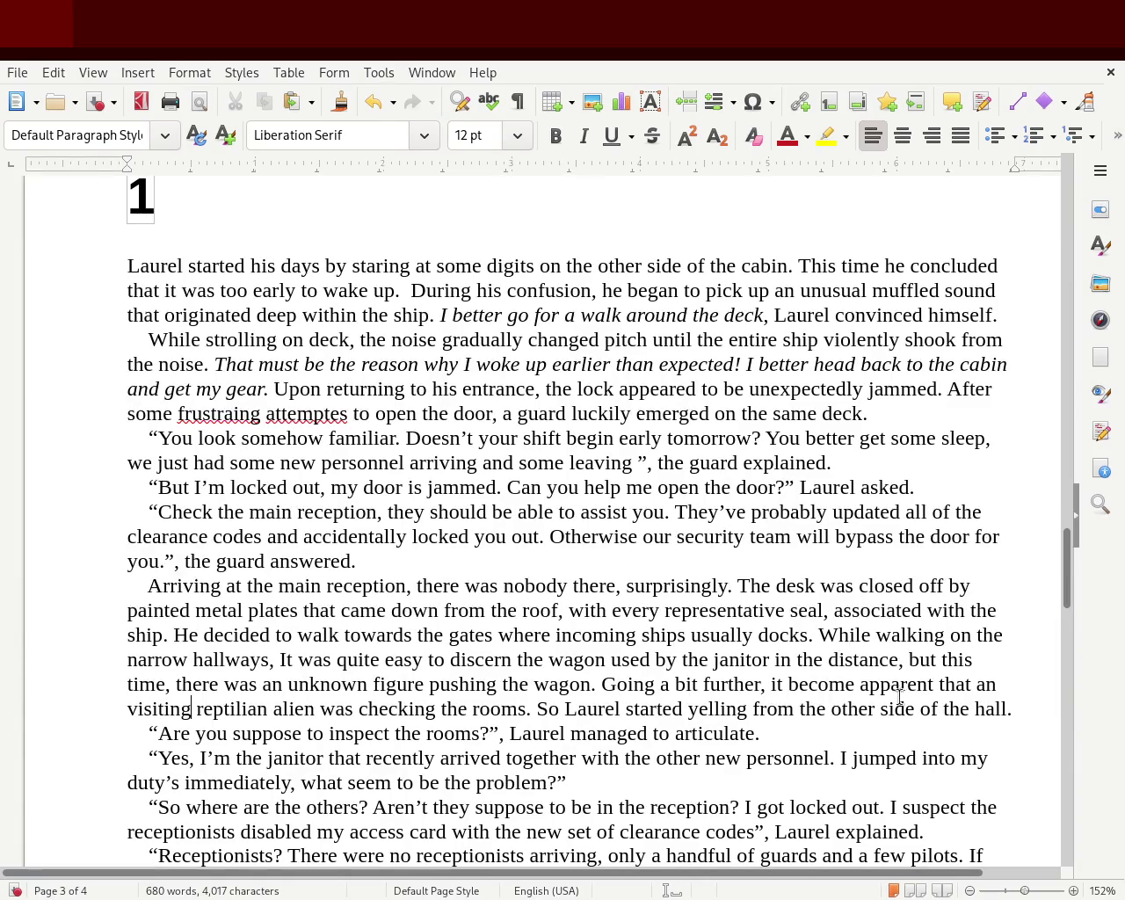
pyautogui.doubleClick(145, 709)
pyautogui.write('newly')
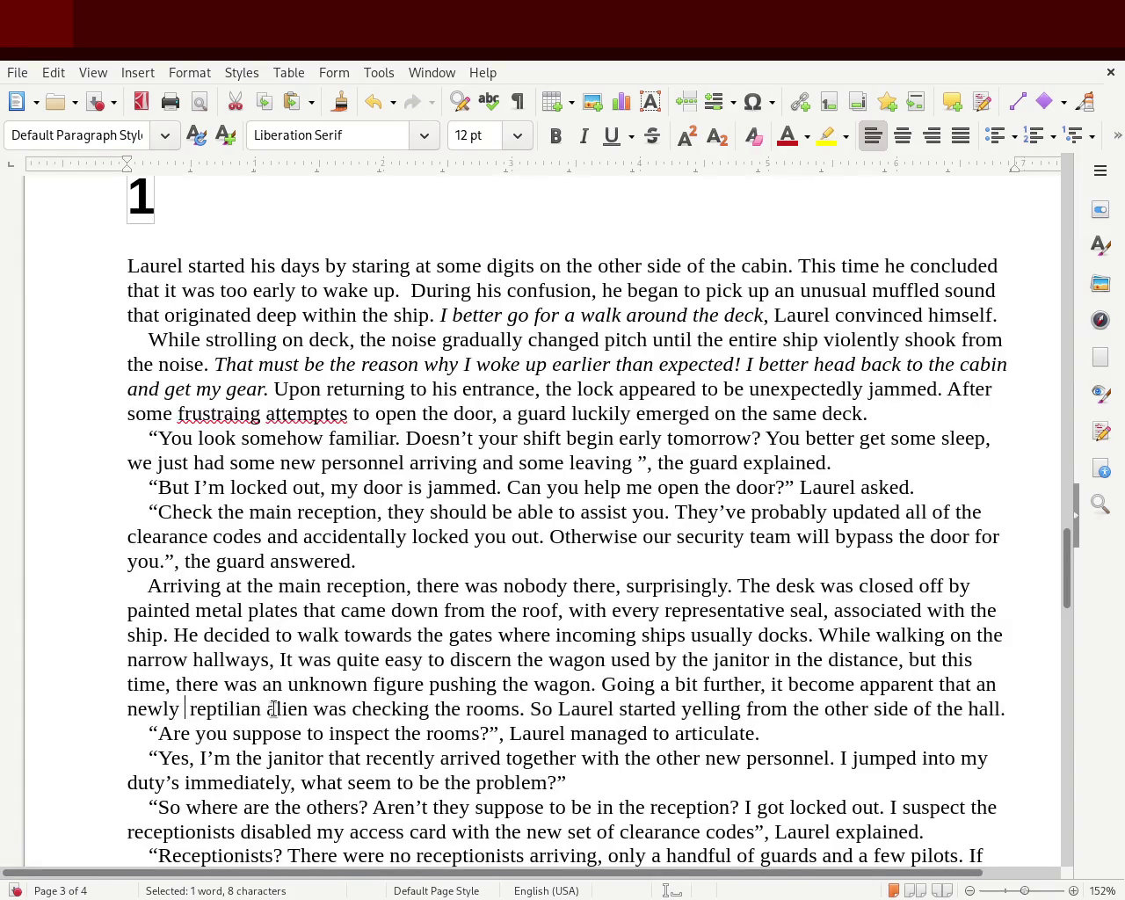
pyautogui.write(' arrivied')
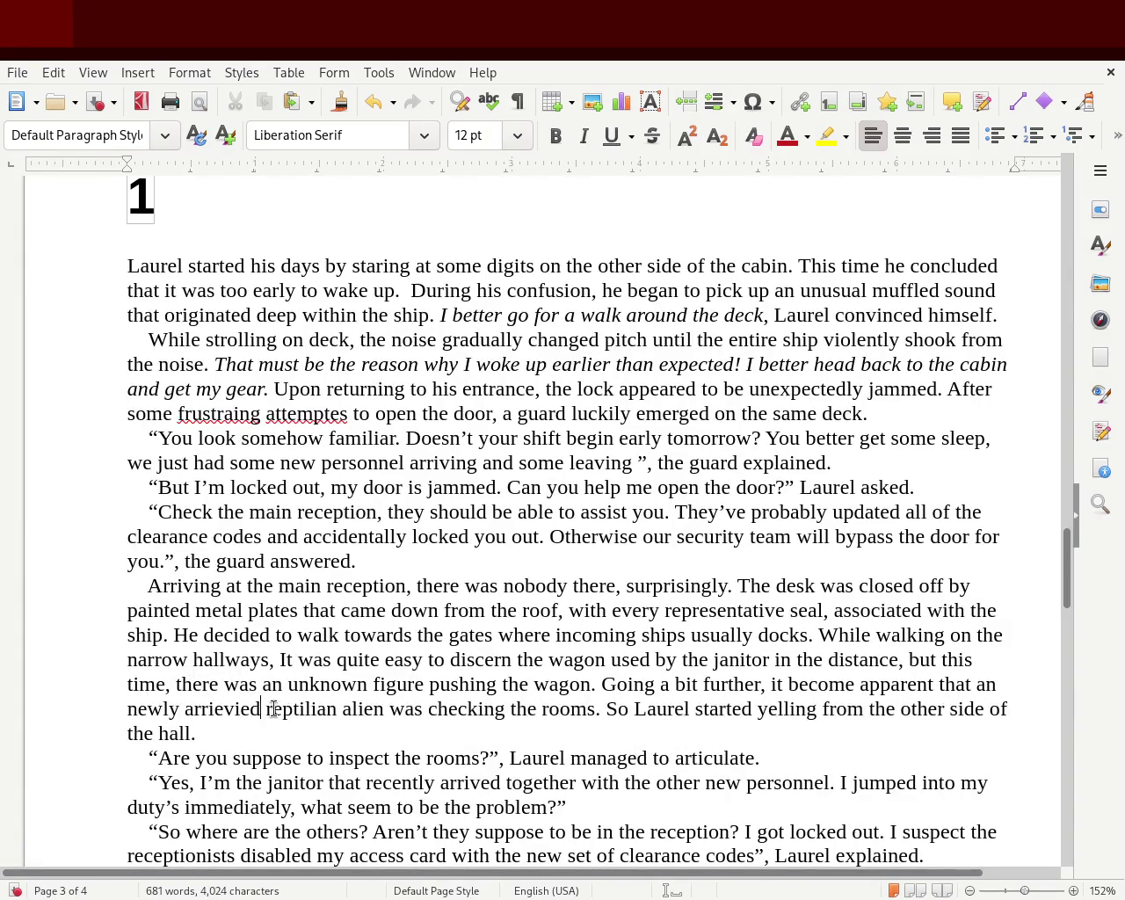
pyautogui.press('BackSpace')
pyautogui.press('BackSpace')
pyautogui.press('BackSpace')
pyautogui.write('rrievied')
pyautogui.doubleClick(206, 708)
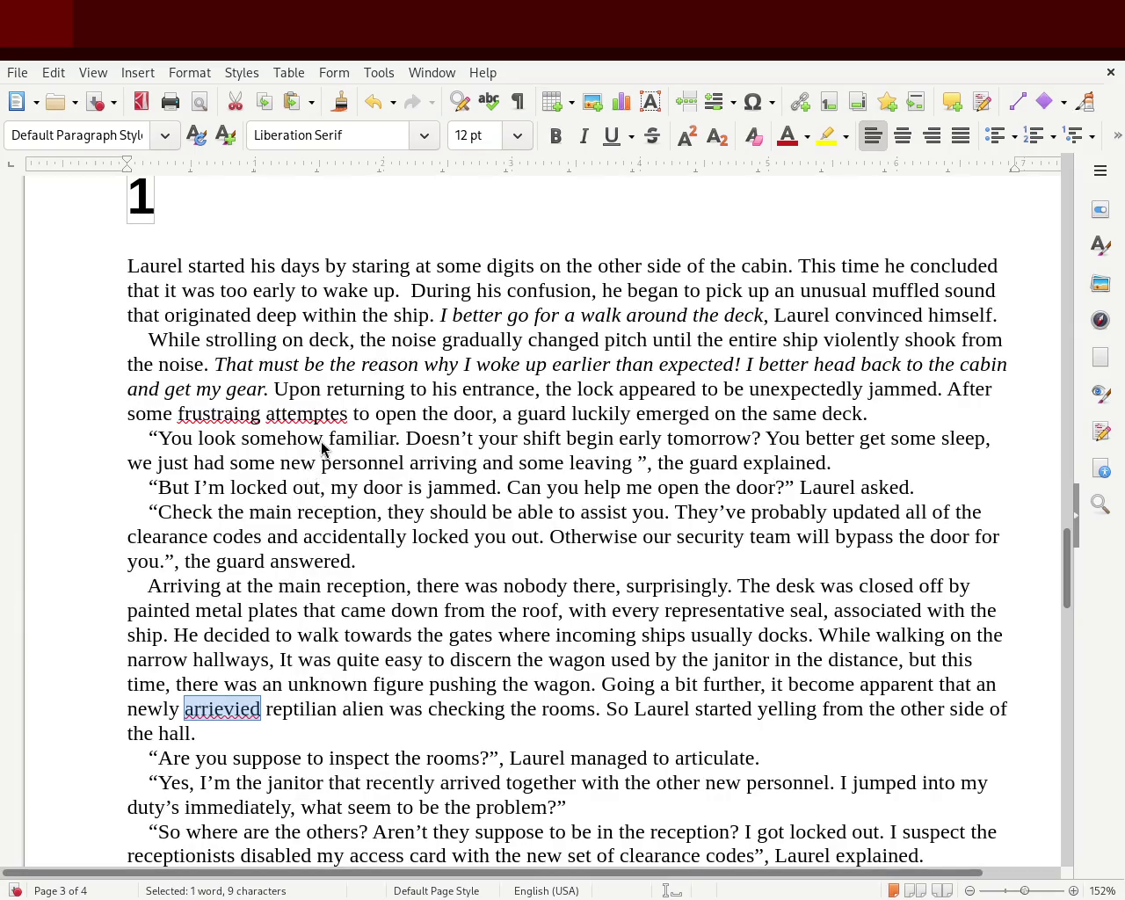
pyautogui.write('arrived')
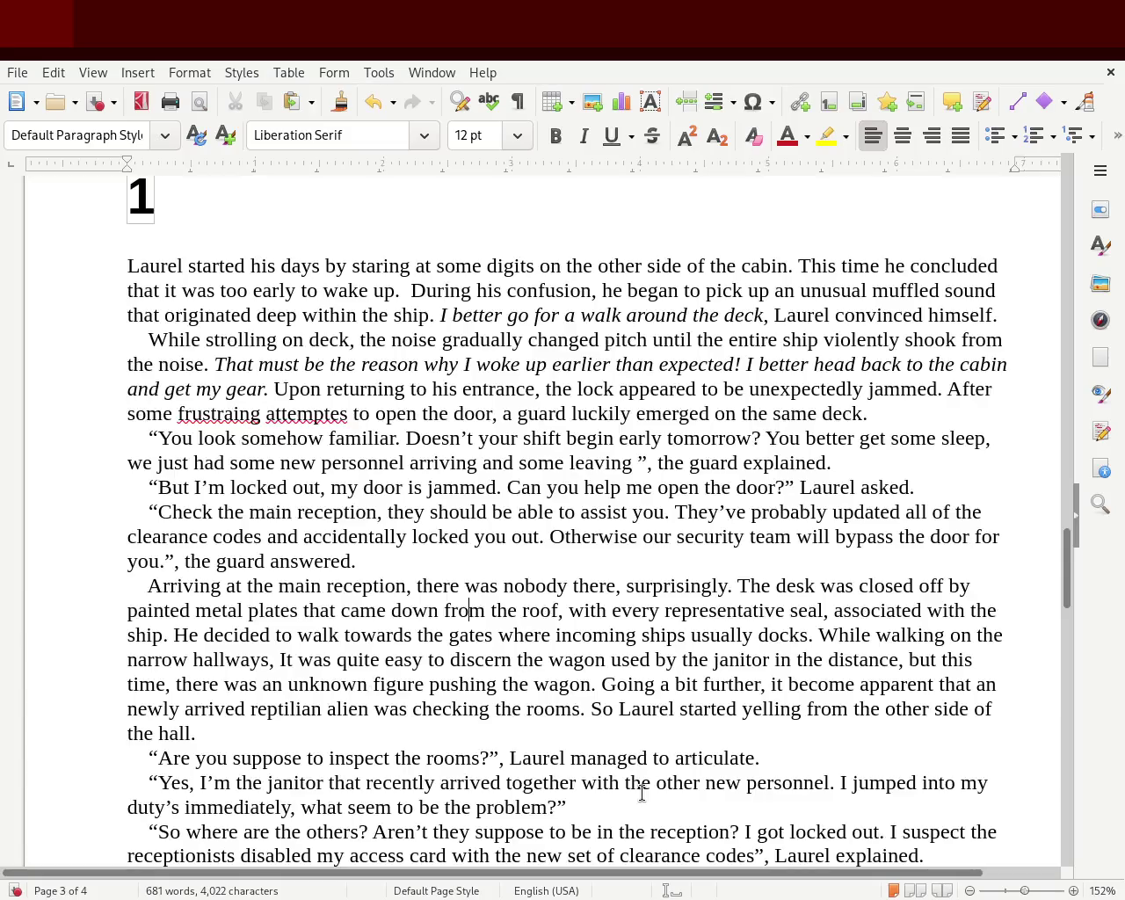
pyautogui.click(759, 758)
# - Add 'the janitor asked in an unsettled way.' after the janitor's question about the problem
pyautogui.moveTo(1071, 568); pyautogui.dragTo(1067, 615)
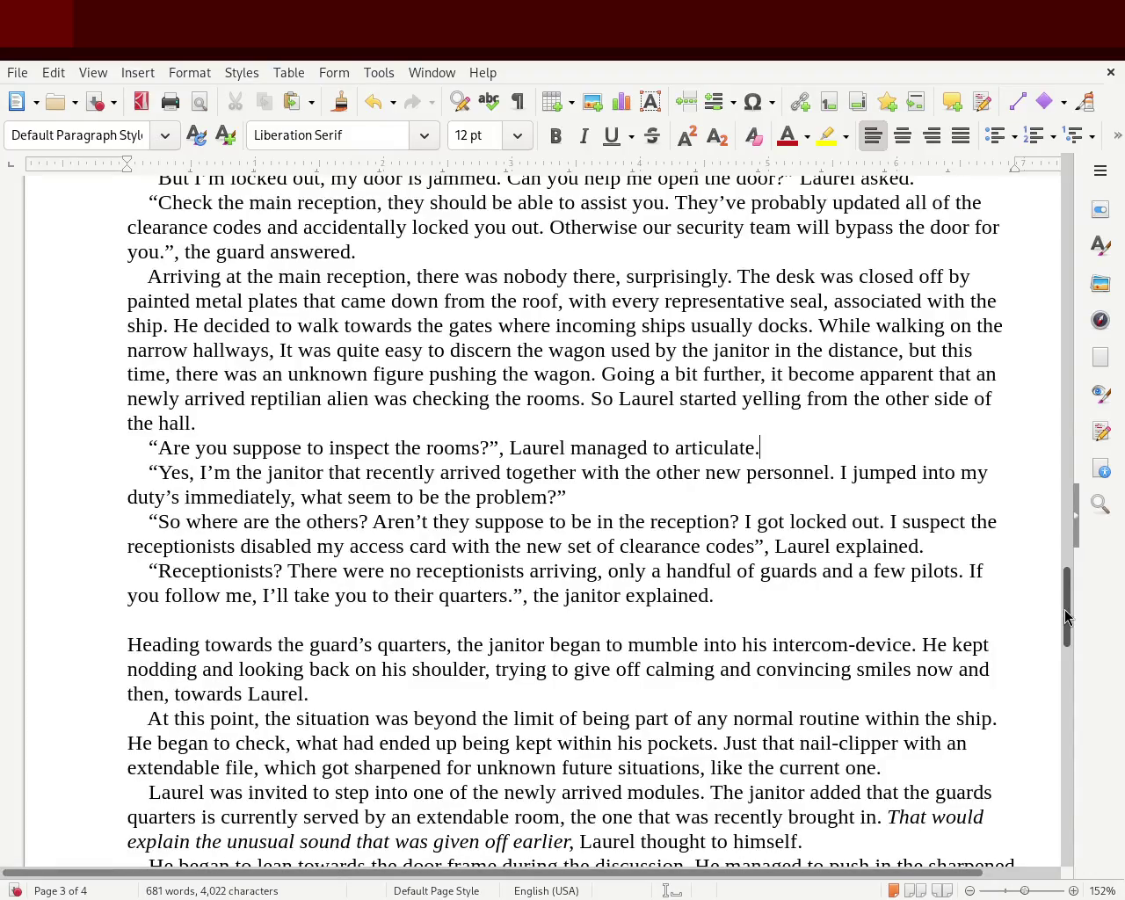
pyautogui.click(593, 497)
pyautogui.write('the janitor asked ')
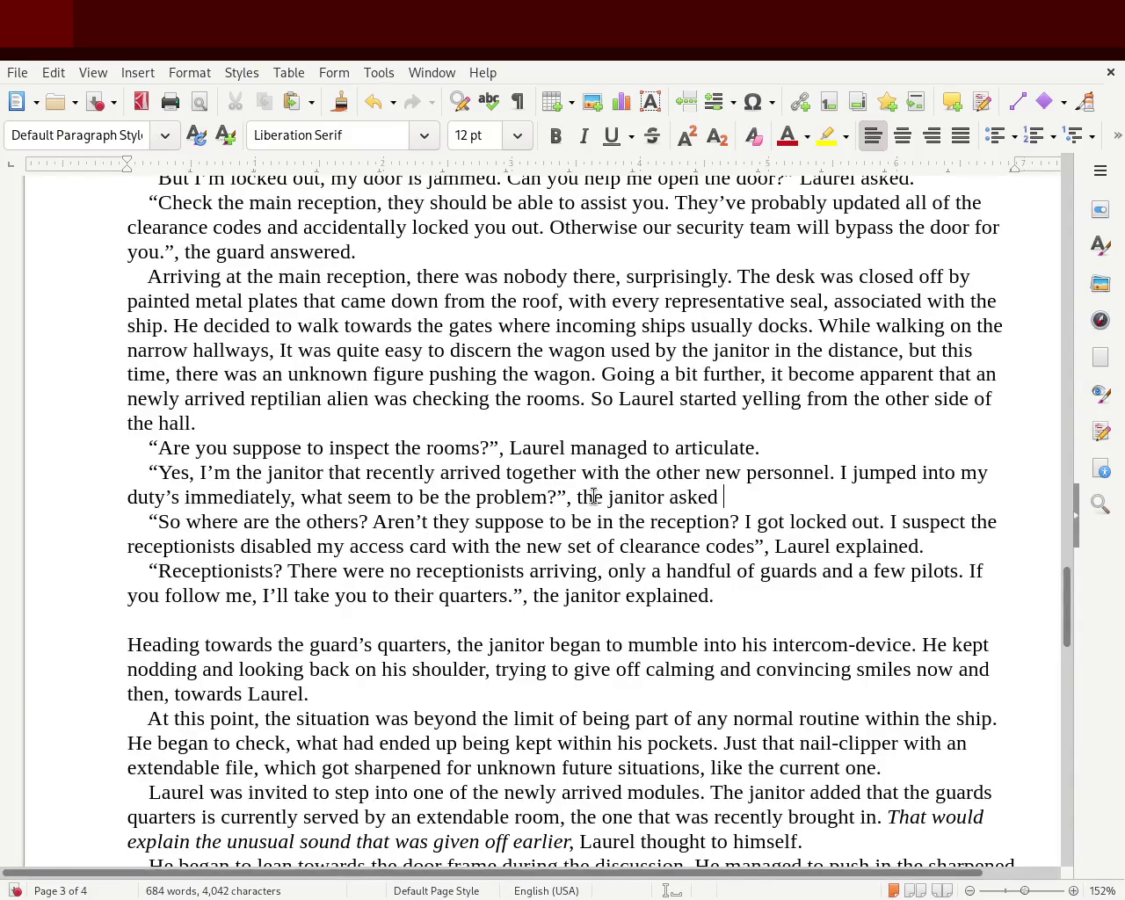
pyautogui.write('in an unsettled way.')
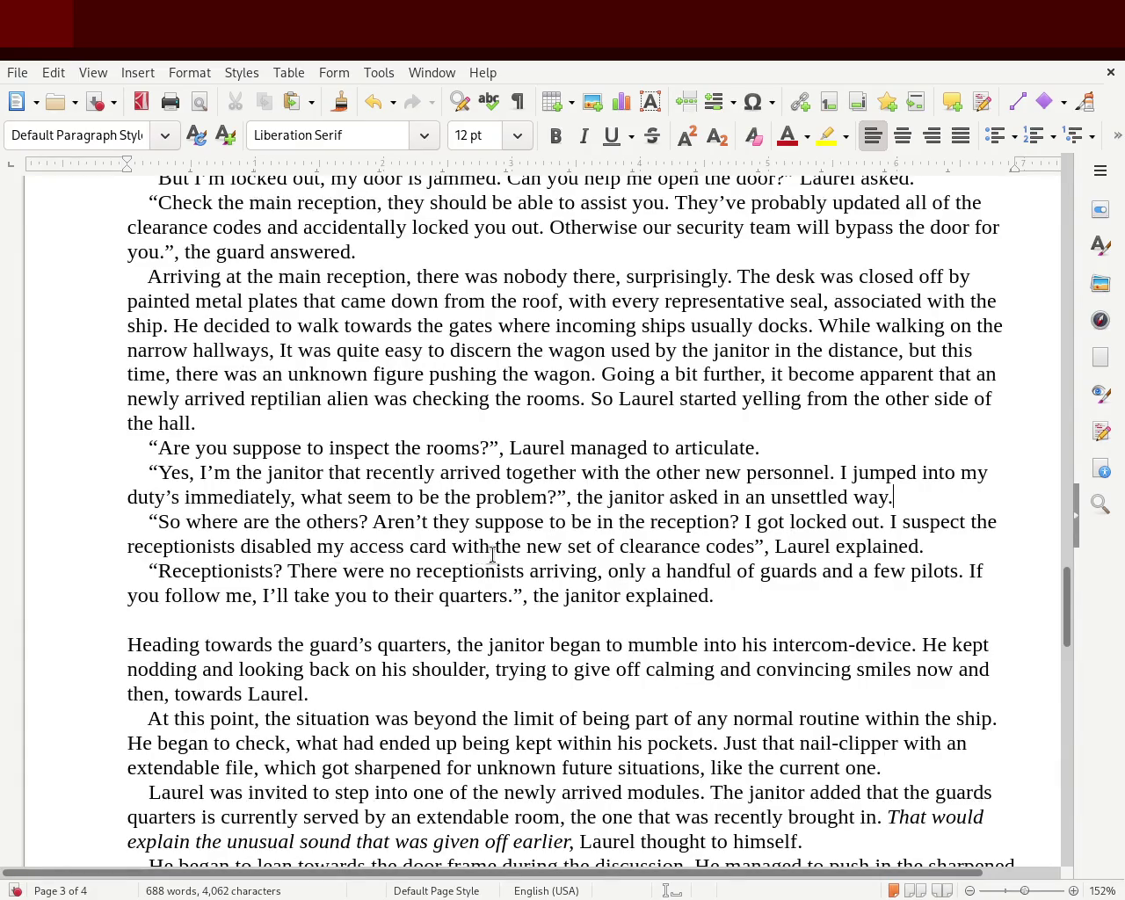
# - Add a comma after 'access card', just before 'with'
pyautogui.doubleClick(507, 548)
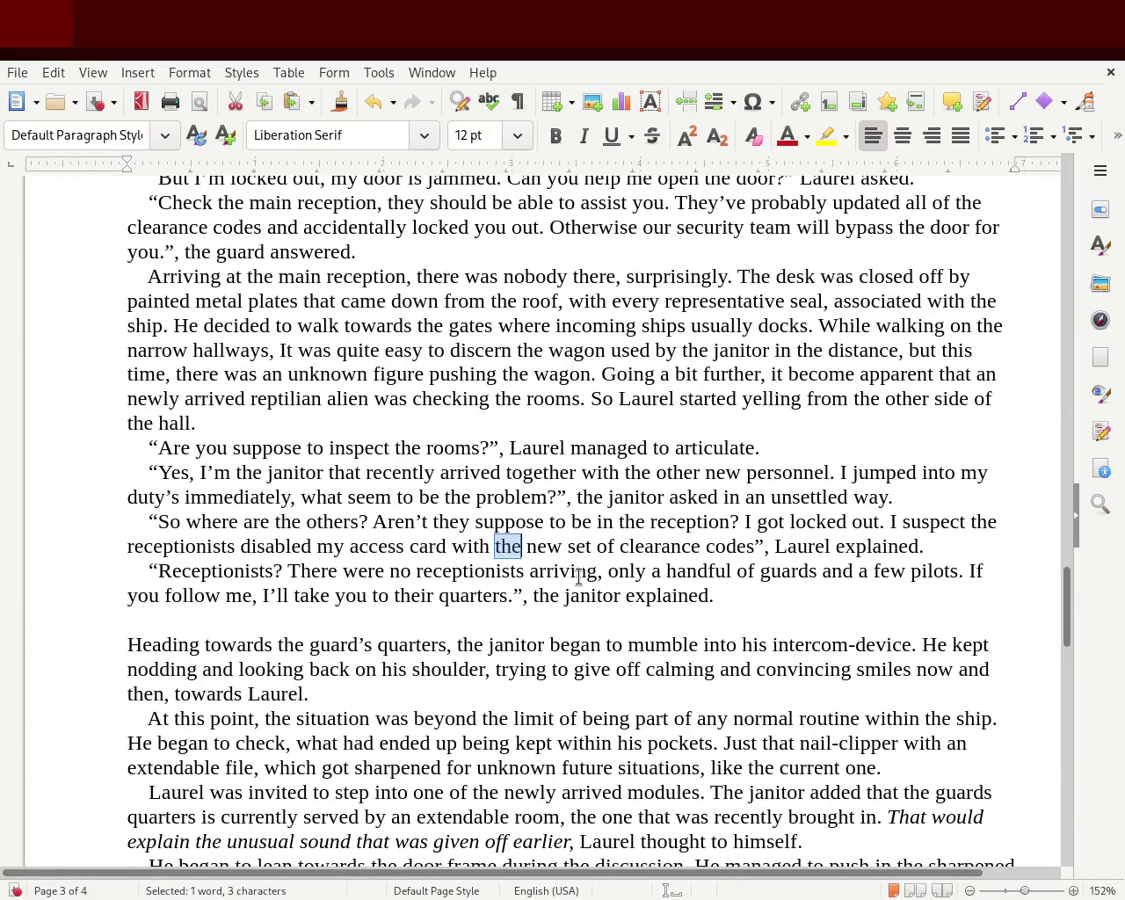
pyautogui.click(451, 546)
pyautogui.write(',')
pyautogui.press('BackSpace')
pyautogui.press('BackSpace')
pyautogui.write(',')
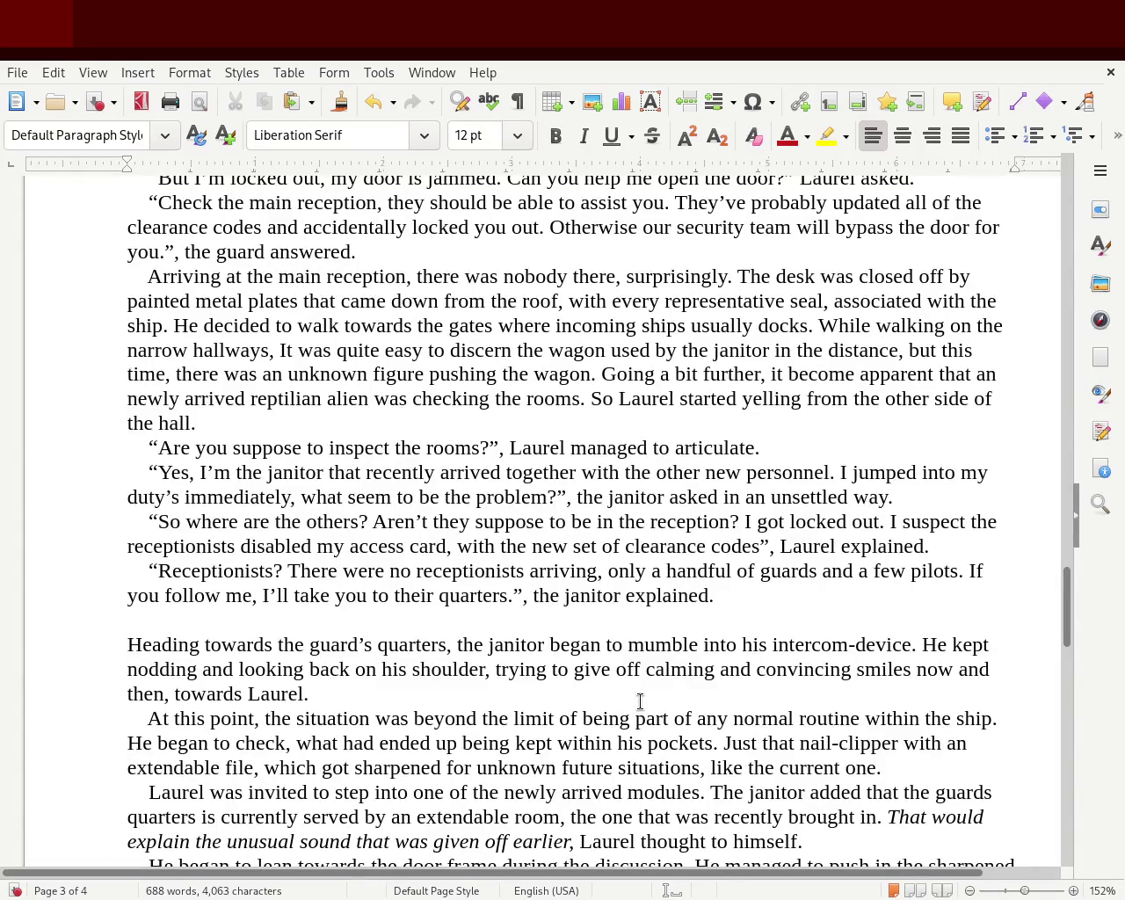
# - Replace 'explained' with 'insisted.' at the end of the janitor's reply
pyautogui.tripleClick(656, 596)
pyautogui.doubleClick(647, 595)
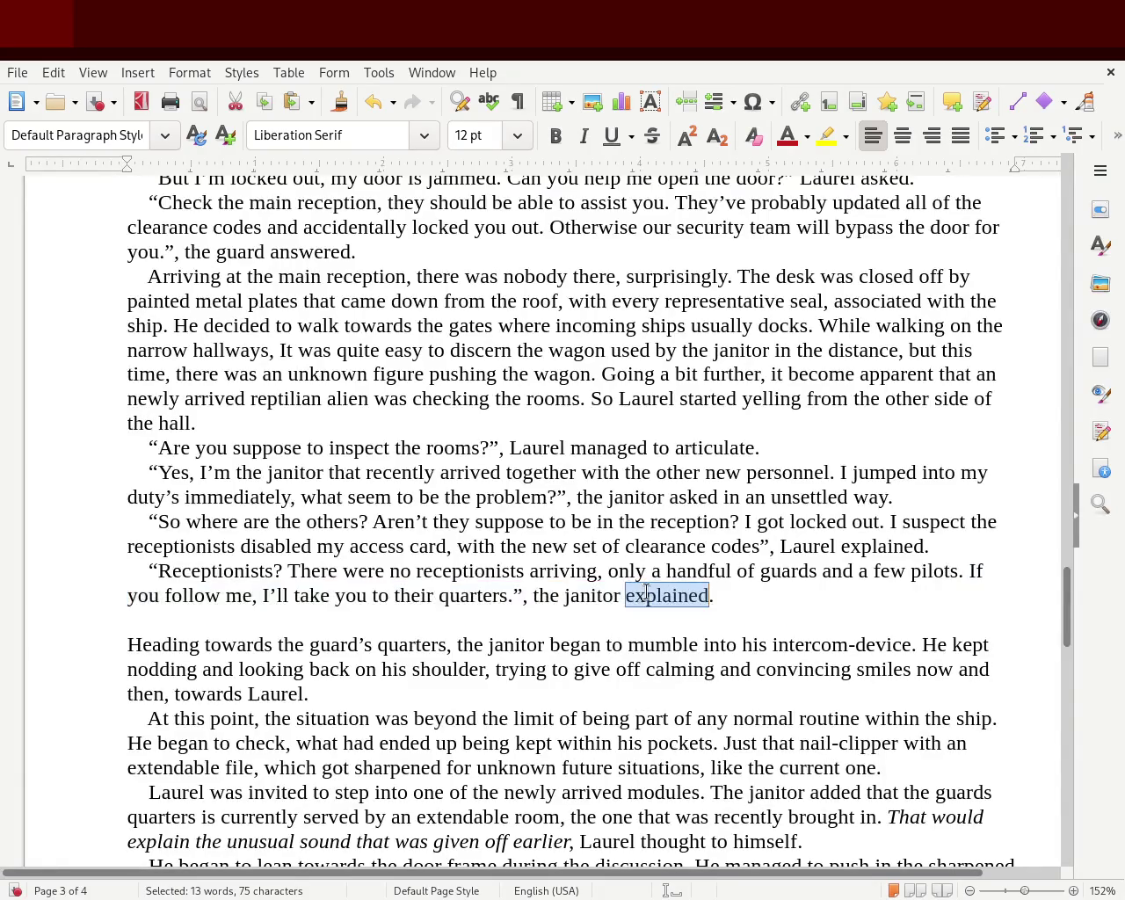
pyautogui.write('insisted.')
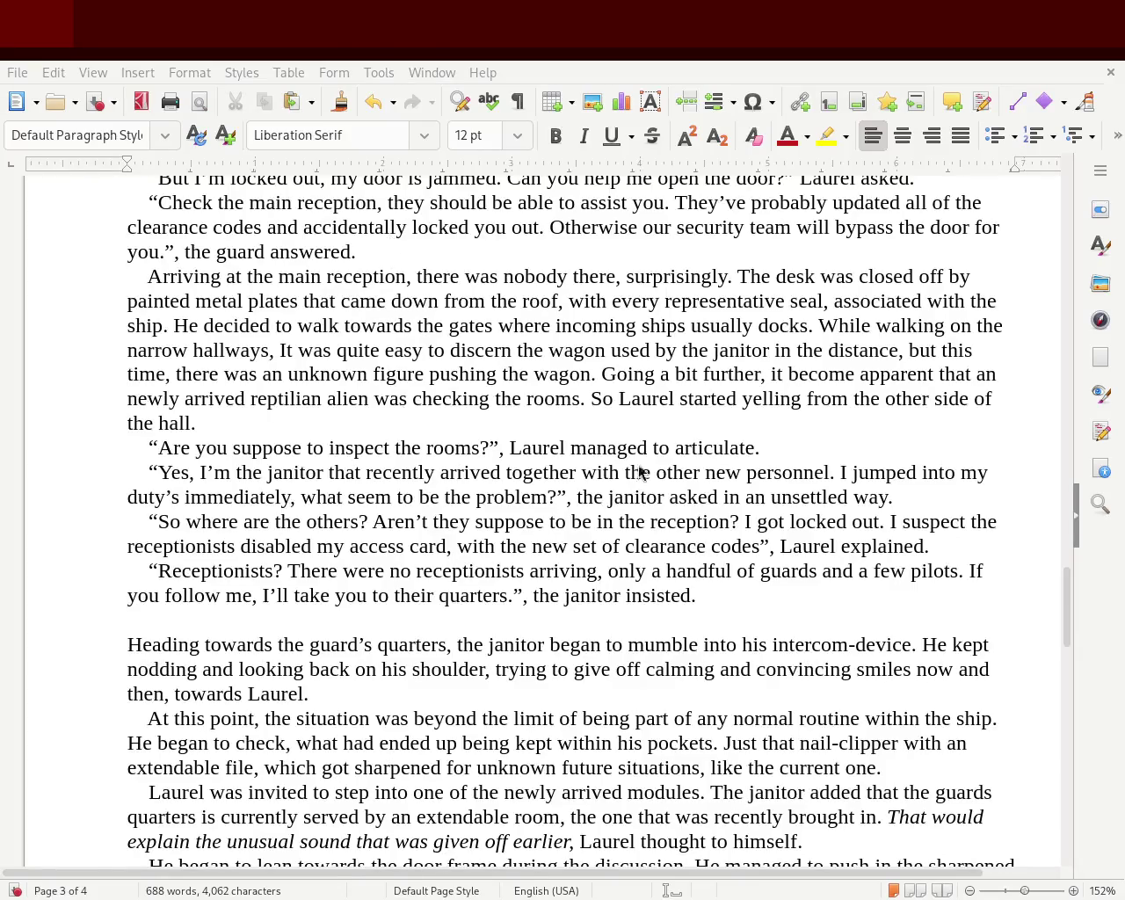
pyautogui.moveTo(567, 602); pyautogui.dragTo(717, 587)
# - Deselect the text and save the proofread manuscript with Ctrl+S
pyautogui.click(717, 585)
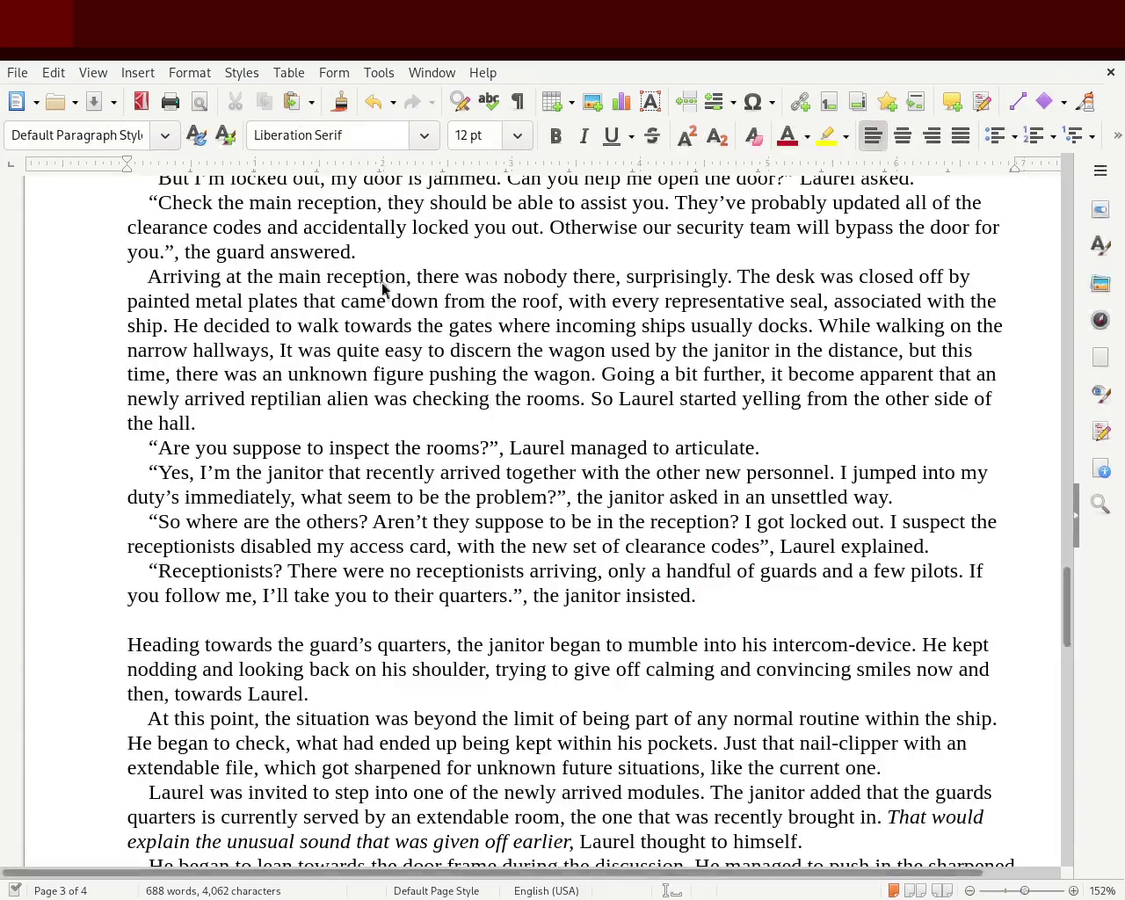
pyautogui.hotkey('ctrl', 's')
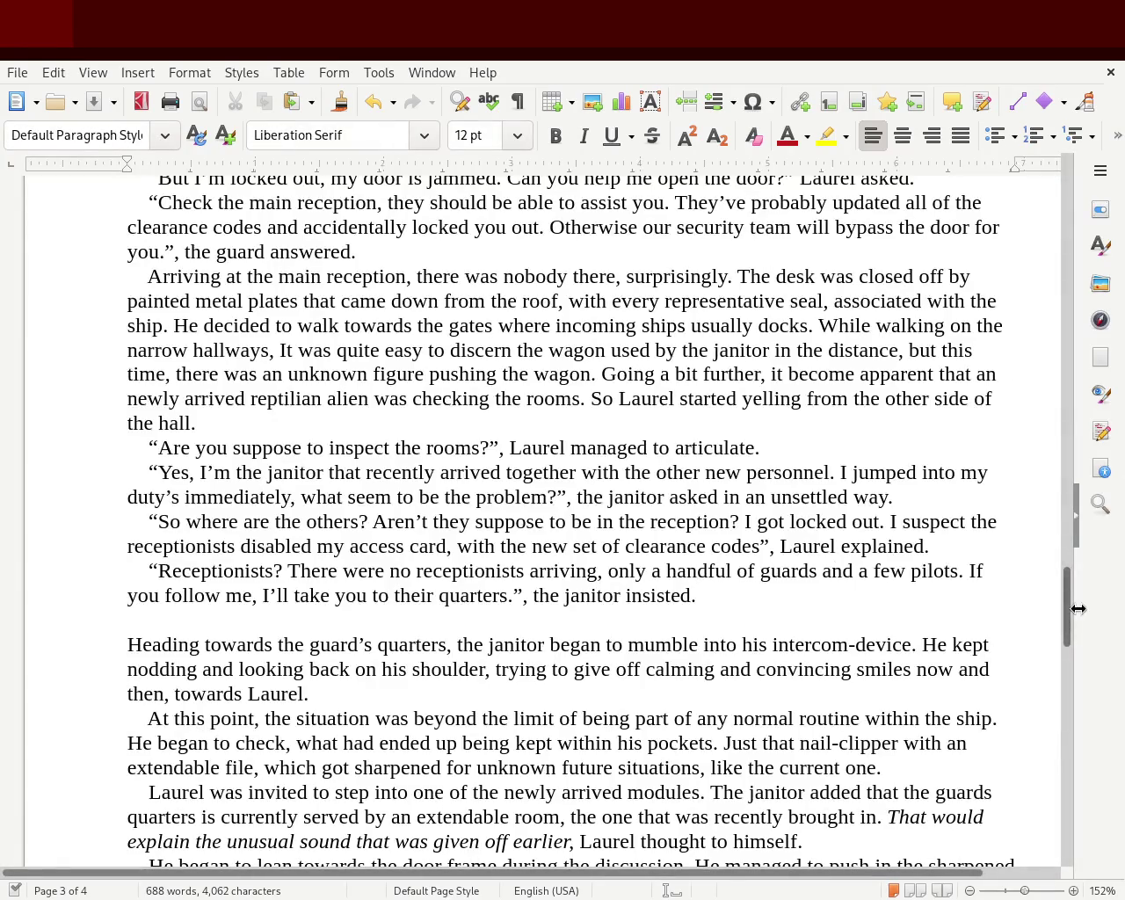
# - Return to the top and zoom out to review all manuscript pages
pyautogui.moveTo(1067, 605)
pyautogui.mouseDown()
pyautogui.moveTo(1050, 243)
pyautogui.moveTo(1058, 346)
pyautogui.moveTo(1065, 226)
pyautogui.mouseUp()
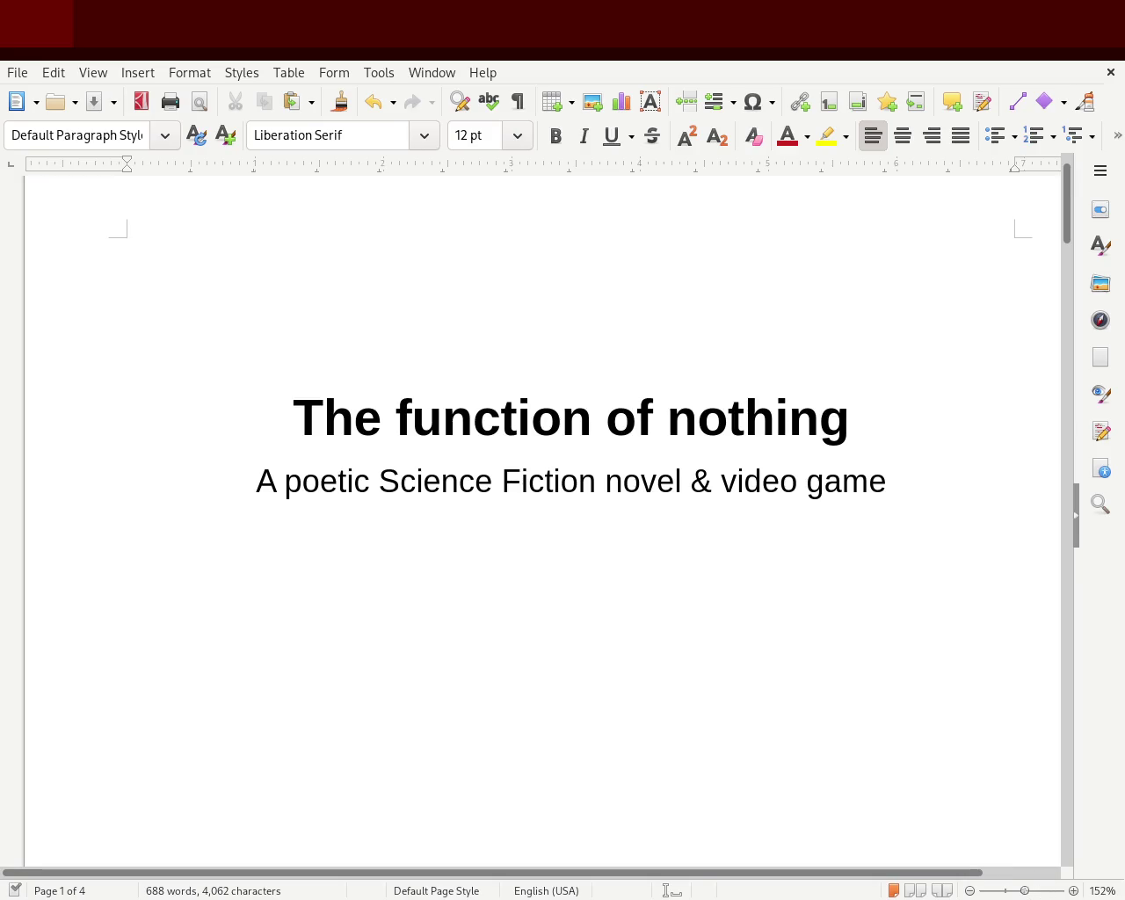
pyautogui.moveTo(1025, 893); pyautogui.dragTo(1002, 892)
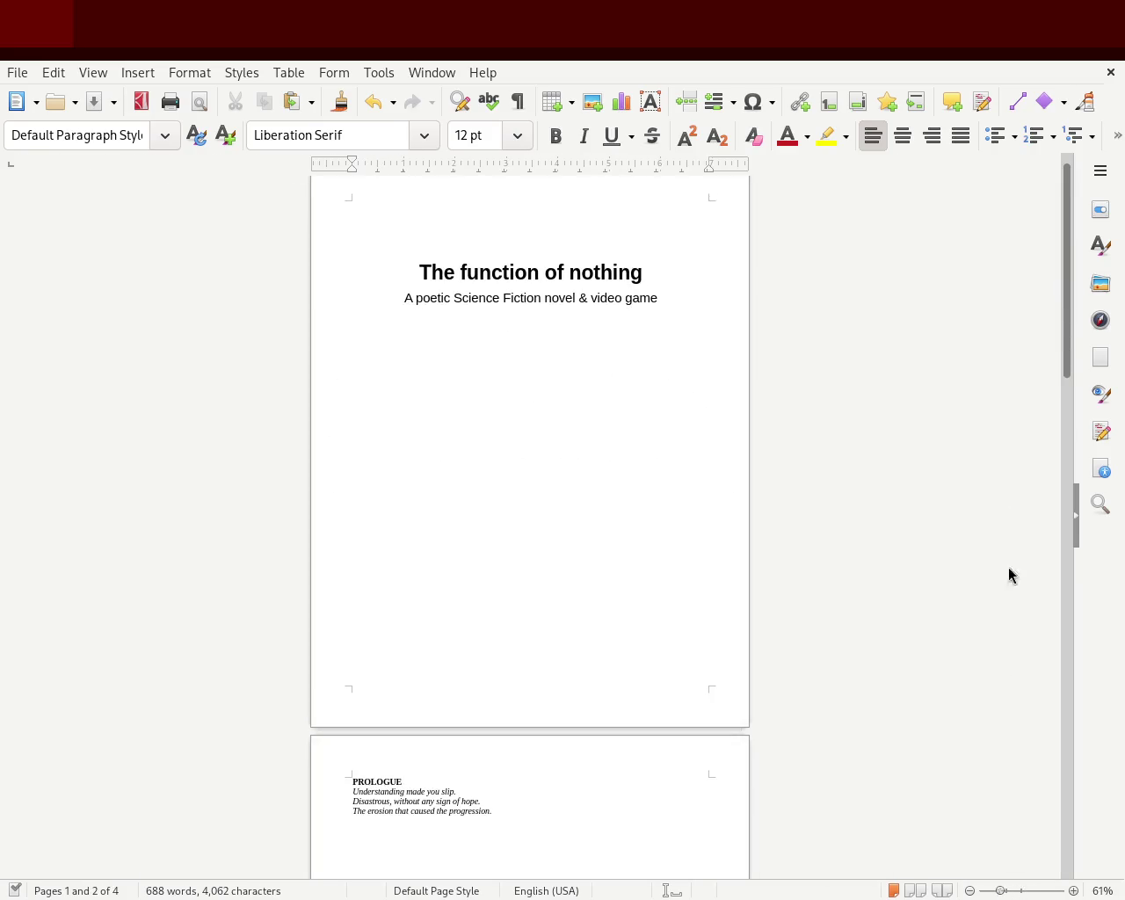
pyautogui.scroll(-1, 1061, 327)
pyautogui.scroll(-3, 1017, 592)
pyautogui.scroll(-10, 1010, 789)
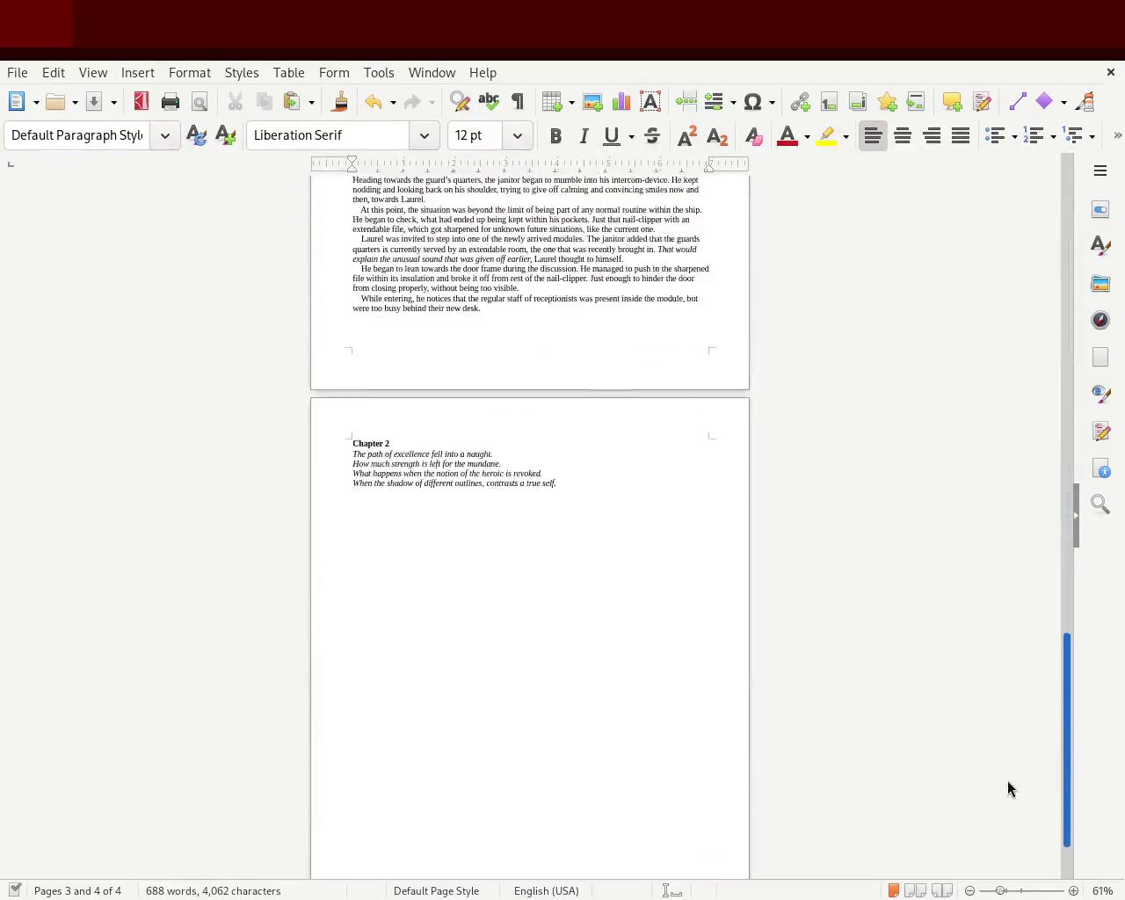
pyautogui.scroll(8, 1025, 663)
pyautogui.scroll(2, 944, 645)
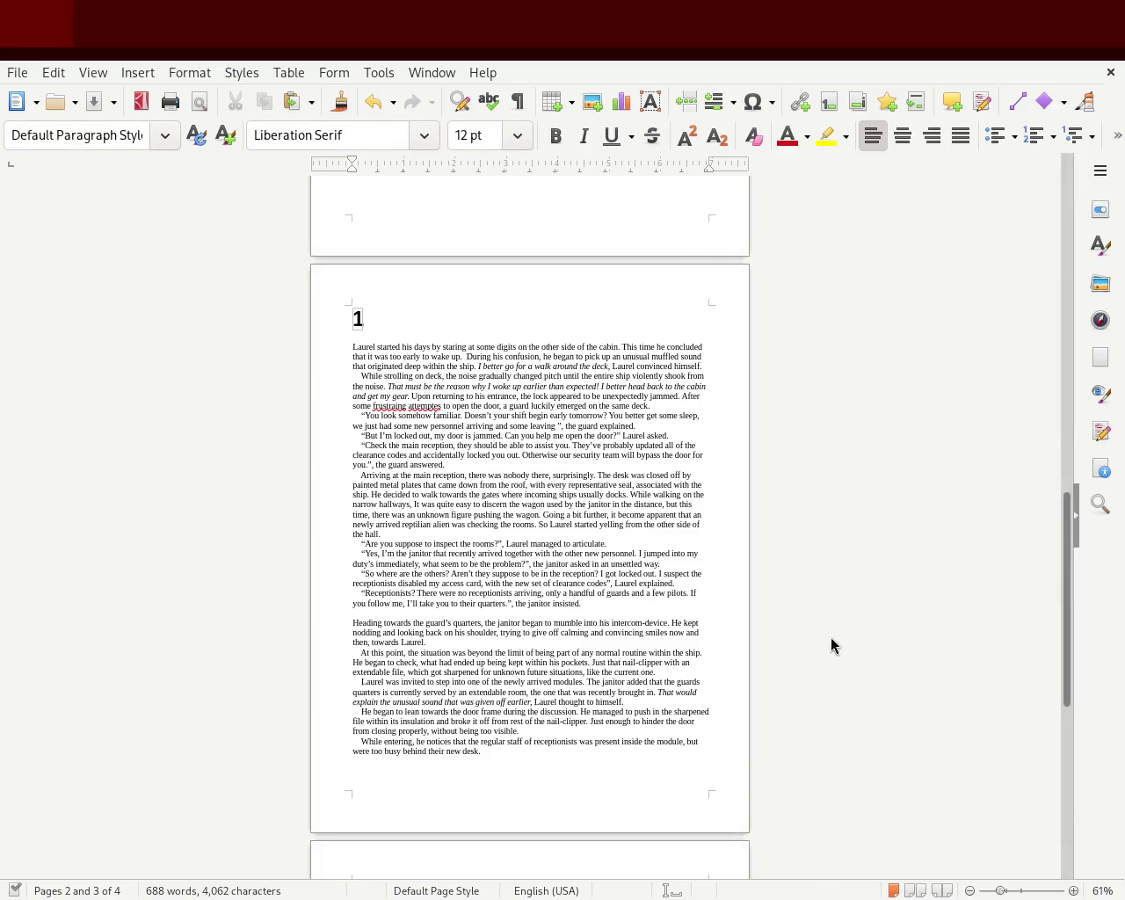
# - Zoom back in on the Prologue page with its bold heading and italic lines
pyautogui.moveTo(1001, 891); pyautogui.dragTo(1011, 892)
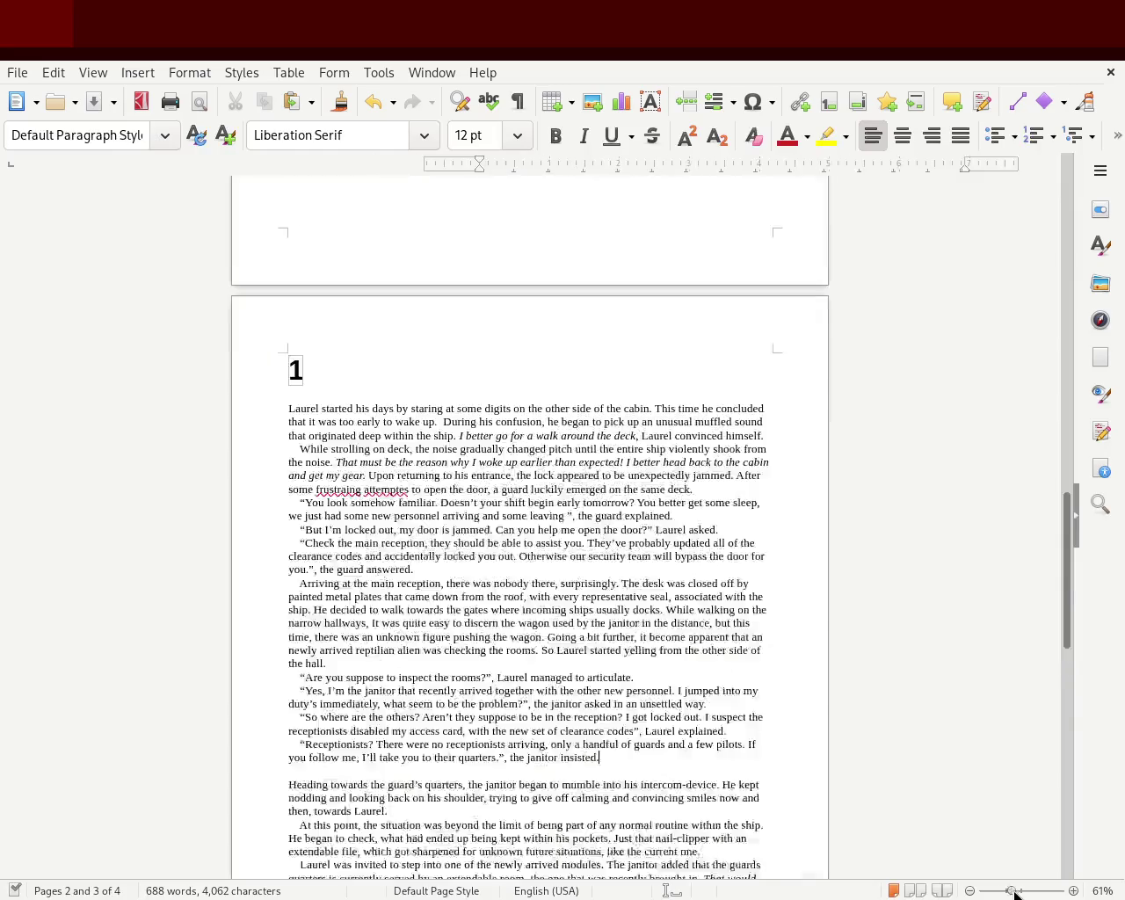
pyautogui.moveTo(1061, 592); pyautogui.dragTo(1079, 375)
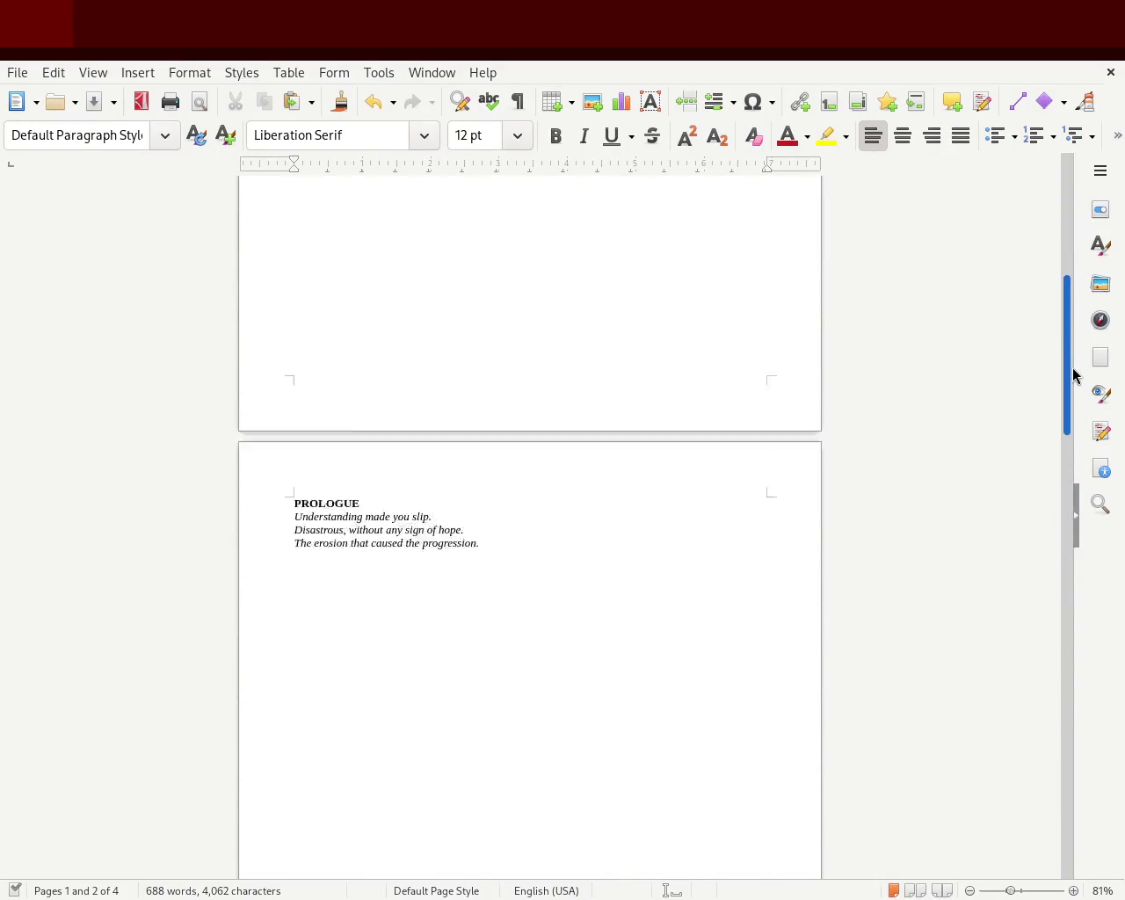
pyautogui.moveTo(1080, 375); pyautogui.dragTo(1079, 281)
pyautogui.click(537, 484)
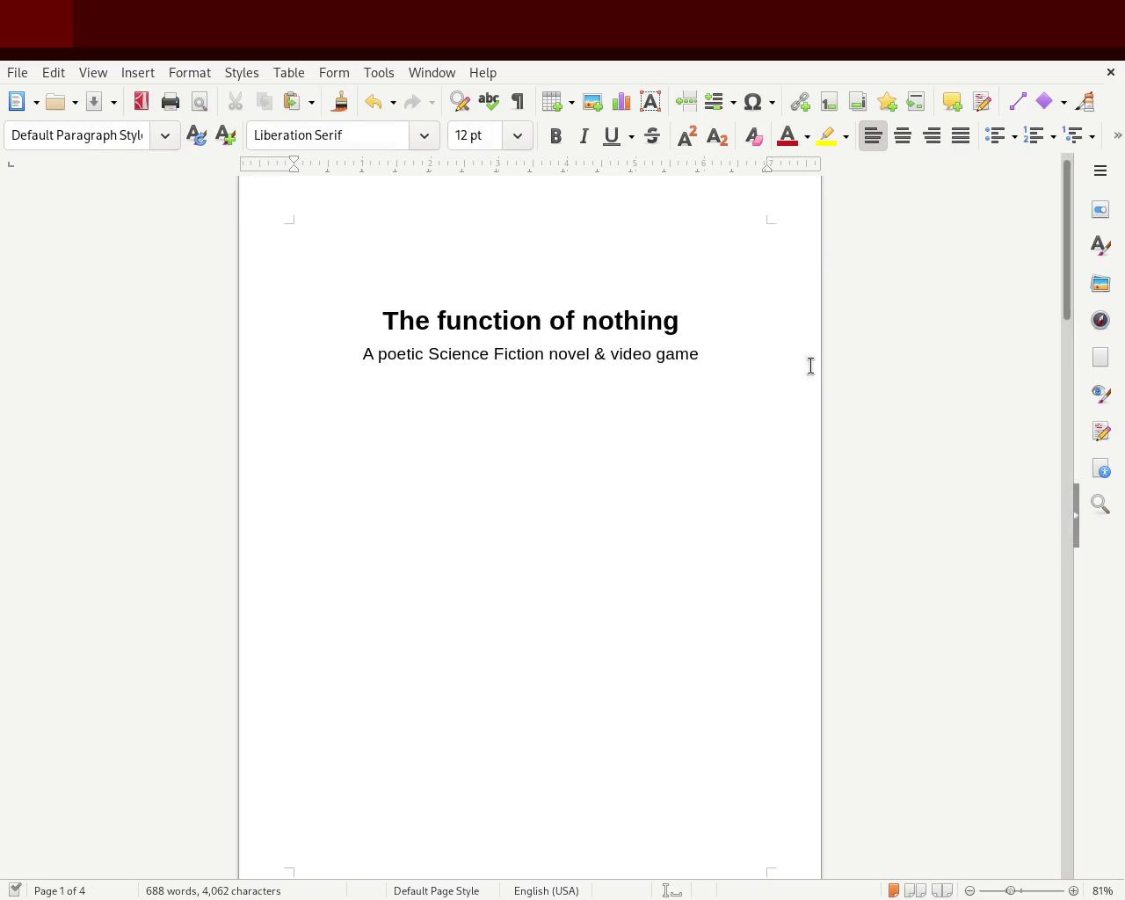
pyautogui.moveTo(1063, 222)
pyautogui.mouseDown()
pyautogui.moveTo(1067, 214)
pyautogui.moveTo(1065, 377)
pyautogui.mouseUp()
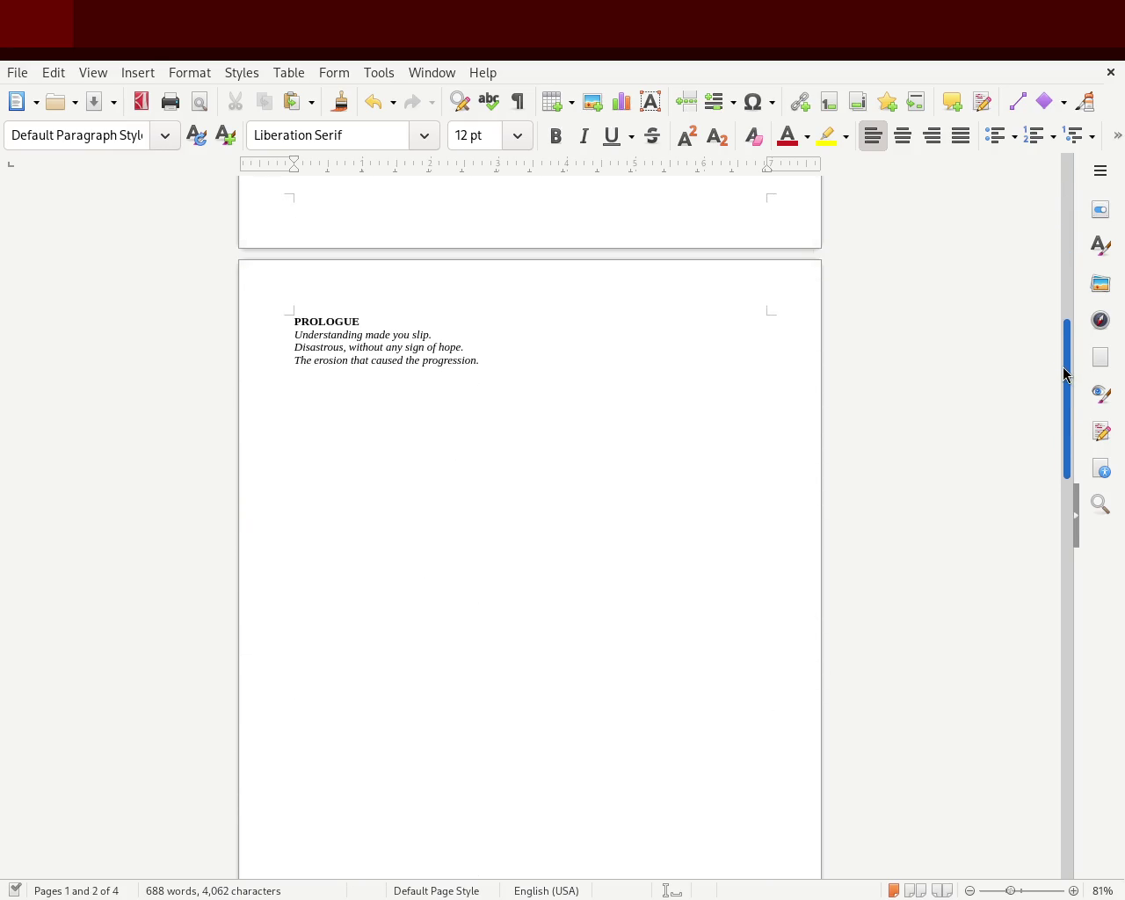
pyautogui.moveTo(1011, 889); pyautogui.dragTo(1027, 891)
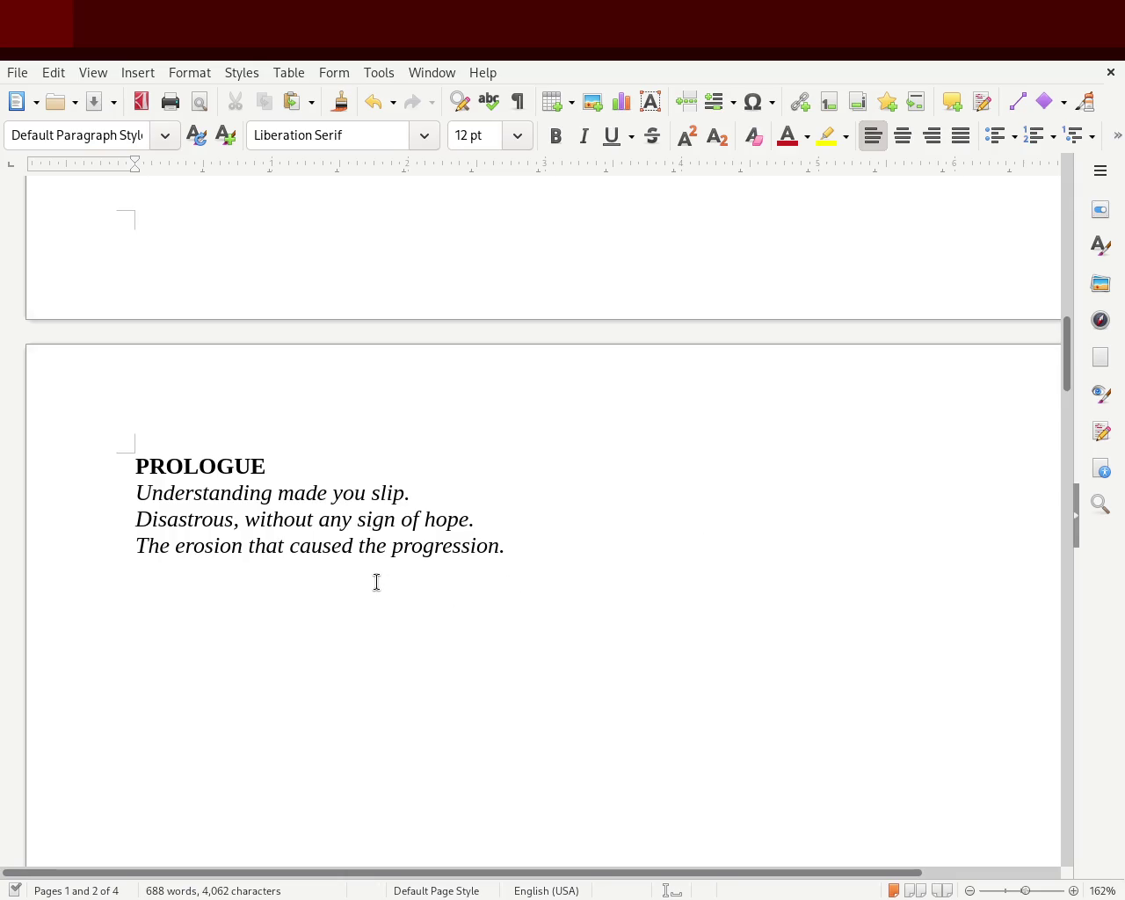
# - Change the prologue's last line from 'caused the progression' to 'causes progression'
pyautogui.click(342, 545)
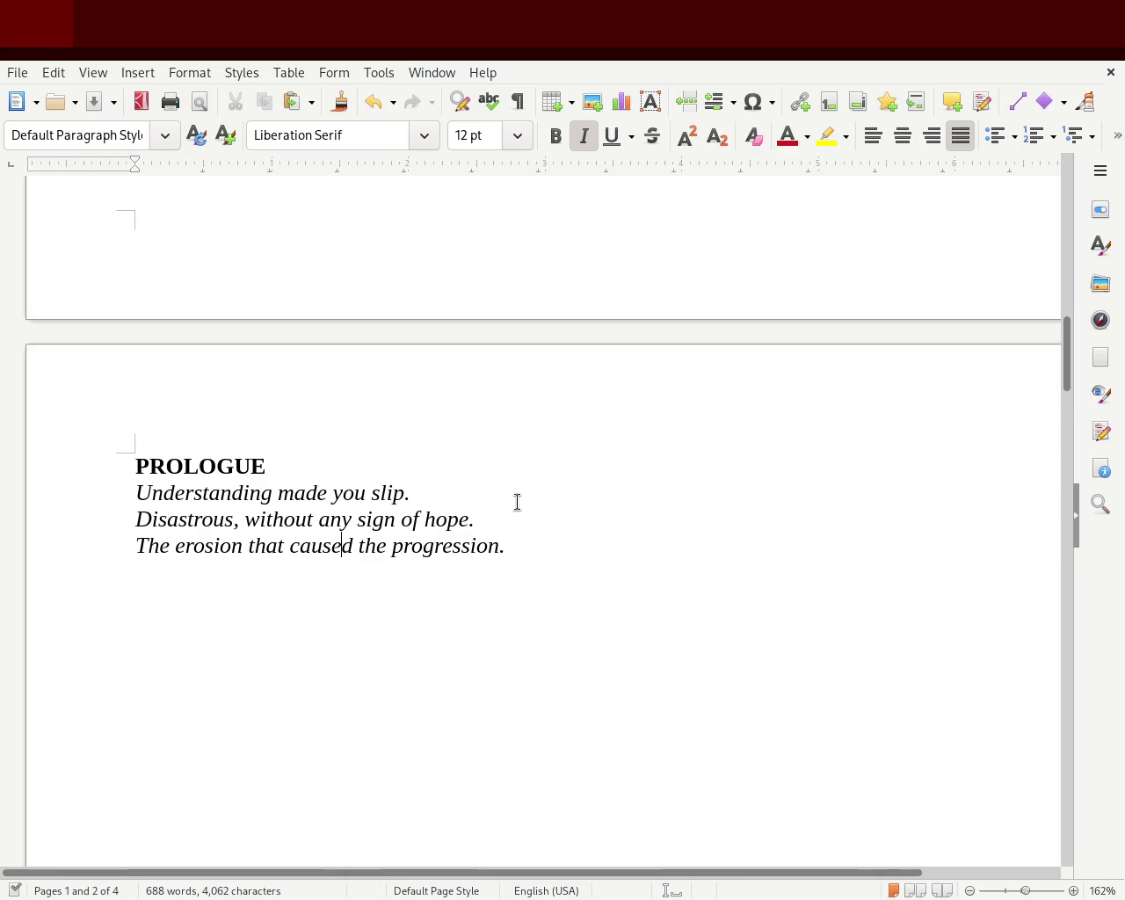
pyautogui.press('Delete')
pyautogui.write('s')
pyautogui.press('Right')
pyautogui.press('Delete')
pyautogui.press('Delete')
pyautogui.press('Delete')
pyautogui.press('BackSpace')
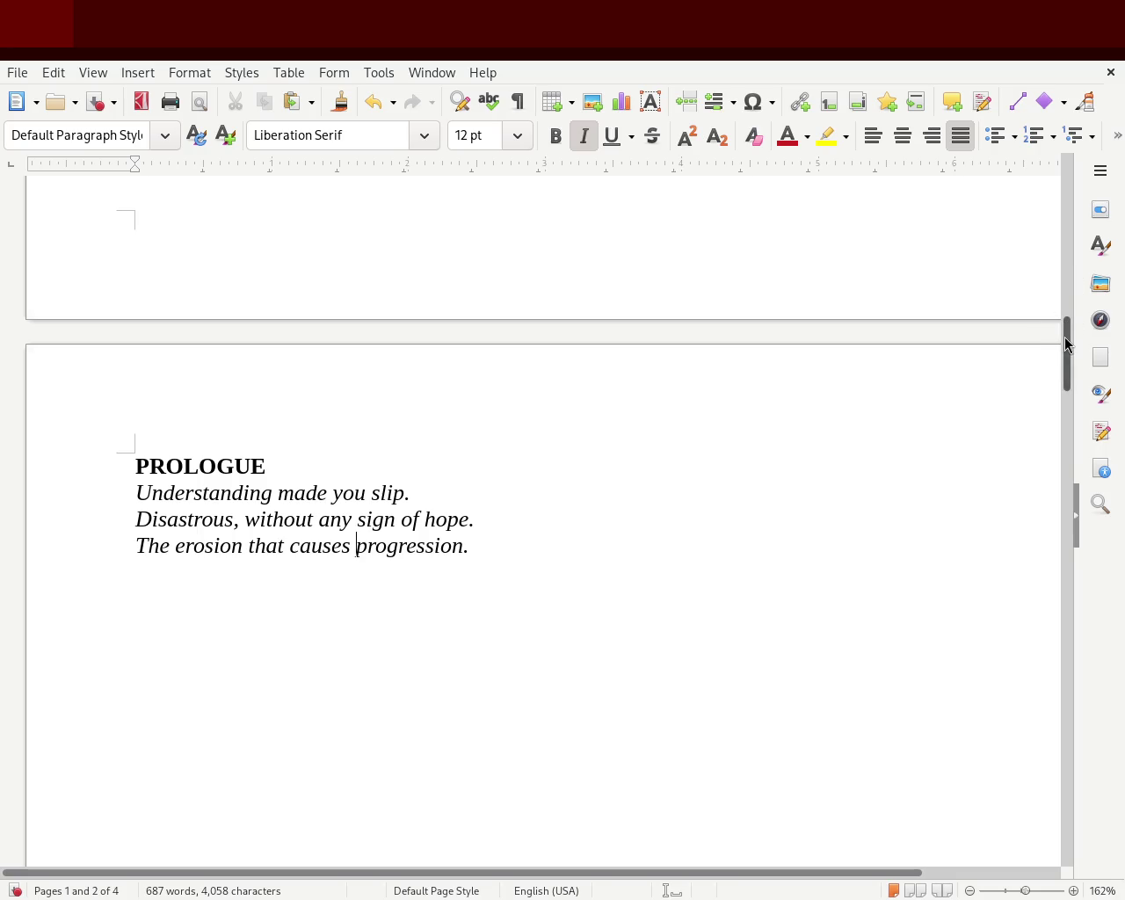
pyautogui.scroll(-2, 1066, 357)
pyautogui.moveTo(1067, 357); pyautogui.dragTo(1066, 561)
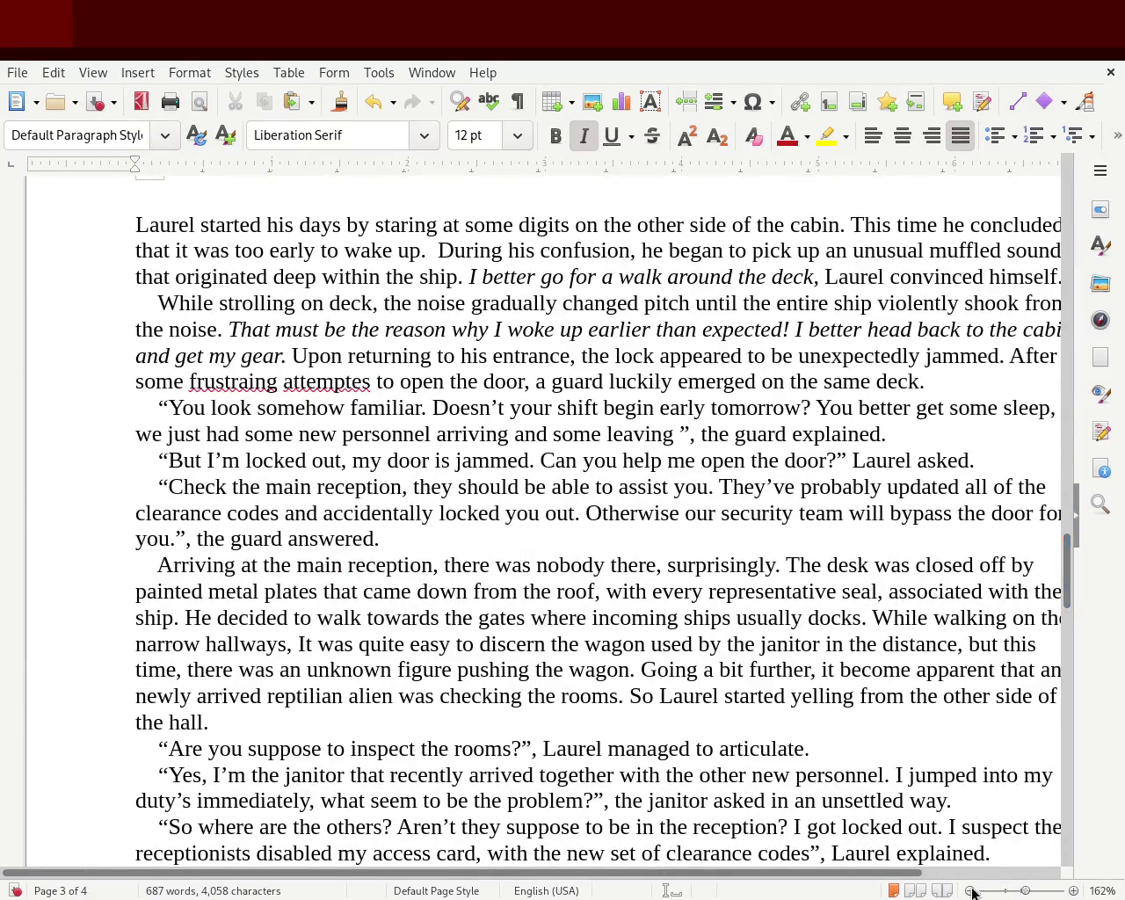
# - At about 89% zoom, correct 'frustraing' to 'frustrating' and 'attemptes' to 'attempts'
pyautogui.click(1013, 891)
pyautogui.moveTo(1017, 893); pyautogui.dragTo(1024, 893)
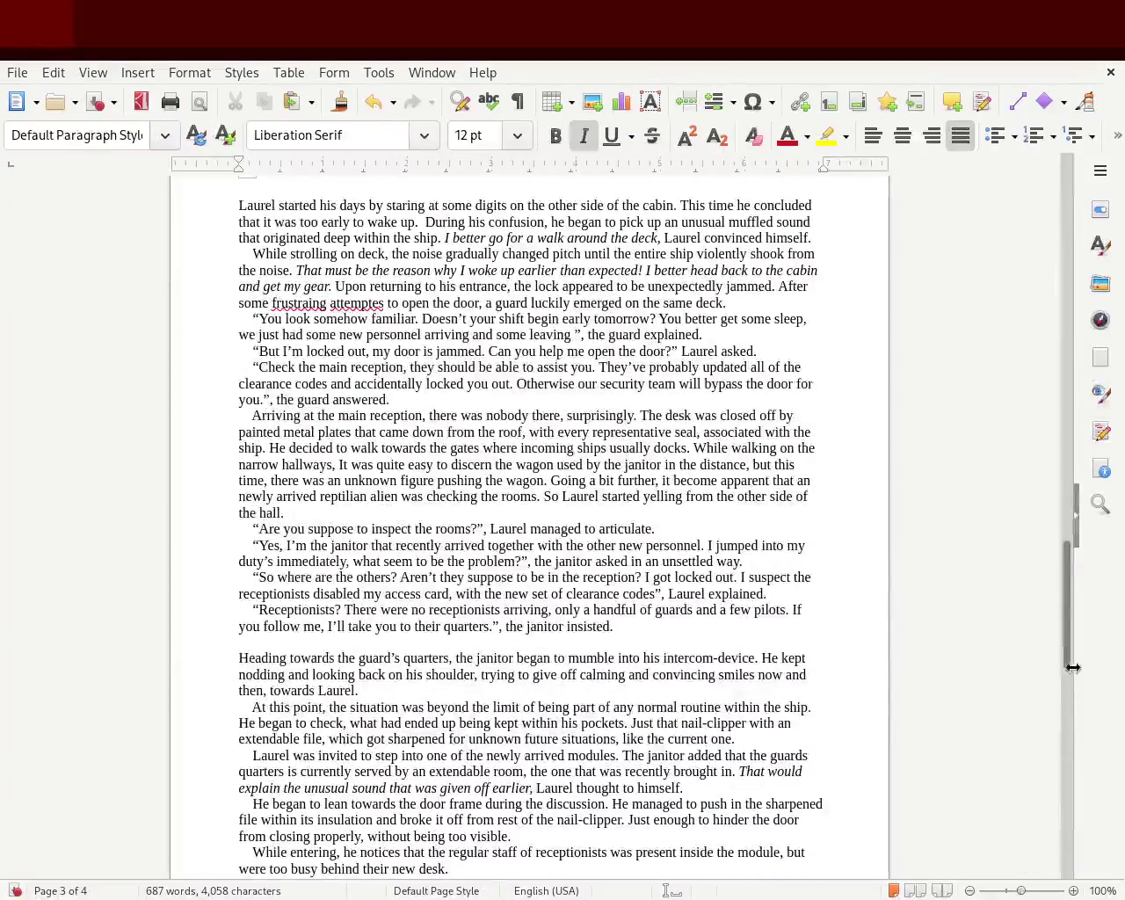
pyautogui.keyDown('ctrl'); pyautogui.scroll(1, 1067, 629); pyautogui.keyUp('ctrl')
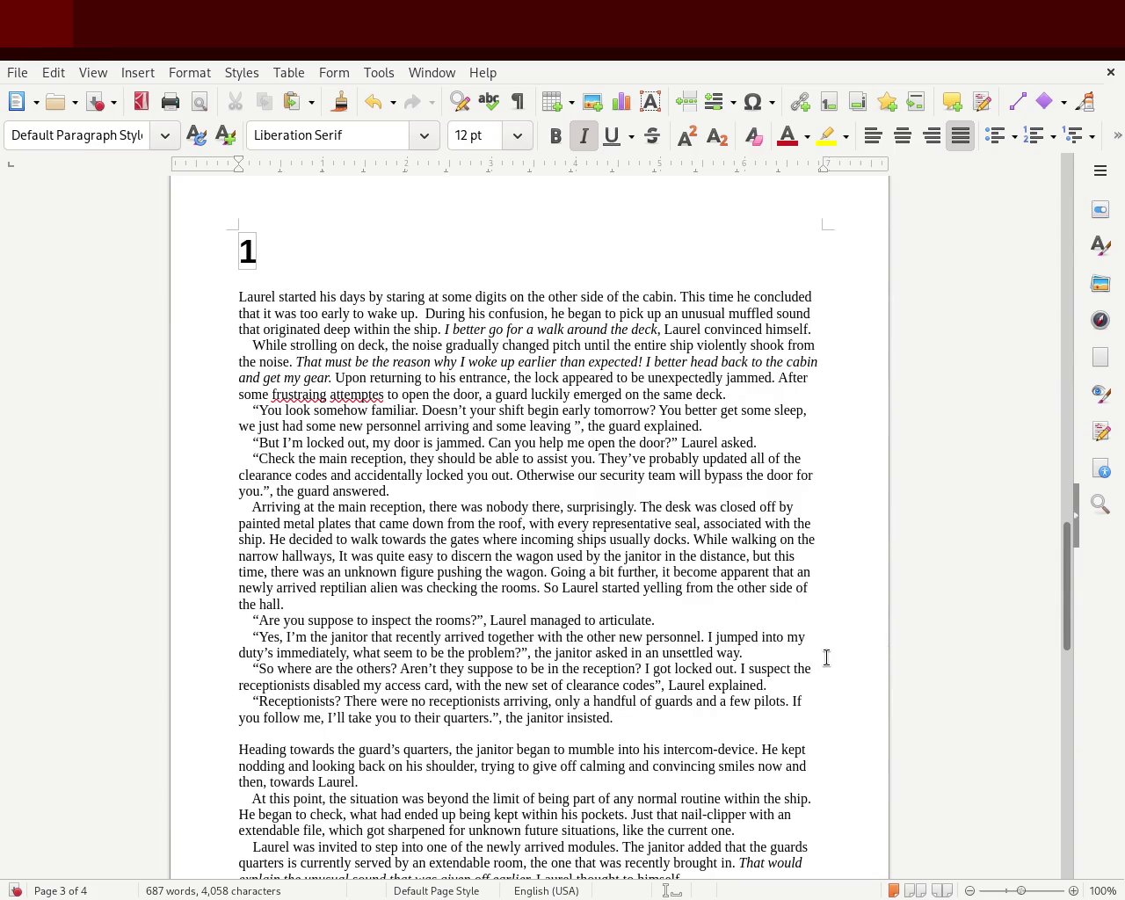
pyautogui.doubleClick(287, 396)
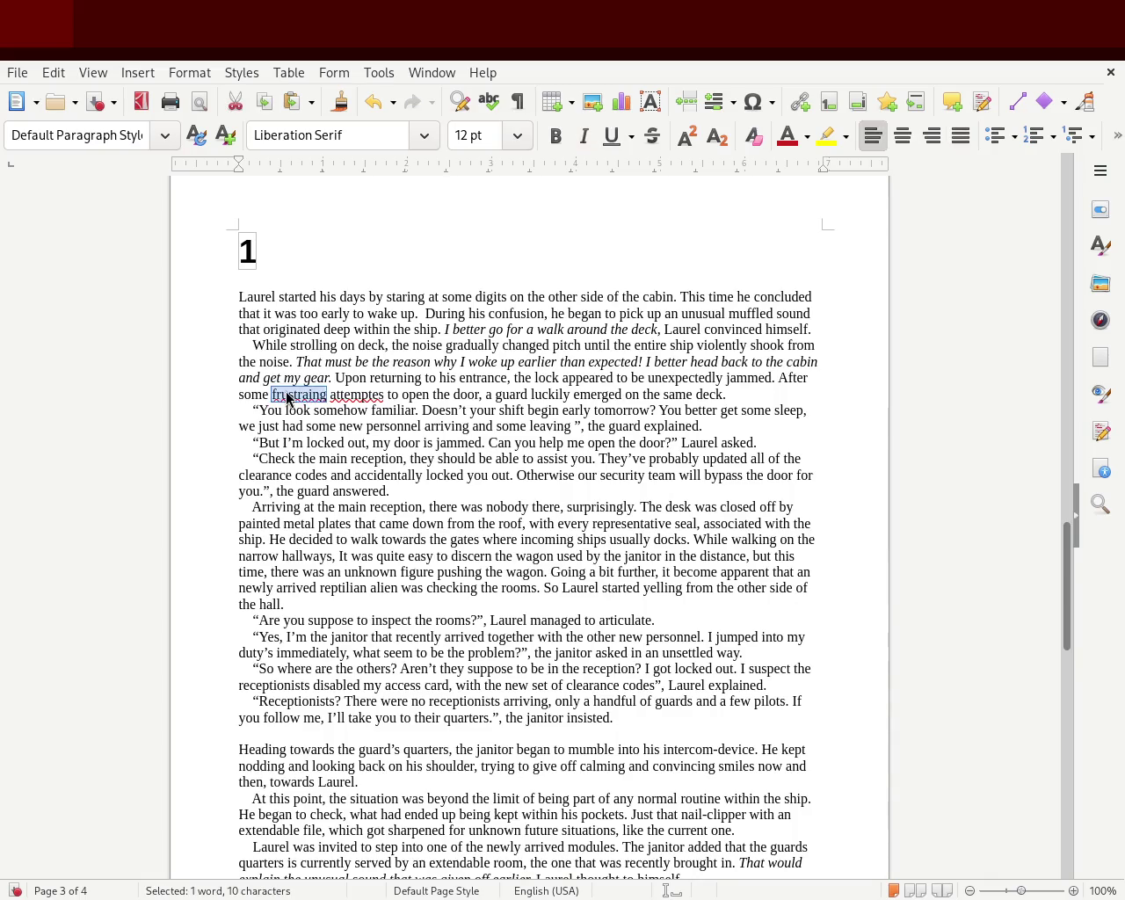
pyautogui.write('frustrating')
pyautogui.doubleClick(360, 395)
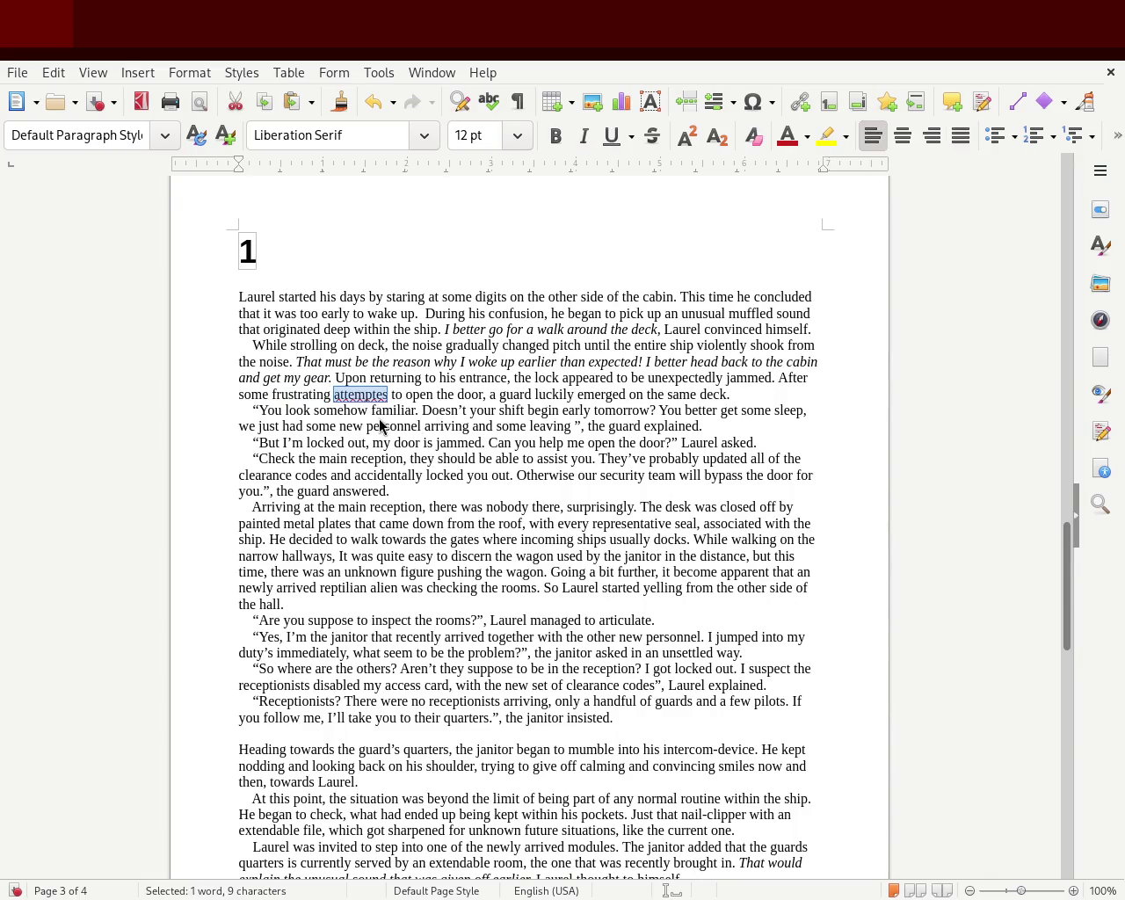
pyautogui.write('attempts')
pyautogui.click(510, 475)
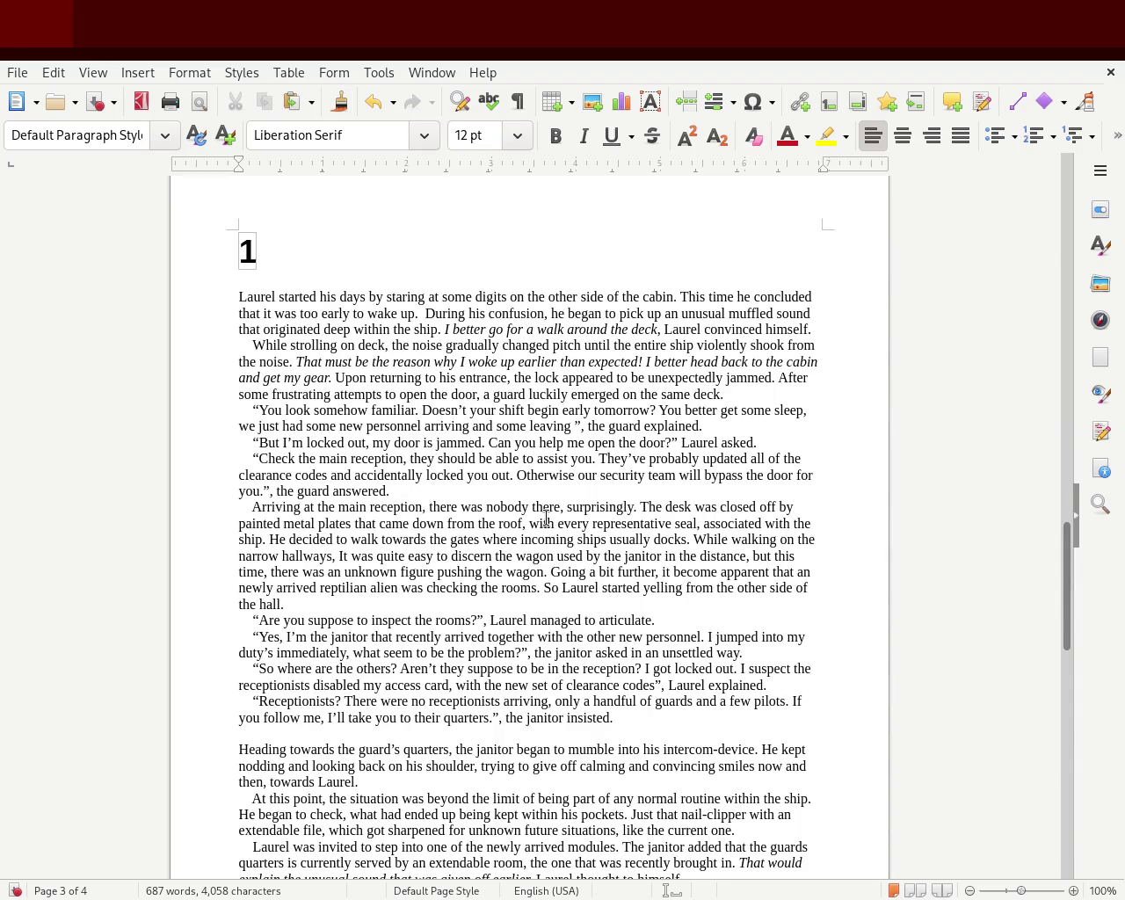
# - Add a blank line after 'the guard answered.' and remove the leading spaces before 'Arriving'
pyautogui.press('Return')
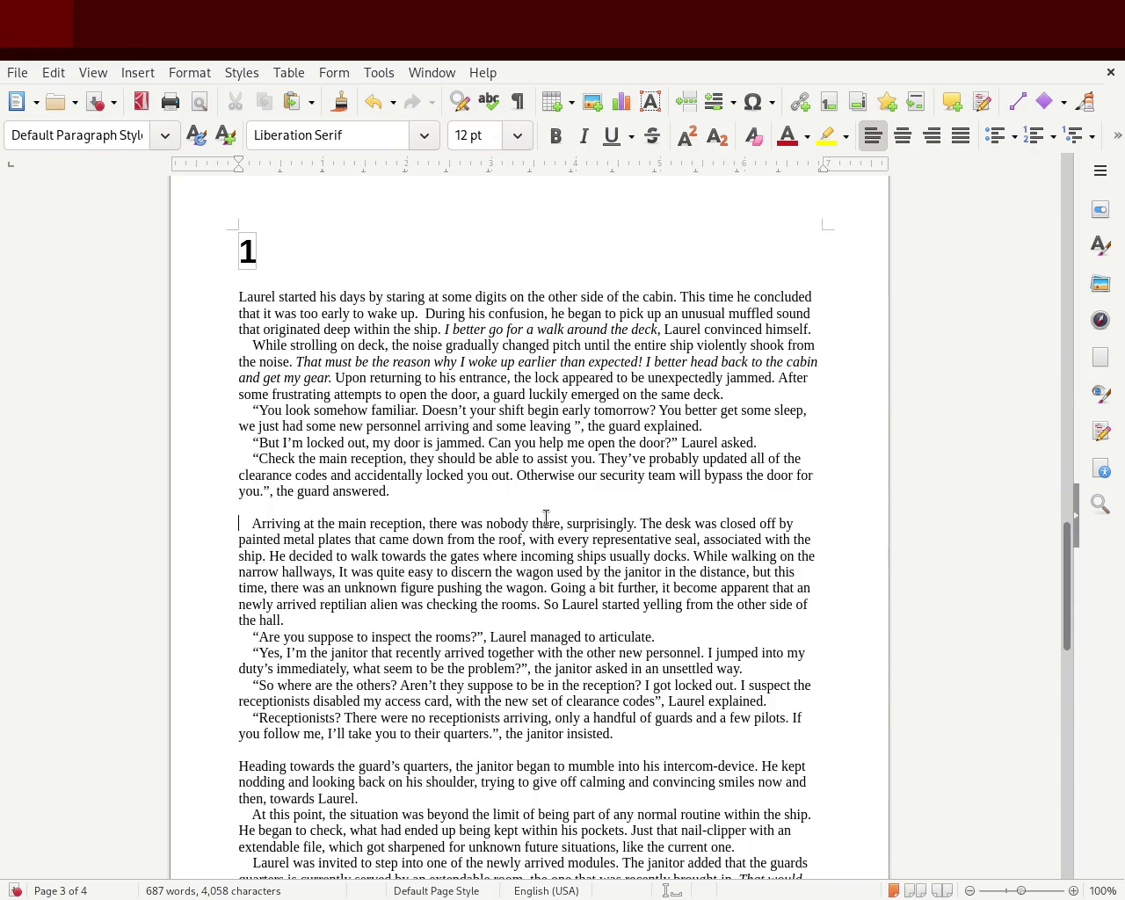
pyautogui.press('Delete')
pyautogui.press('Delete')
pyautogui.press('Delete')
pyautogui.press('Delete')
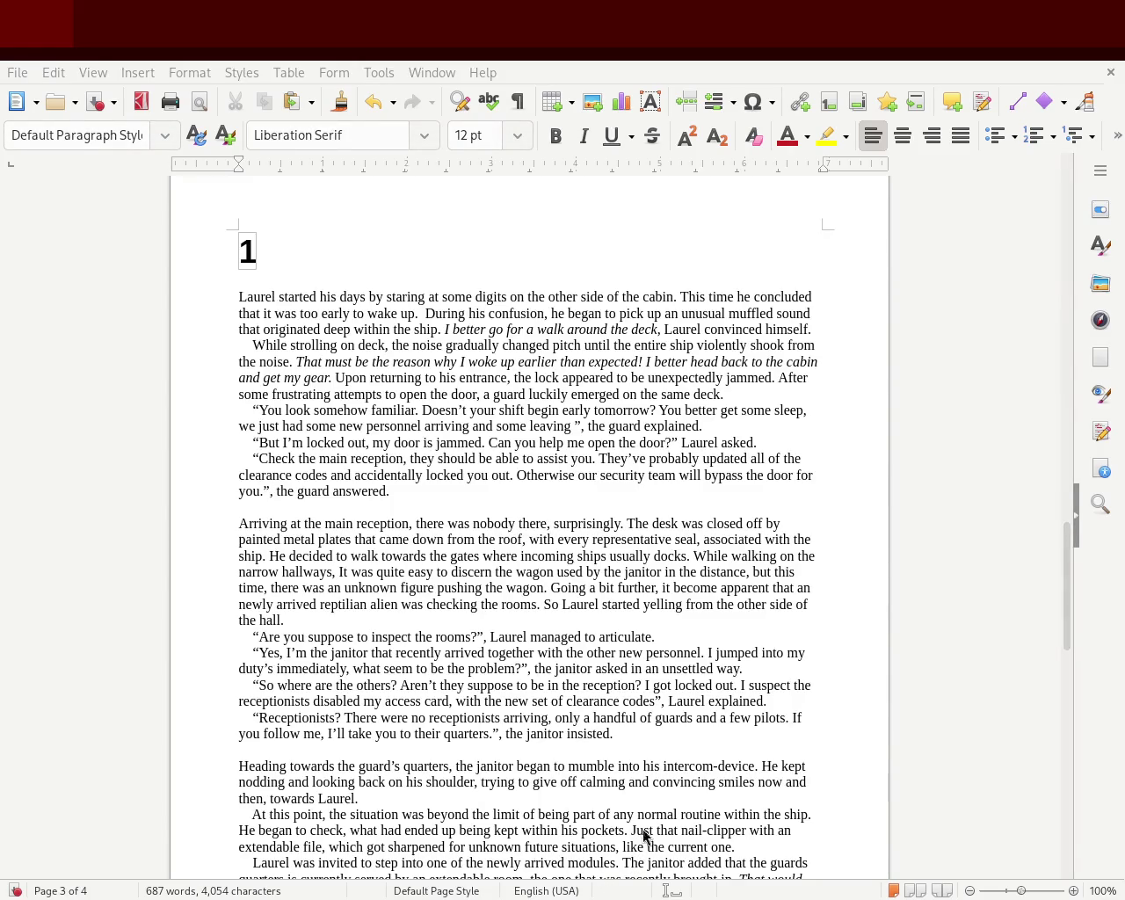
pyautogui.click(239, 297)
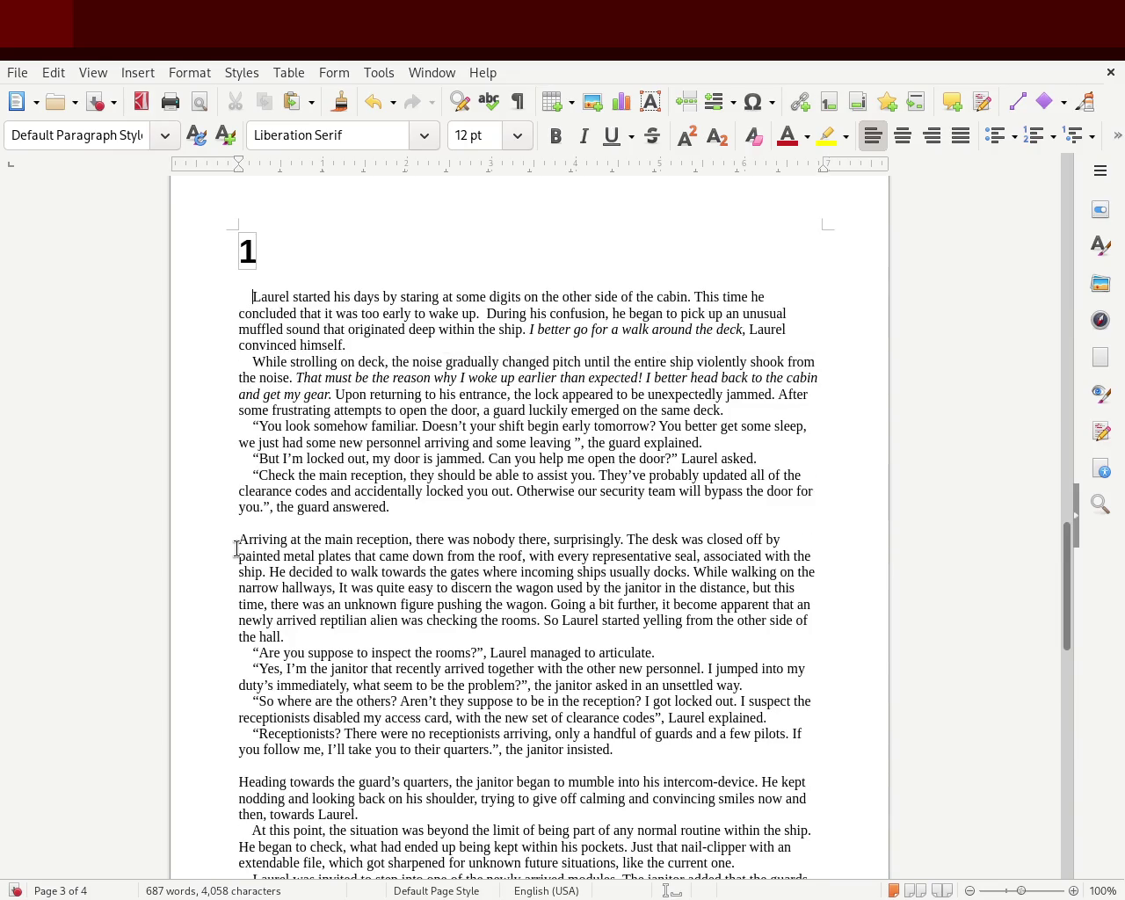
pyautogui.click(232, 540)
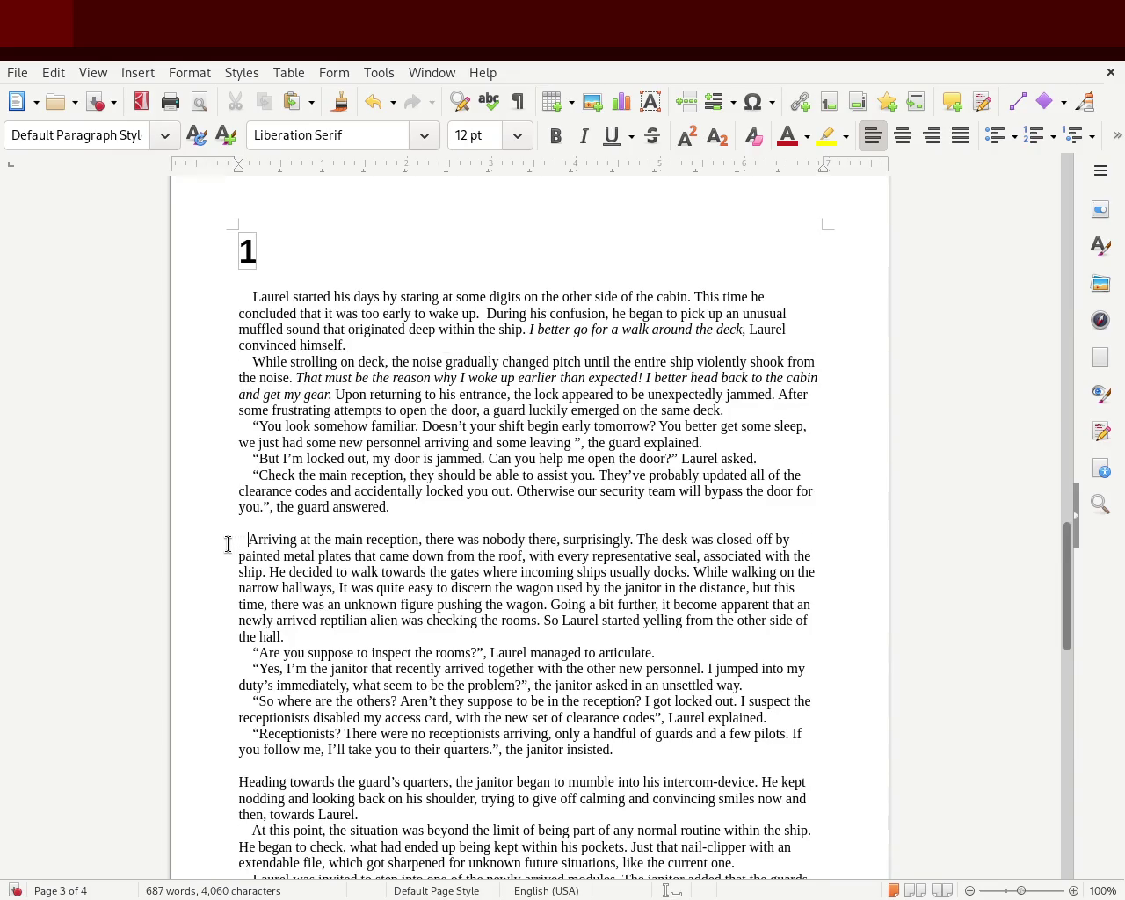
pyautogui.click(546, 458)
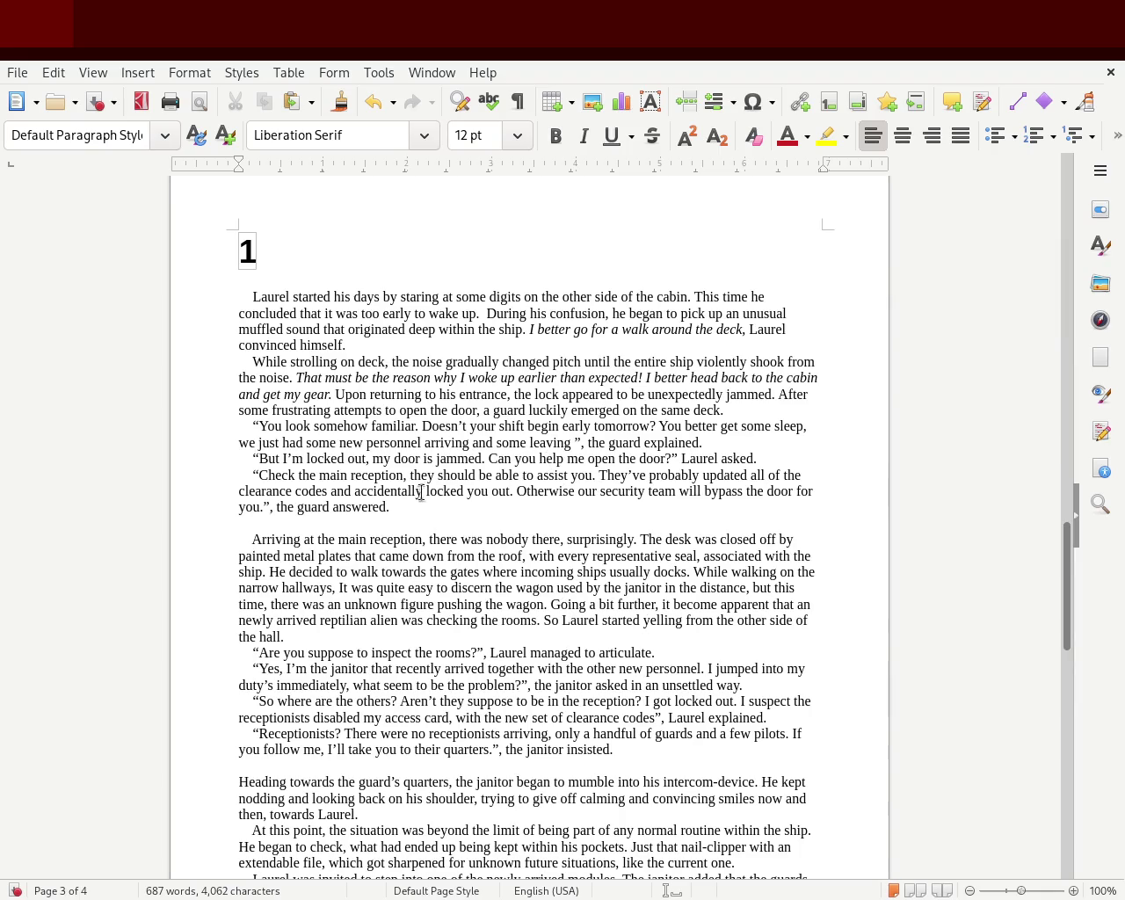
pyautogui.hotkey('ctrl', 'z')
pyautogui.hotkey('ctrl', 'z')
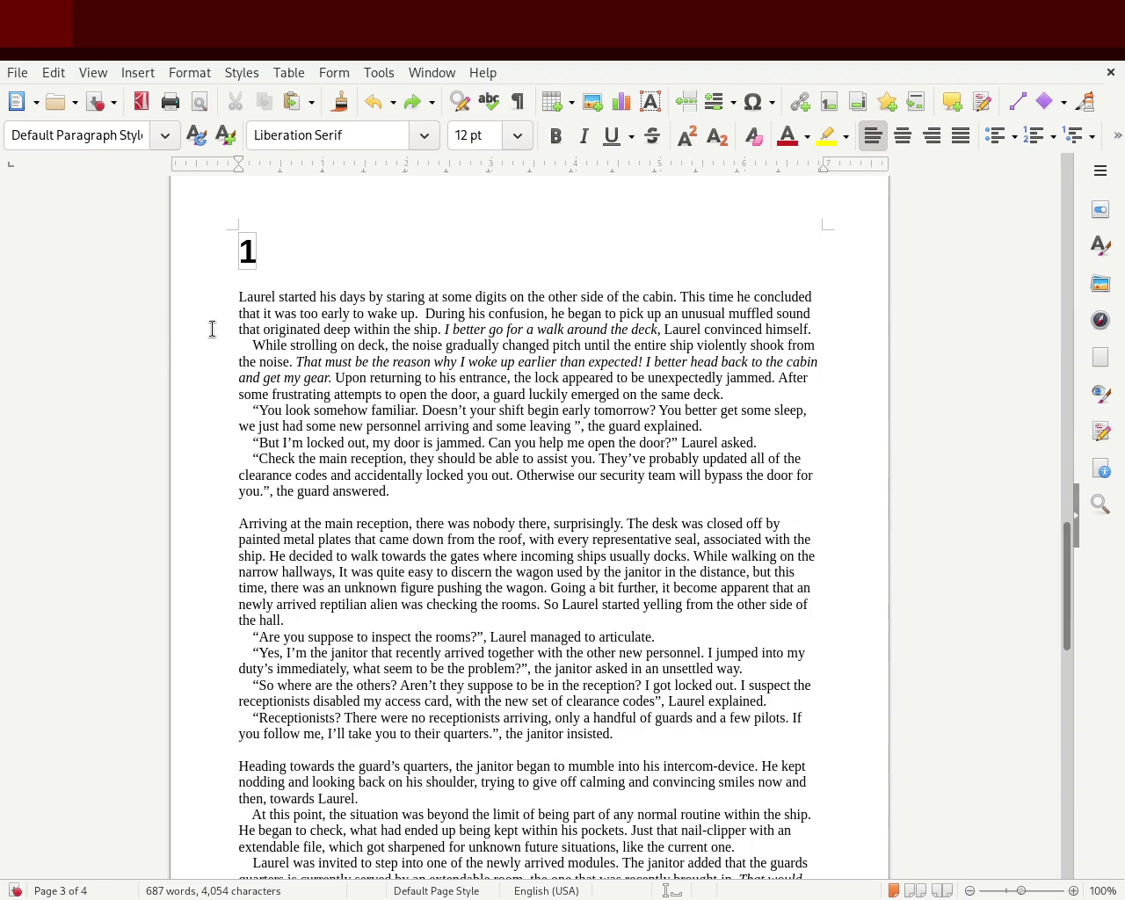
# - Remove the indent before 'While strolling' and the blank line above it
pyautogui.moveTo(253, 344); pyautogui.dragTo(246, 344)
pyautogui.press('BackSpace')
pyautogui.press('Return')
pyautogui.press('Return')
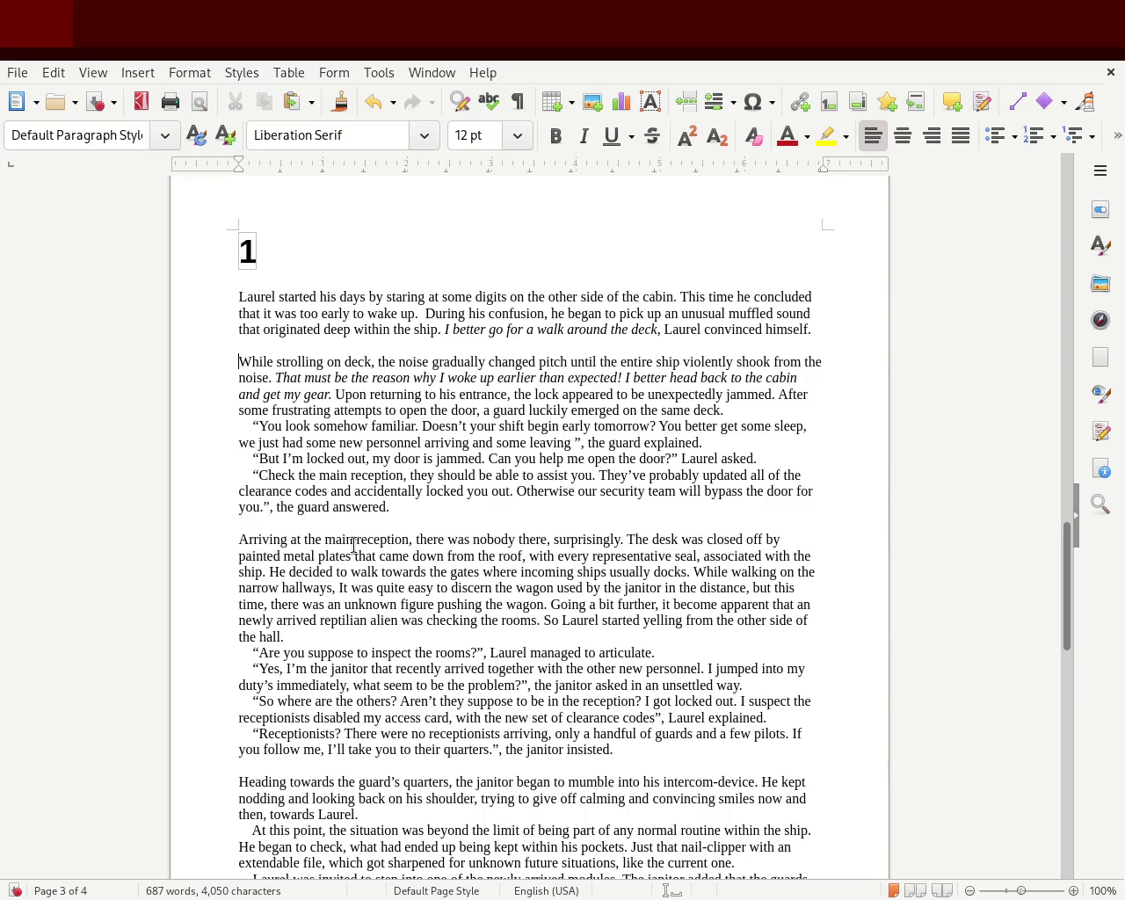
pyautogui.press('BackSpace')
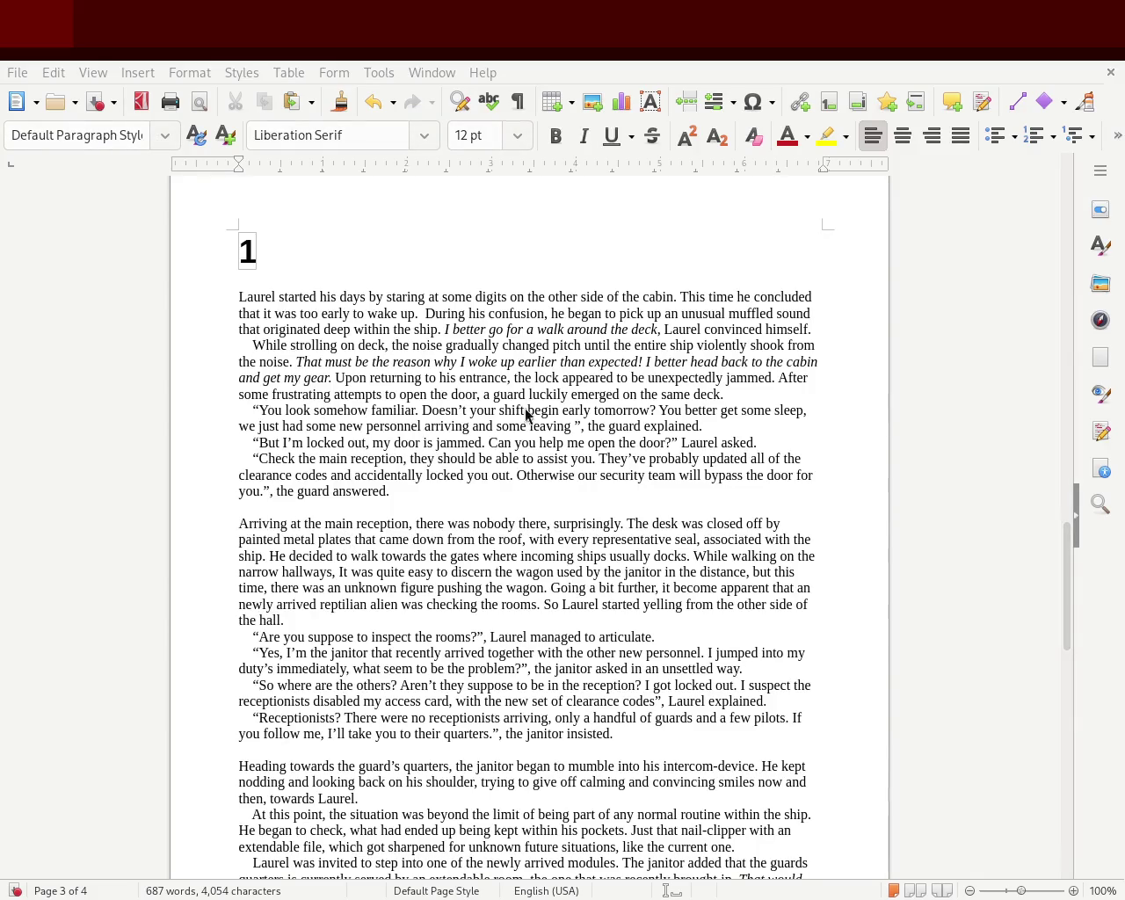
# - Delete the empty lines before the 'Arriving' and 'Heading towards' paragraphs
pyautogui.moveTo(238, 298)
pyautogui.mouseDown()
pyautogui.moveTo(268, 284)
pyautogui.moveTo(300, 314)
pyautogui.mouseUp()
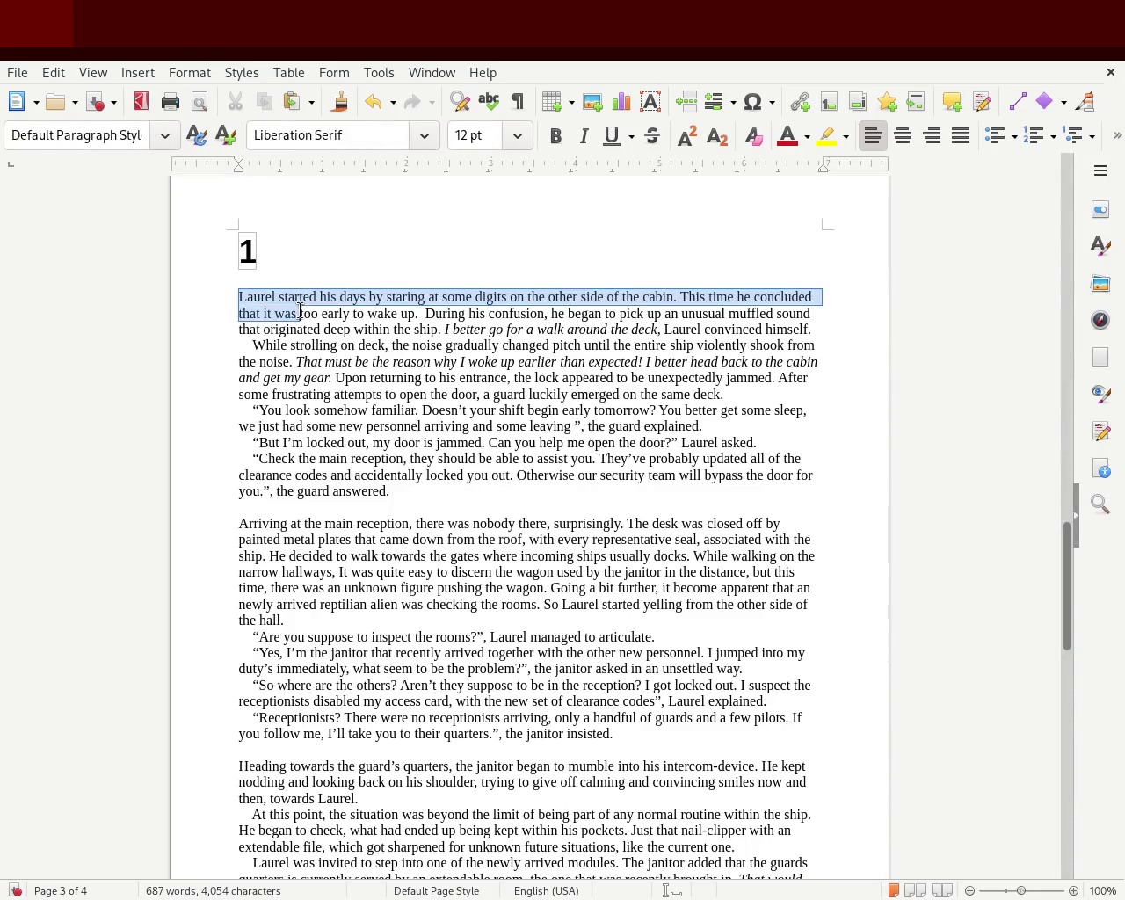
pyautogui.click(309, 510)
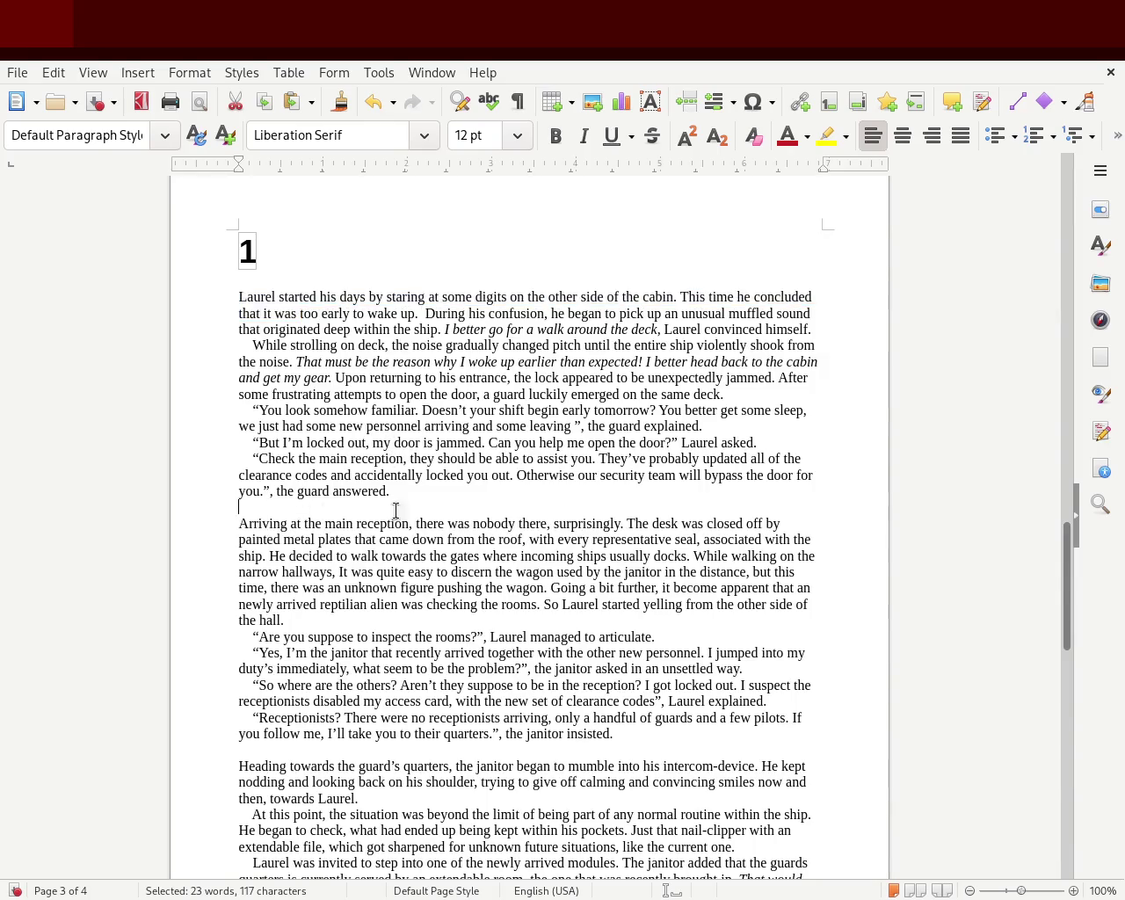
pyautogui.press('Delete')
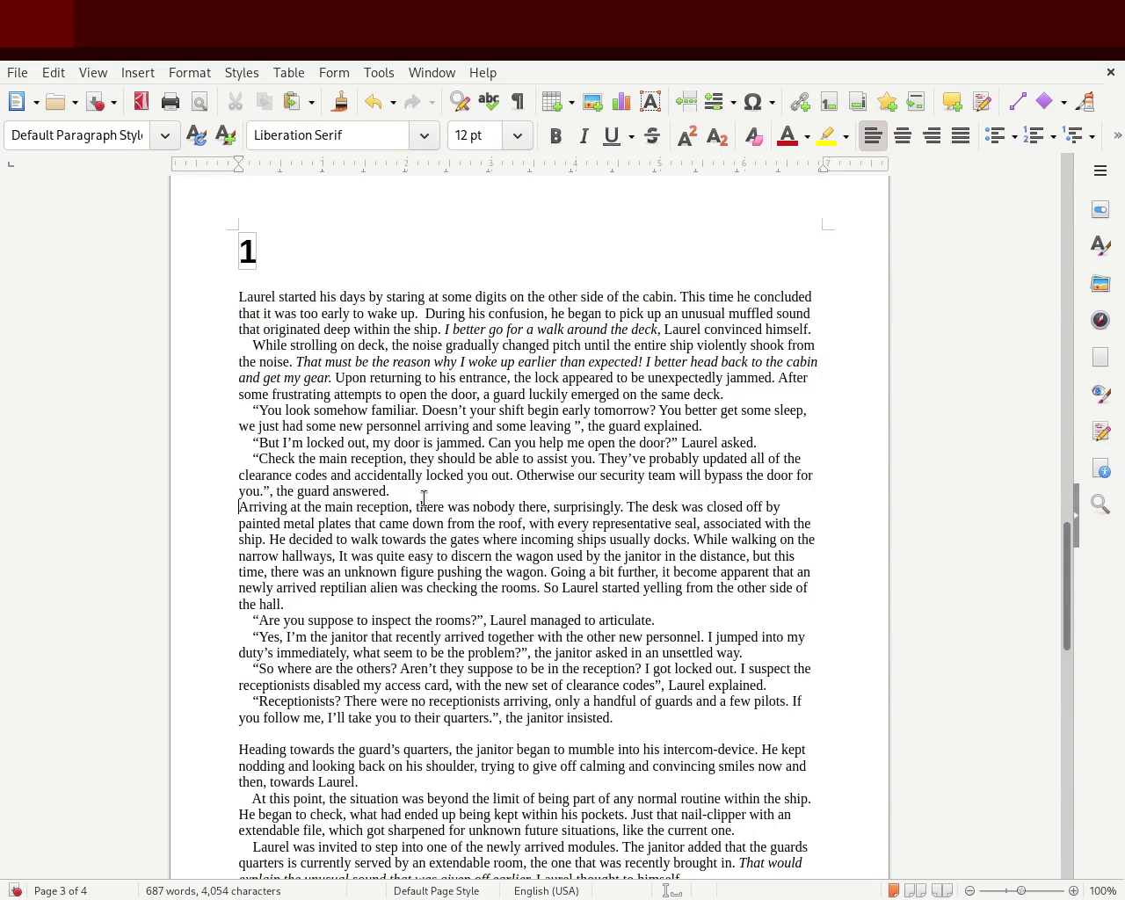
pyautogui.press('BackSpace')
pyautogui.press('BackSpace')
pyautogui.press('BackSpace')
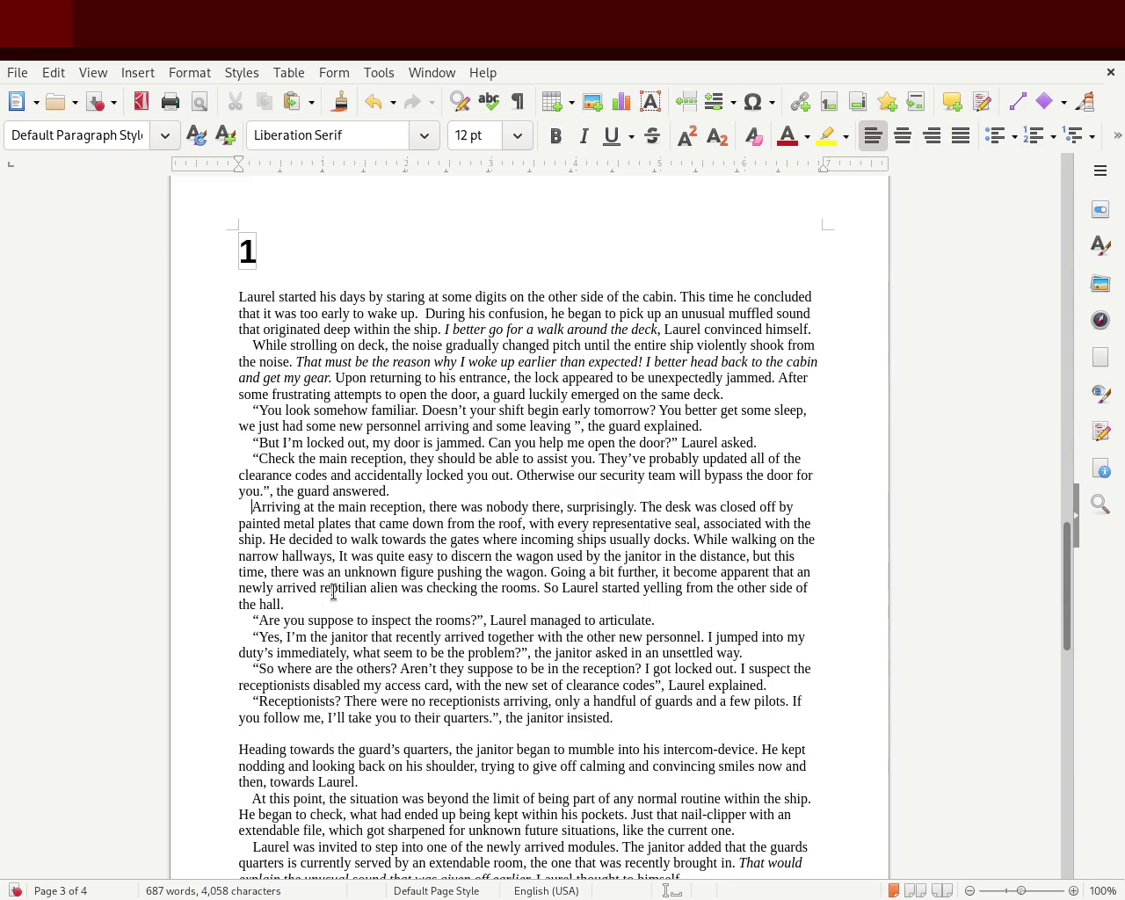
pyautogui.click(326, 732)
pyautogui.press('BackSpace')
pyautogui.press('BackSpace')
pyautogui.press('BackSpace')
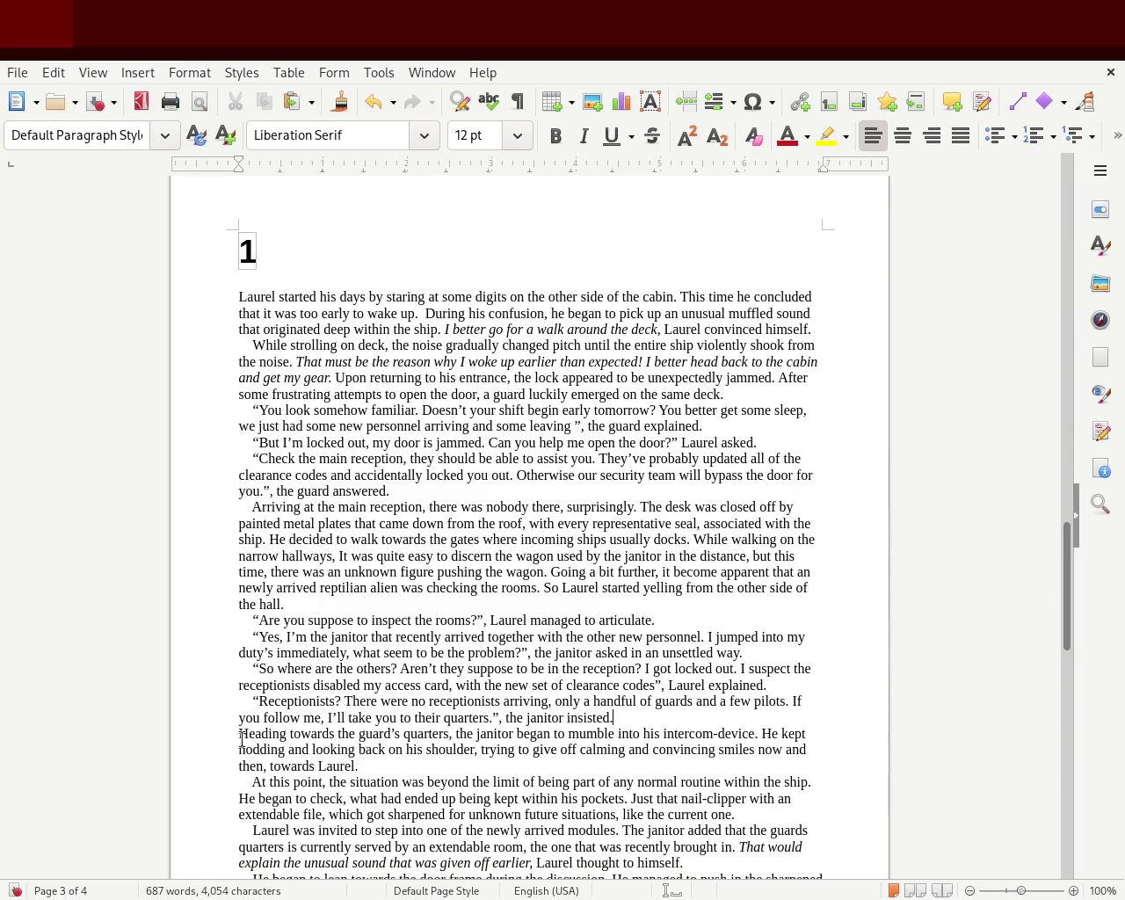
pyautogui.click(226, 737)
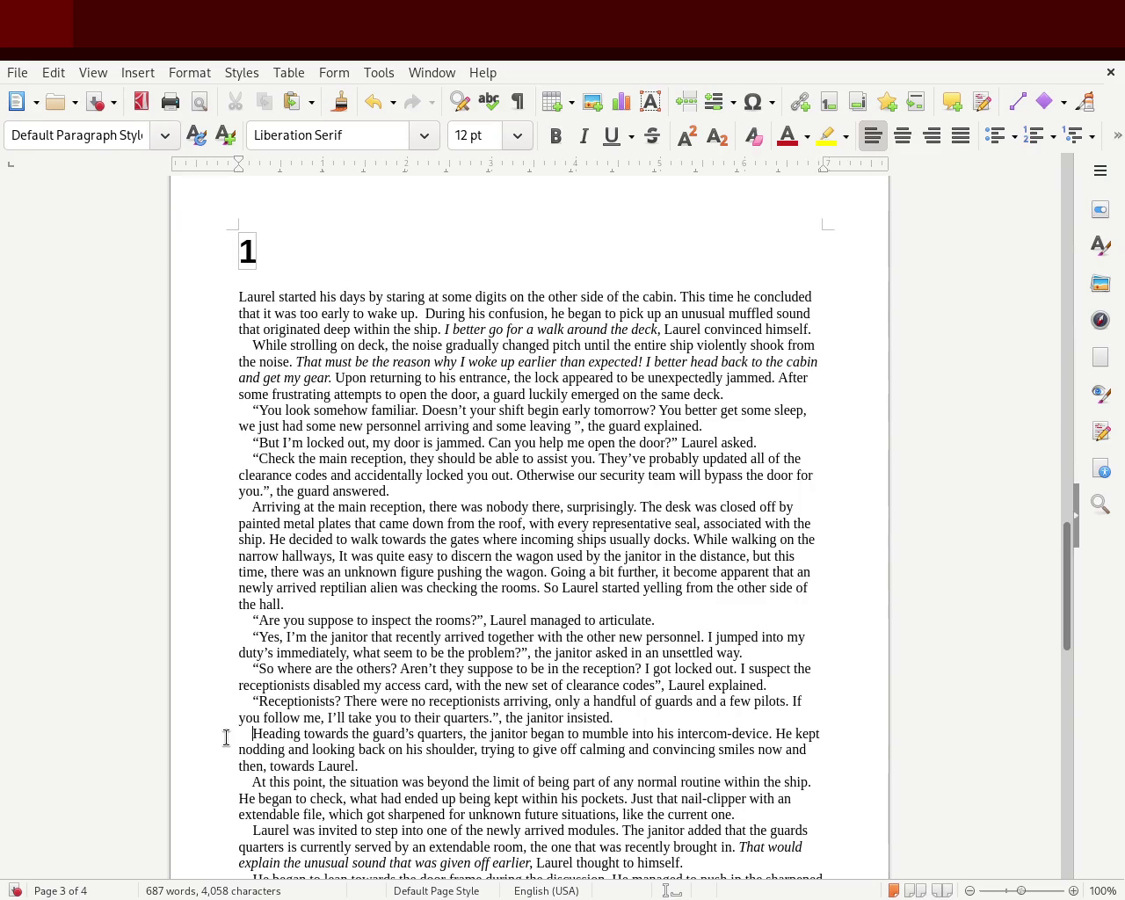
pyautogui.hotkey('ctrl', 'z')
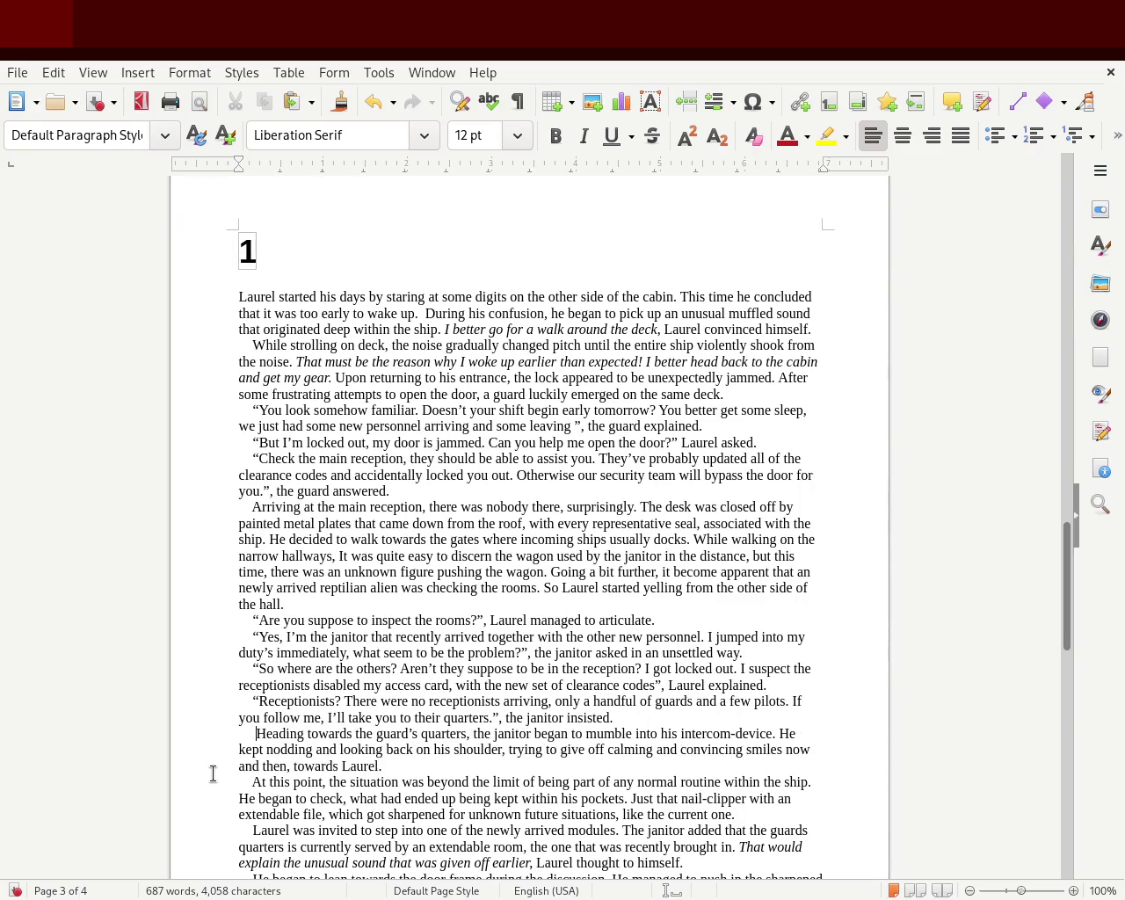
pyautogui.hotkey('ctrl', 'y')
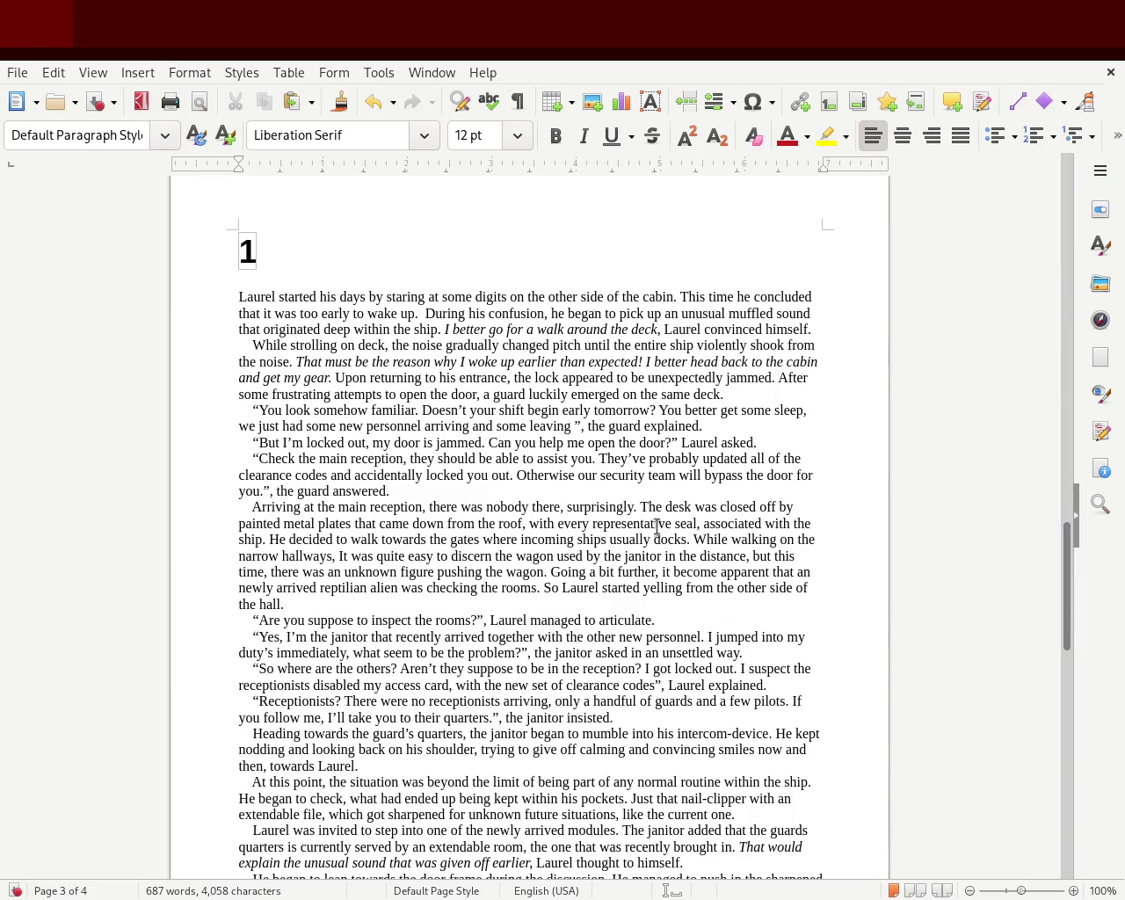
# - Match the indents of 'While strolling', 'Arriving', 'Check the main reception' and 'But I'm locked out' paragraphs
pyautogui.moveTo(251, 345); pyautogui.dragTo(219, 345)
pyautogui.press('Tab')
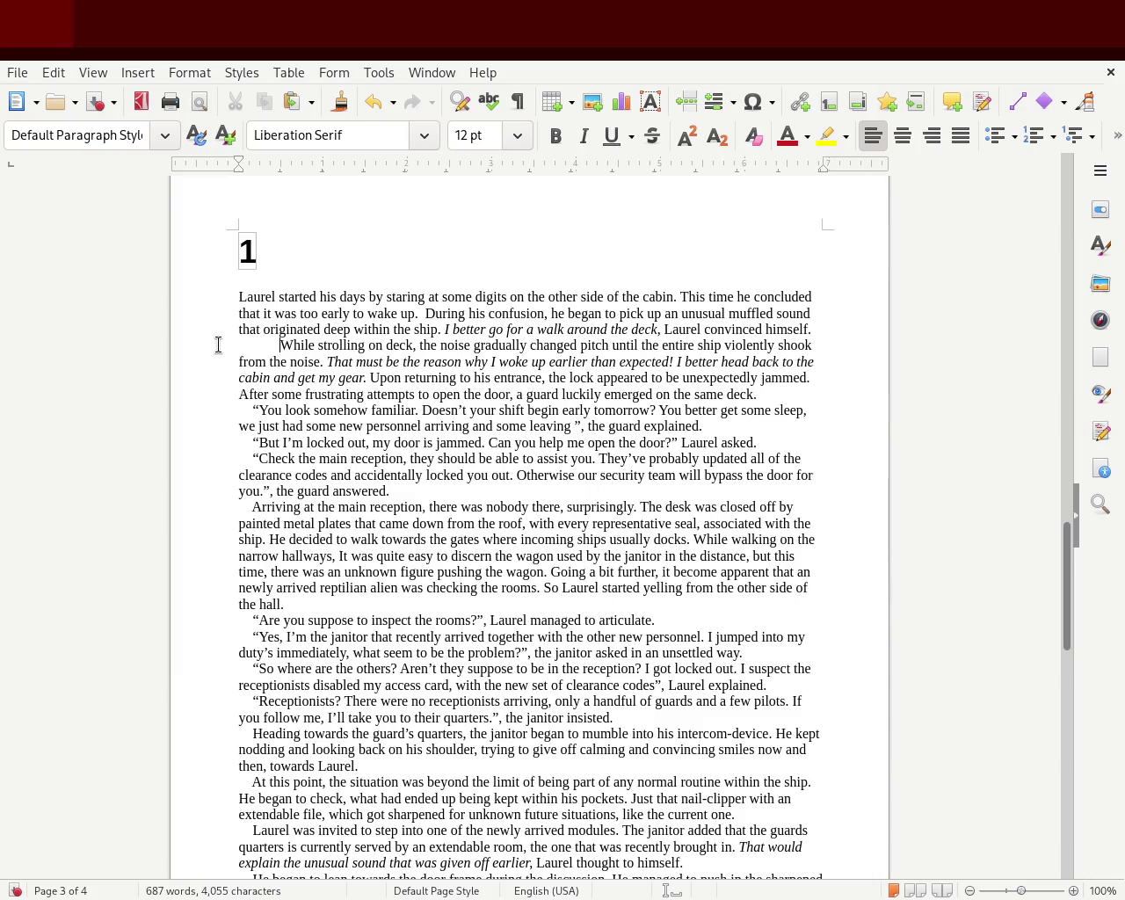
pyautogui.press('BackSpace')
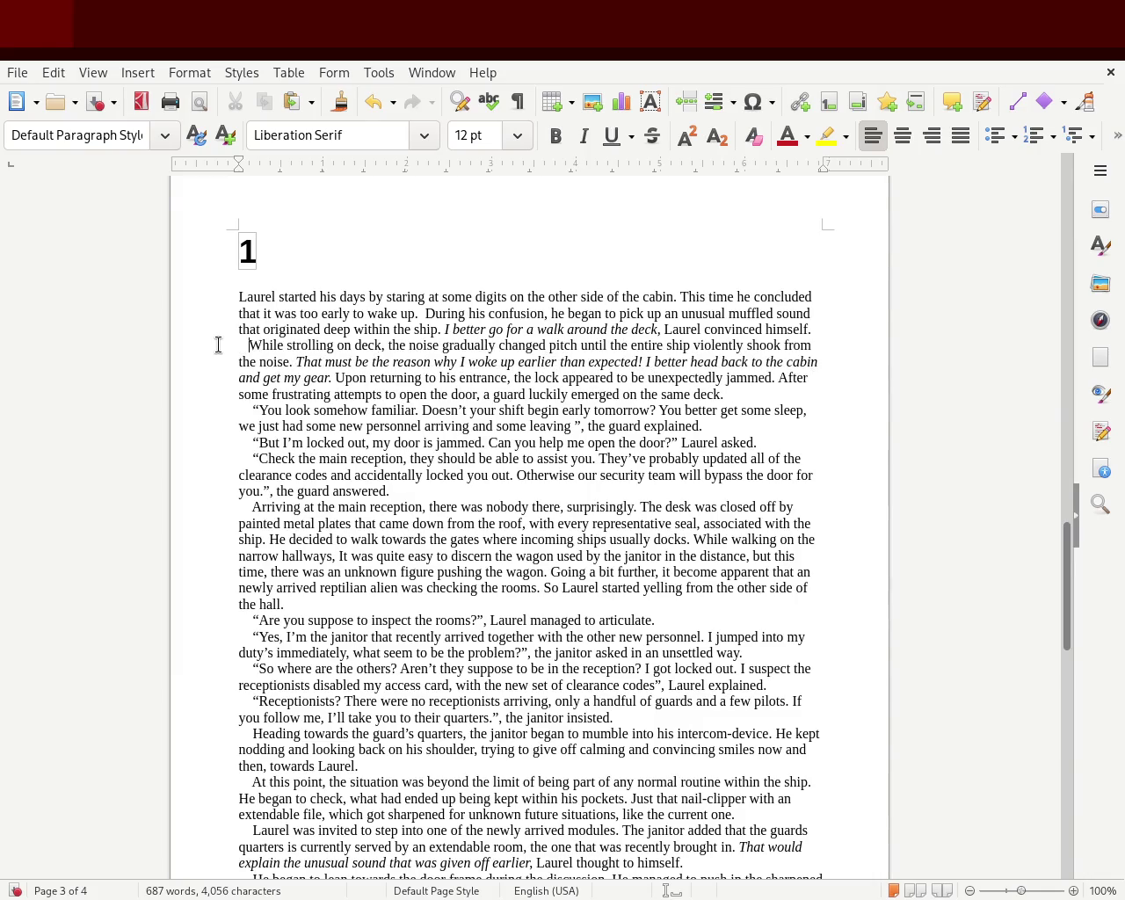
pyautogui.moveTo(254, 507); pyautogui.dragTo(216, 502)
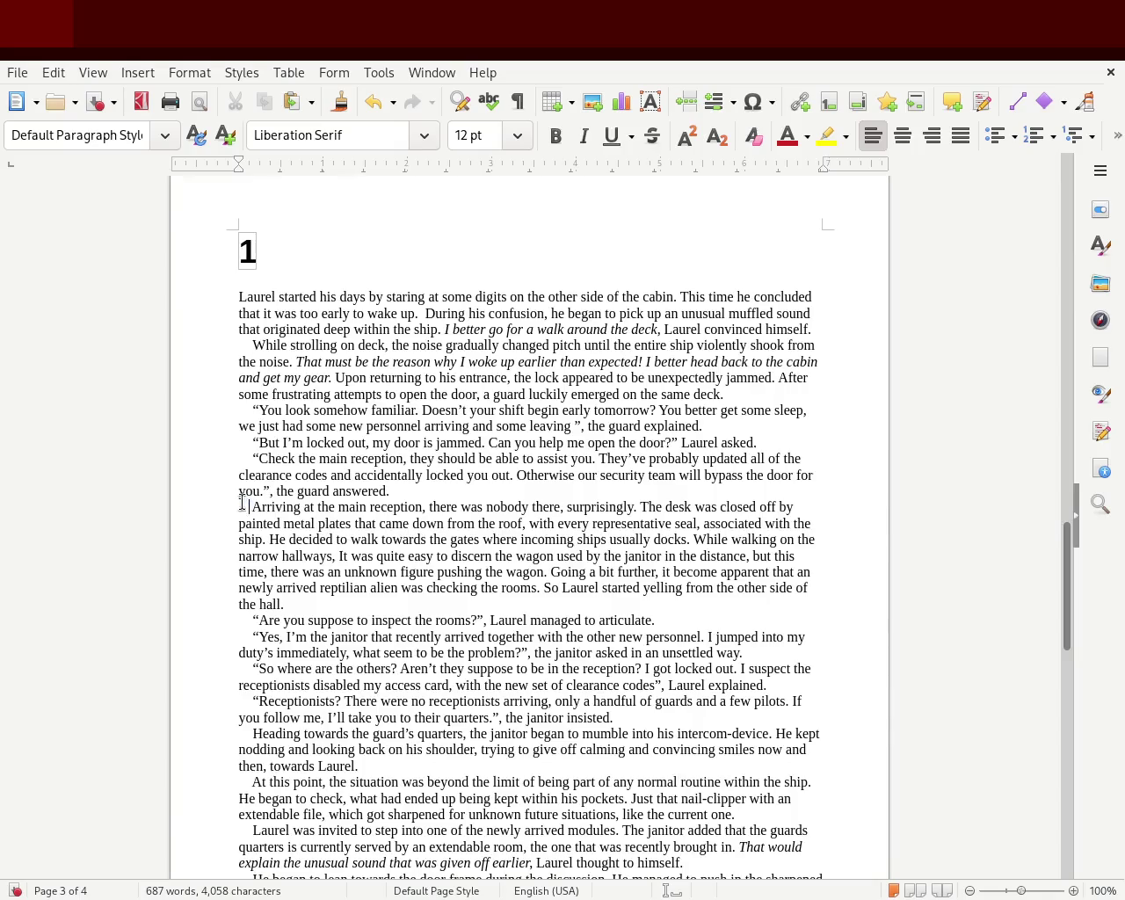
pyautogui.press('BackSpace')
pyautogui.moveTo(252, 455); pyautogui.dragTo(196, 457)
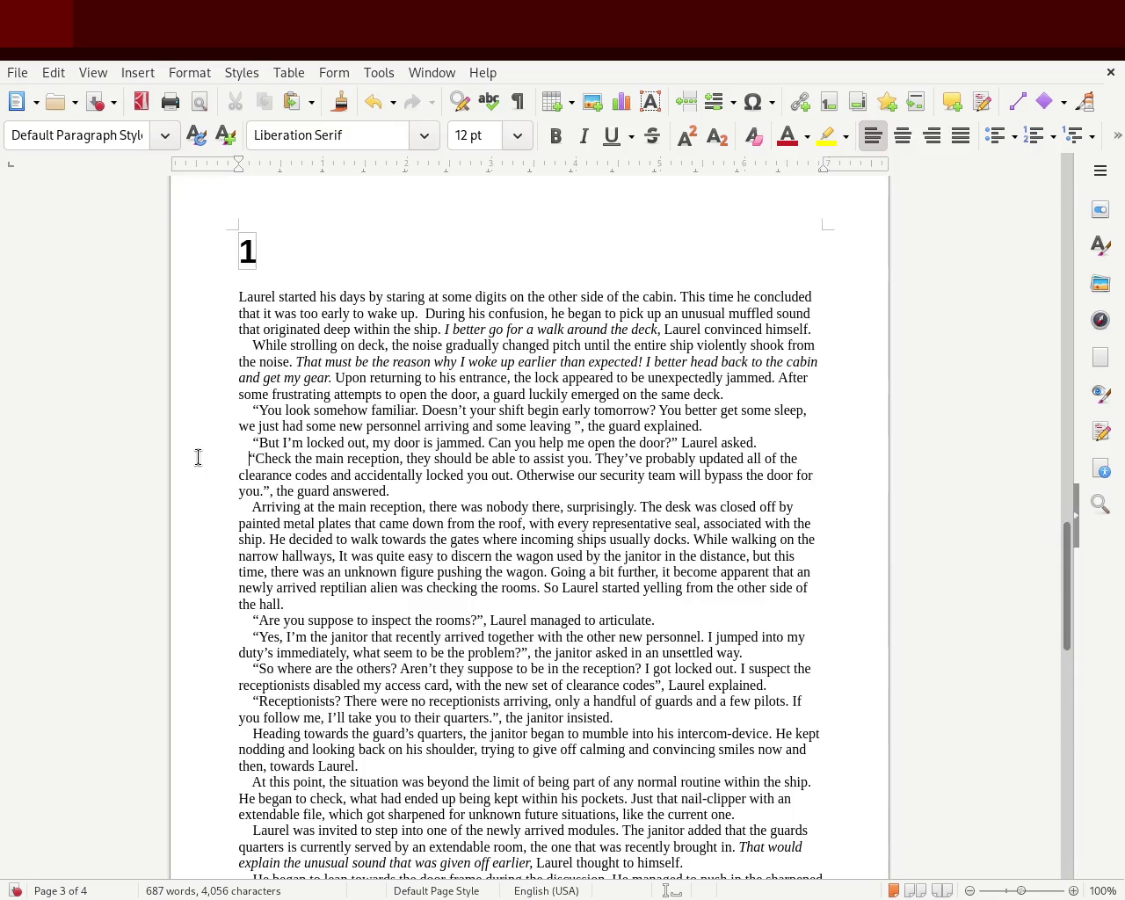
pyautogui.click(255, 439)
pyautogui.moveTo(250, 441); pyautogui.dragTo(201, 442)
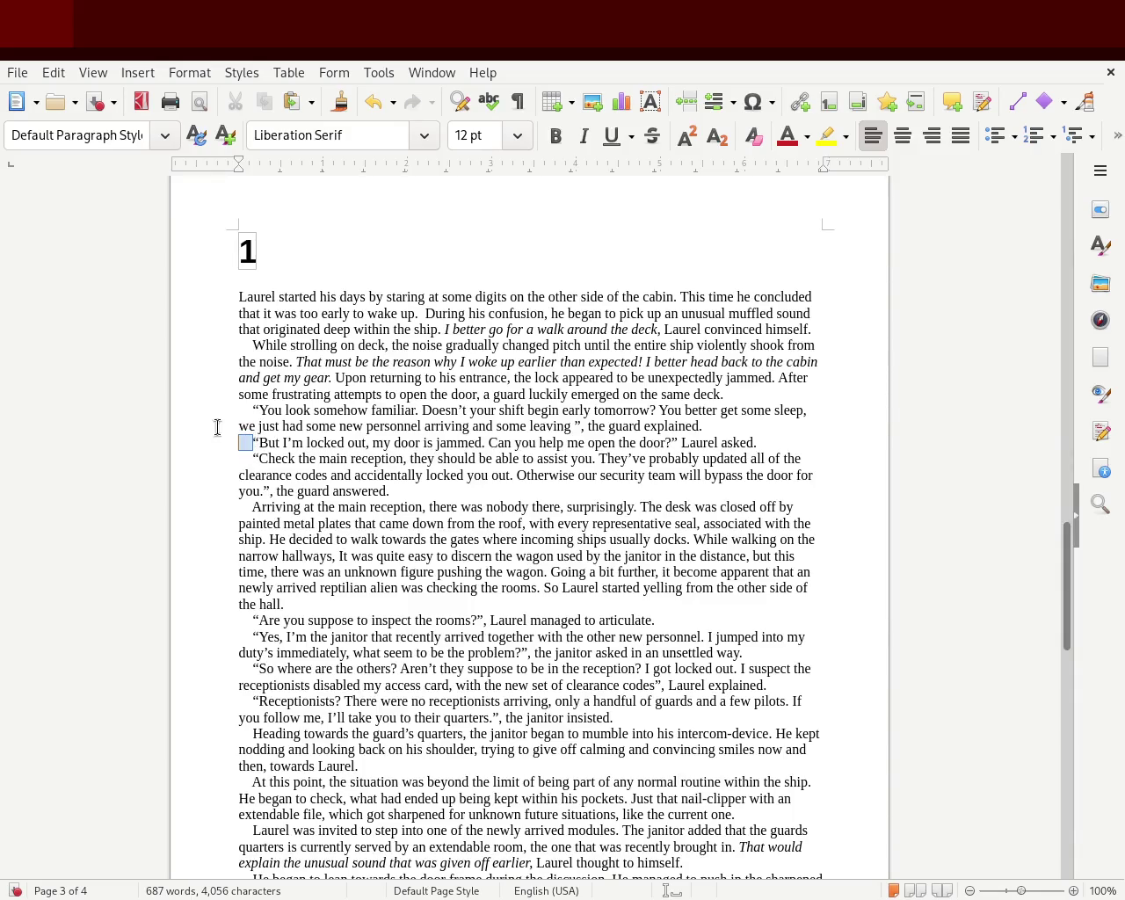
pyautogui.moveTo(252, 344); pyautogui.dragTo(207, 345)
pyautogui.press('Tab')
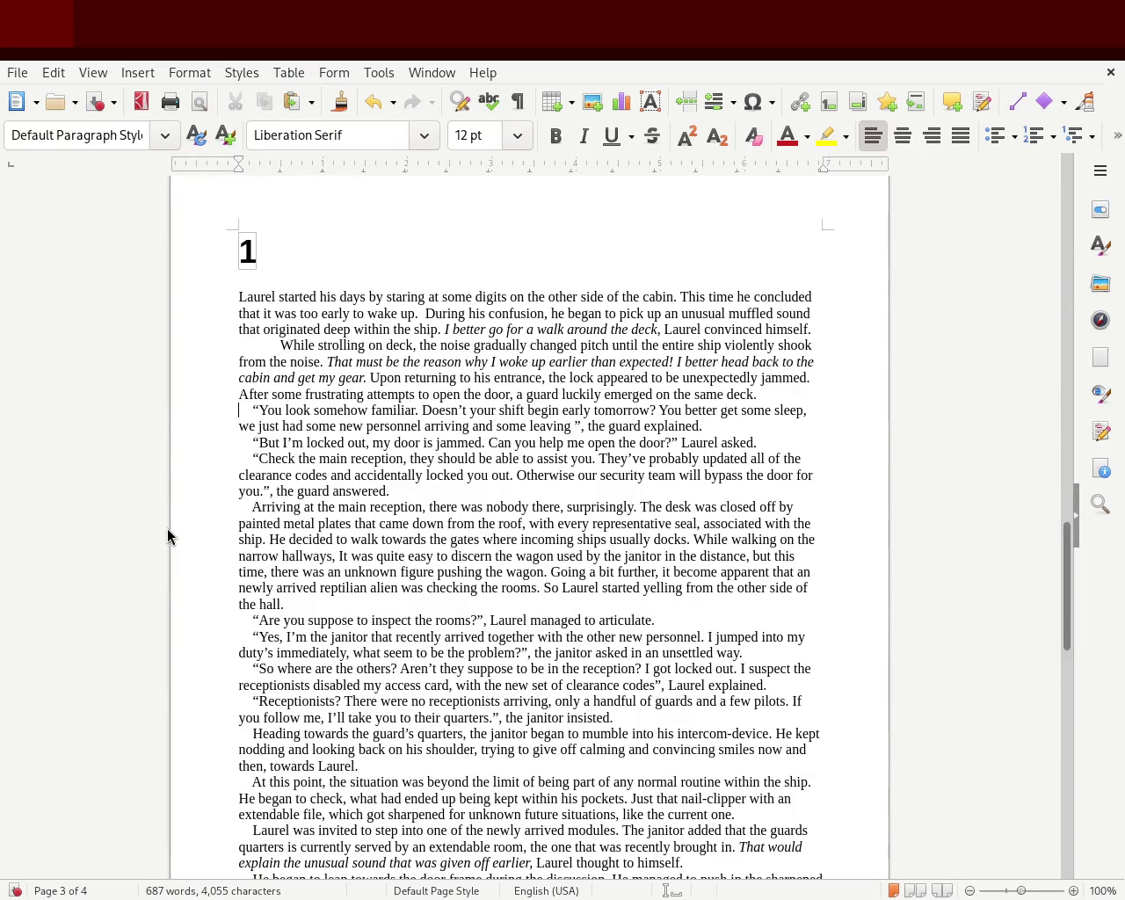
pyautogui.hotkey('ctrl', 'z')
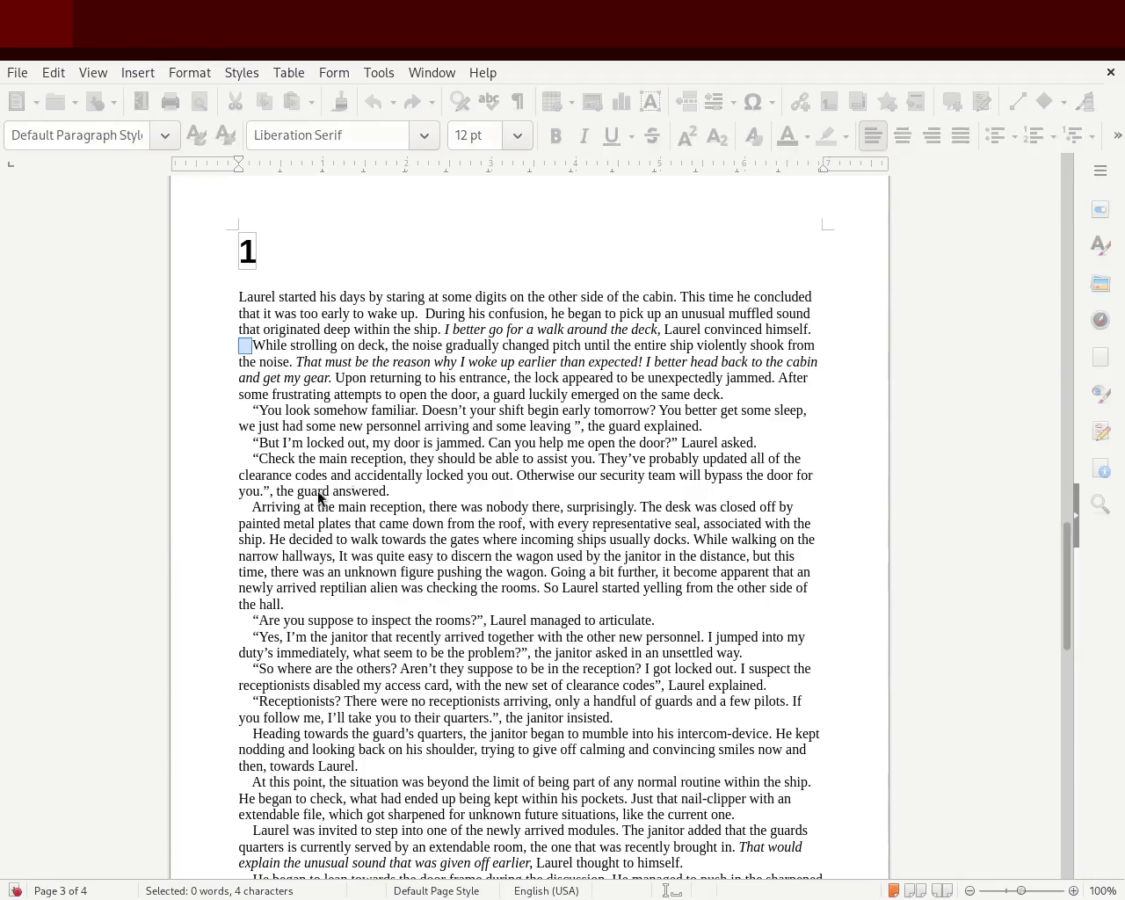
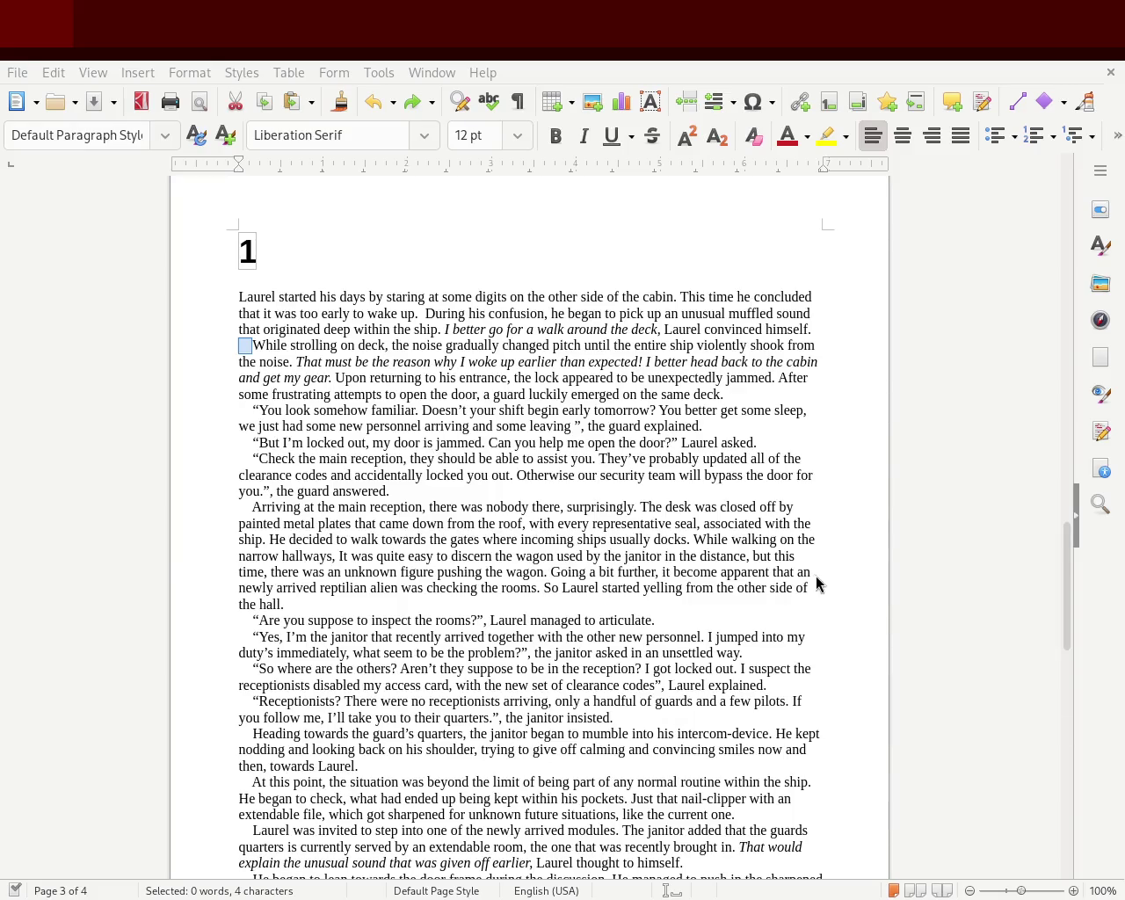
# - Delete the empty space after the title page text so PROLOGUE moves up under the subtitle
pyautogui.click(451, 474)
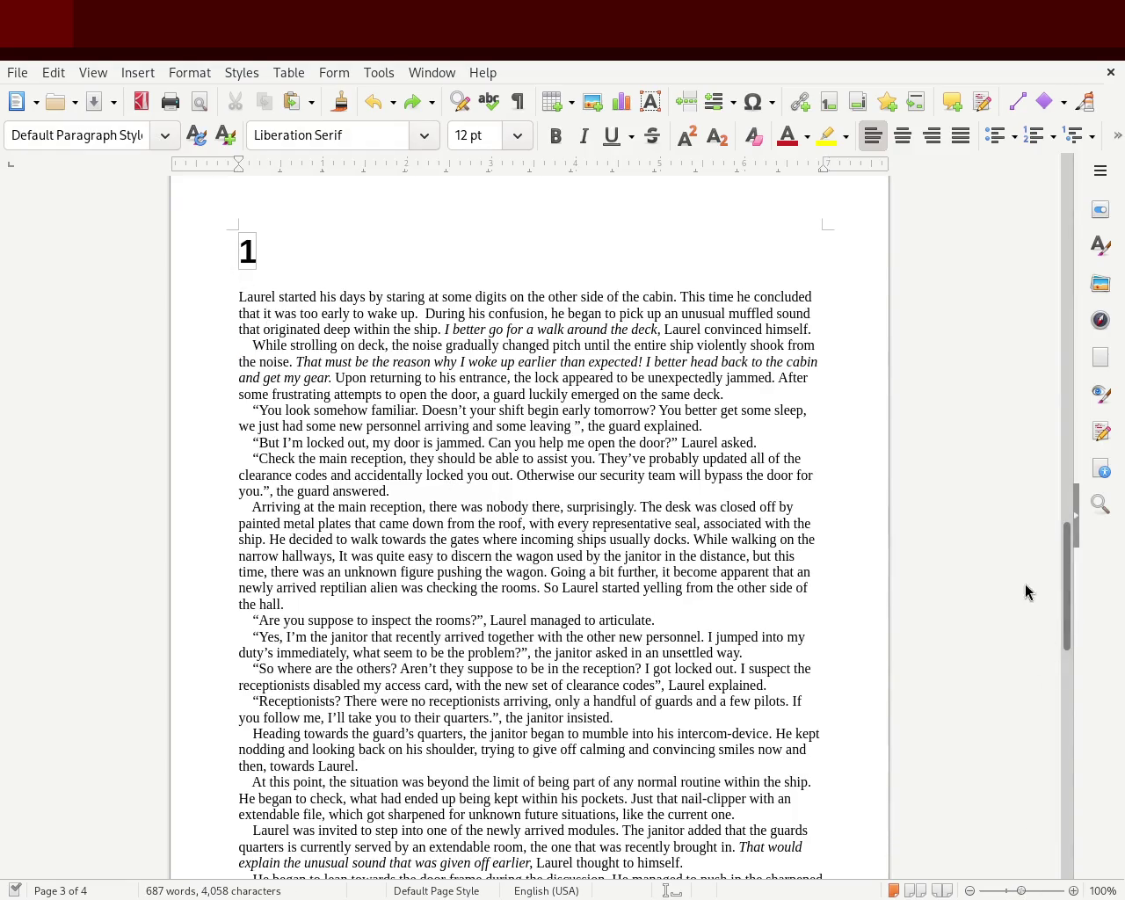
pyautogui.moveTo(1068, 536)
pyautogui.mouseDown()
pyautogui.moveTo(1058, 649)
pyautogui.moveTo(1071, 555)
pyautogui.moveTo(1068, 616)
pyautogui.mouseUp()
pyautogui.moveTo(473, 608)
pyautogui.mouseDown()
pyautogui.moveTo(314, 816)
pyautogui.moveTo(1064, 436)
pyautogui.moveTo(1073, 246)
pyautogui.mouseUp()
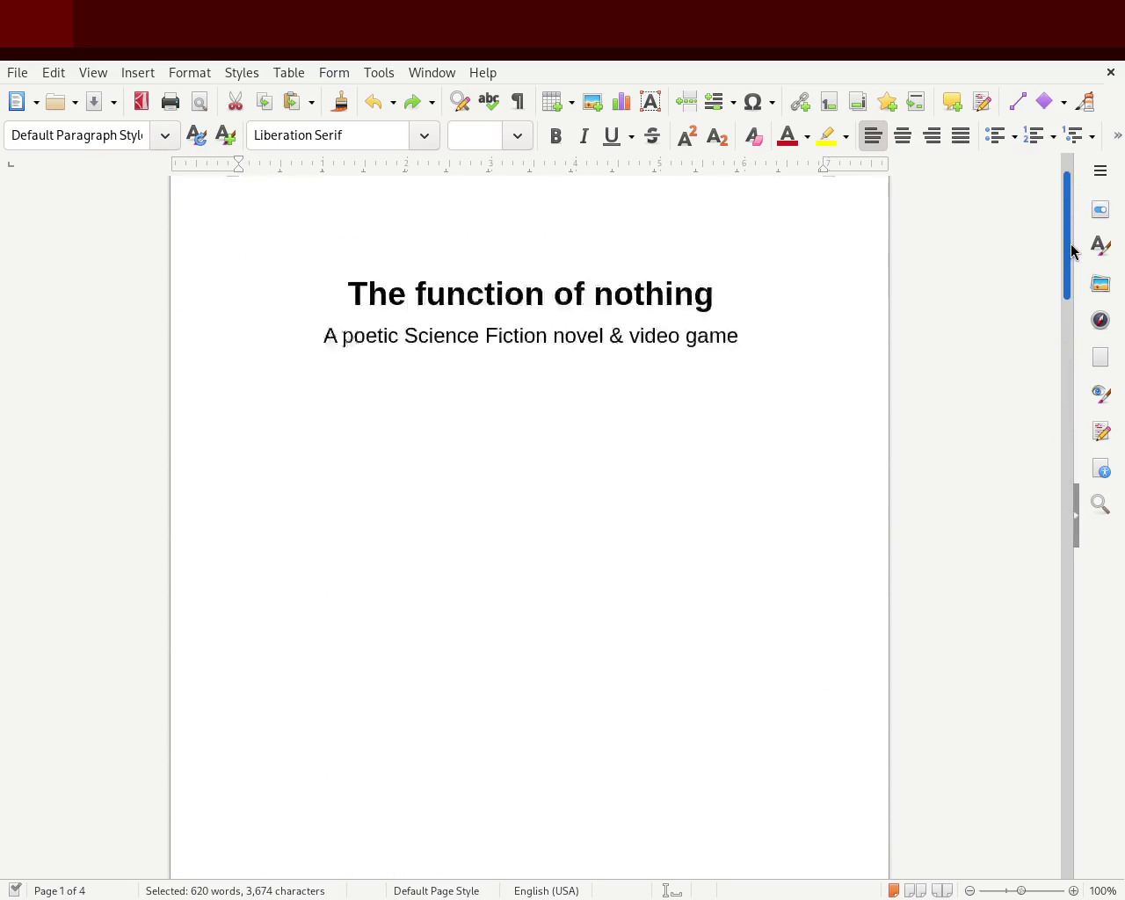
pyautogui.click(502, 515)
pyautogui.press('Delete')
pyautogui.press('Delete')
pyautogui.press('Delete')
pyautogui.press('Delete')
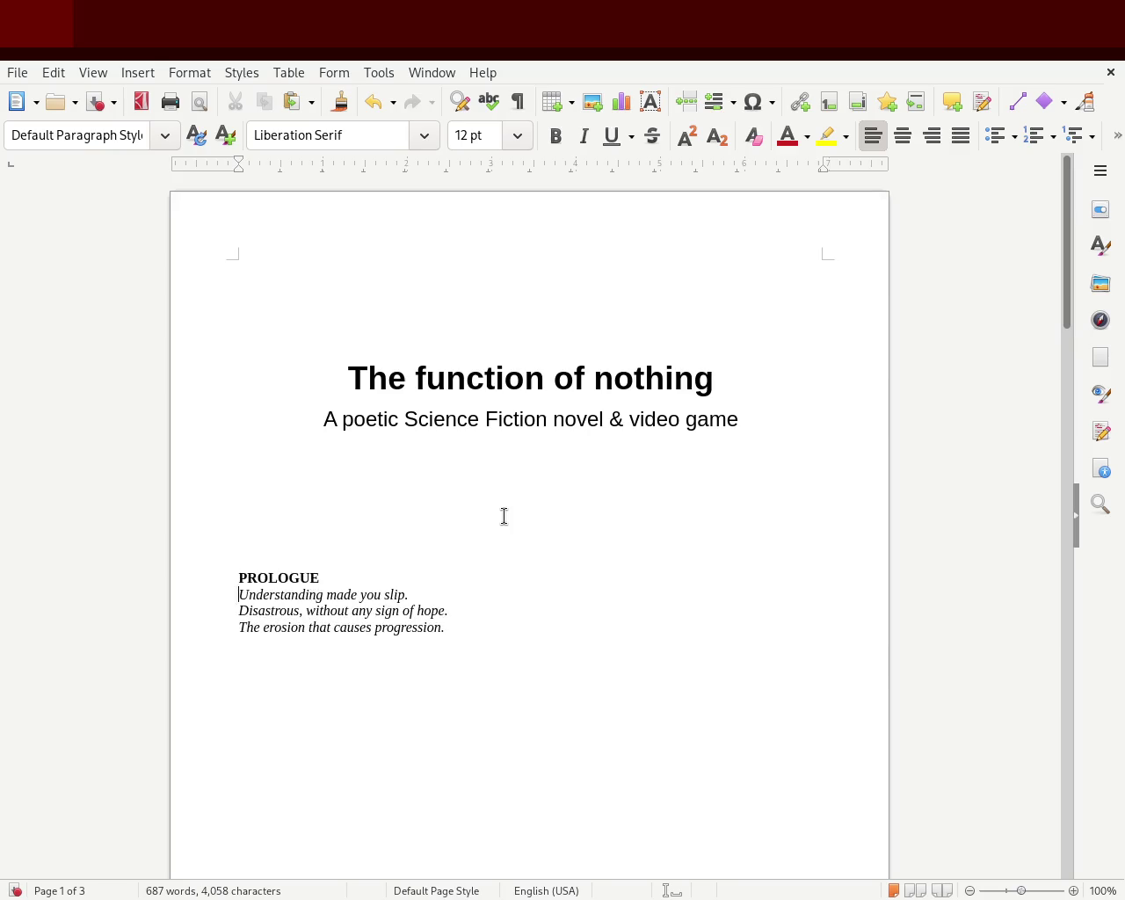
# - Delete the blank lines above the '1' heading and select the chapter 1 text
pyautogui.press('Down')
pyautogui.press('Down')
pyautogui.press('Down')
pyautogui.press('Down')
pyautogui.press('Down')
pyautogui.press('Down')
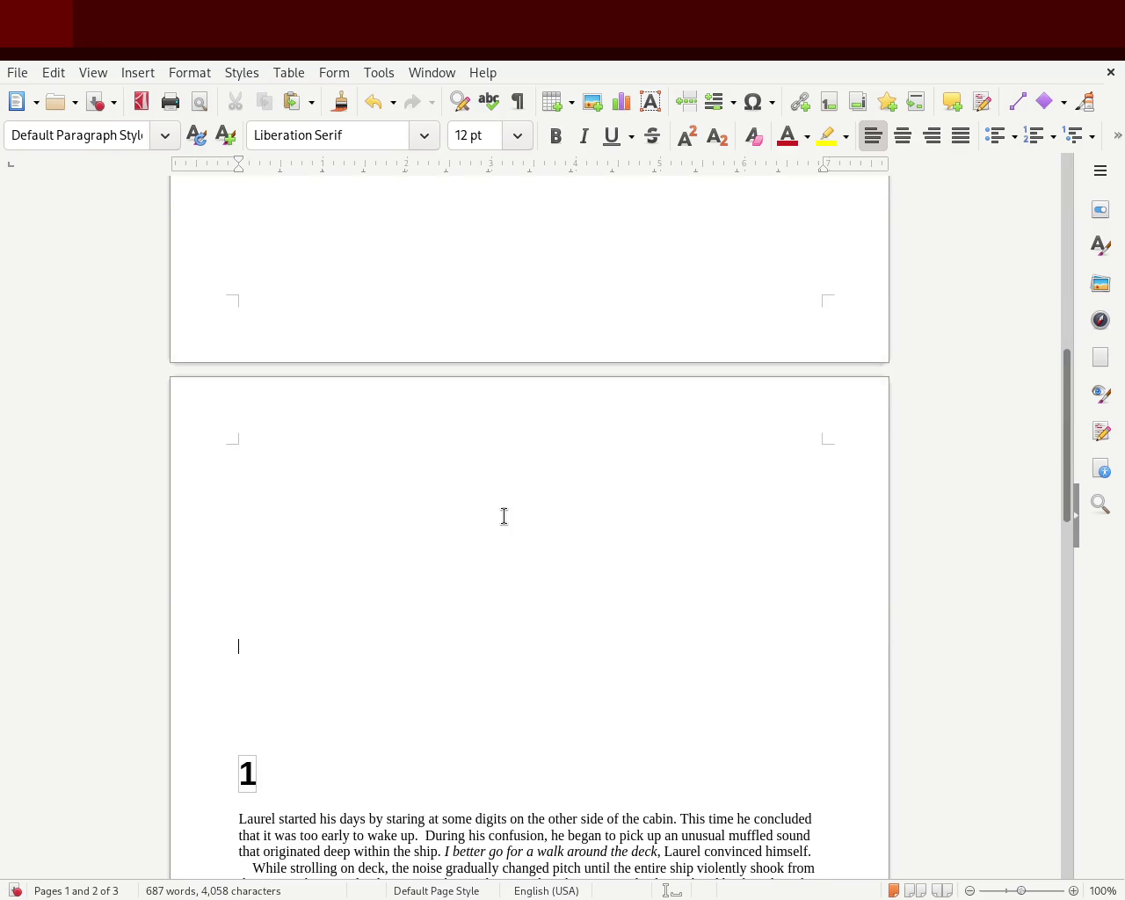
pyautogui.click(504, 516)
pyautogui.press('Delete')
pyautogui.press('Delete')
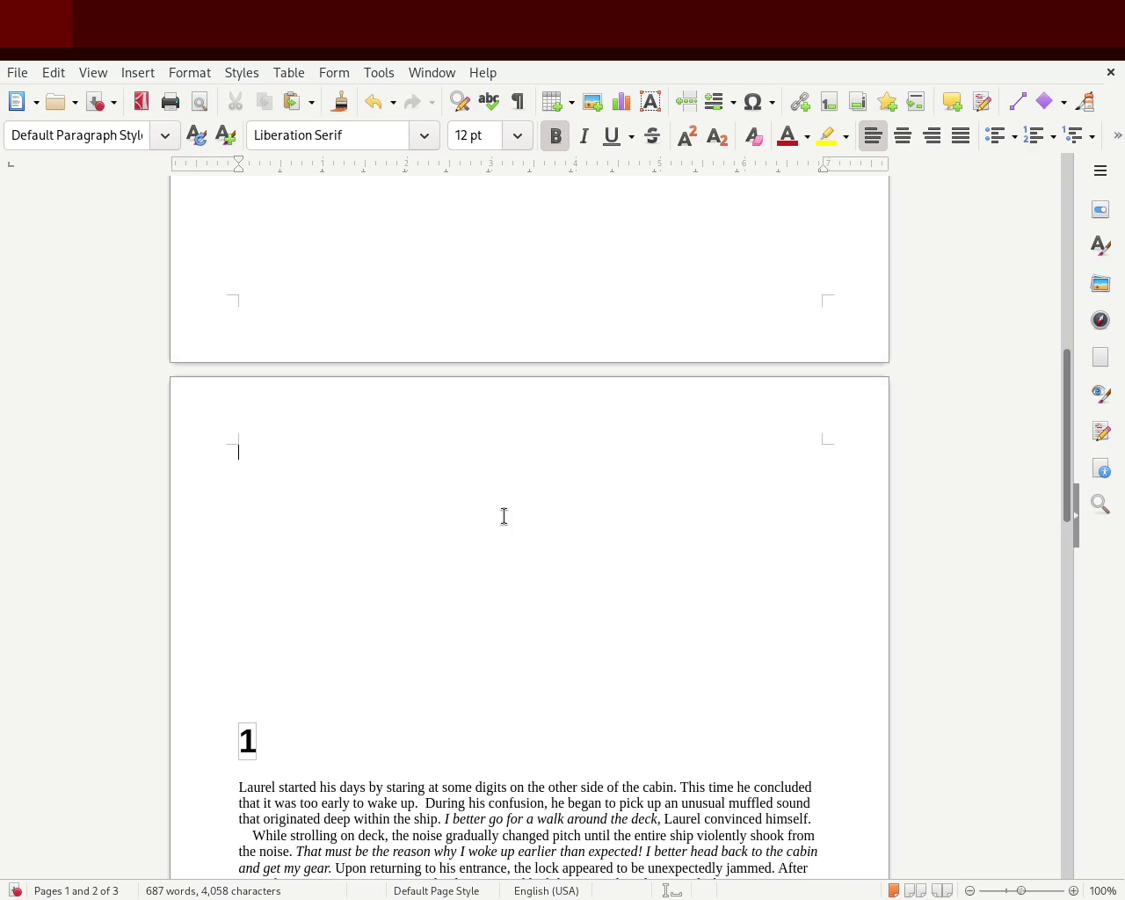
pyautogui.press('Delete')
pyautogui.press('Delete')
pyautogui.press('Delete')
pyautogui.press('Delete')
pyautogui.press('Delete')
pyautogui.press('Delete')
pyautogui.press('Delete')
pyautogui.press('Delete')
pyautogui.press('Delete')
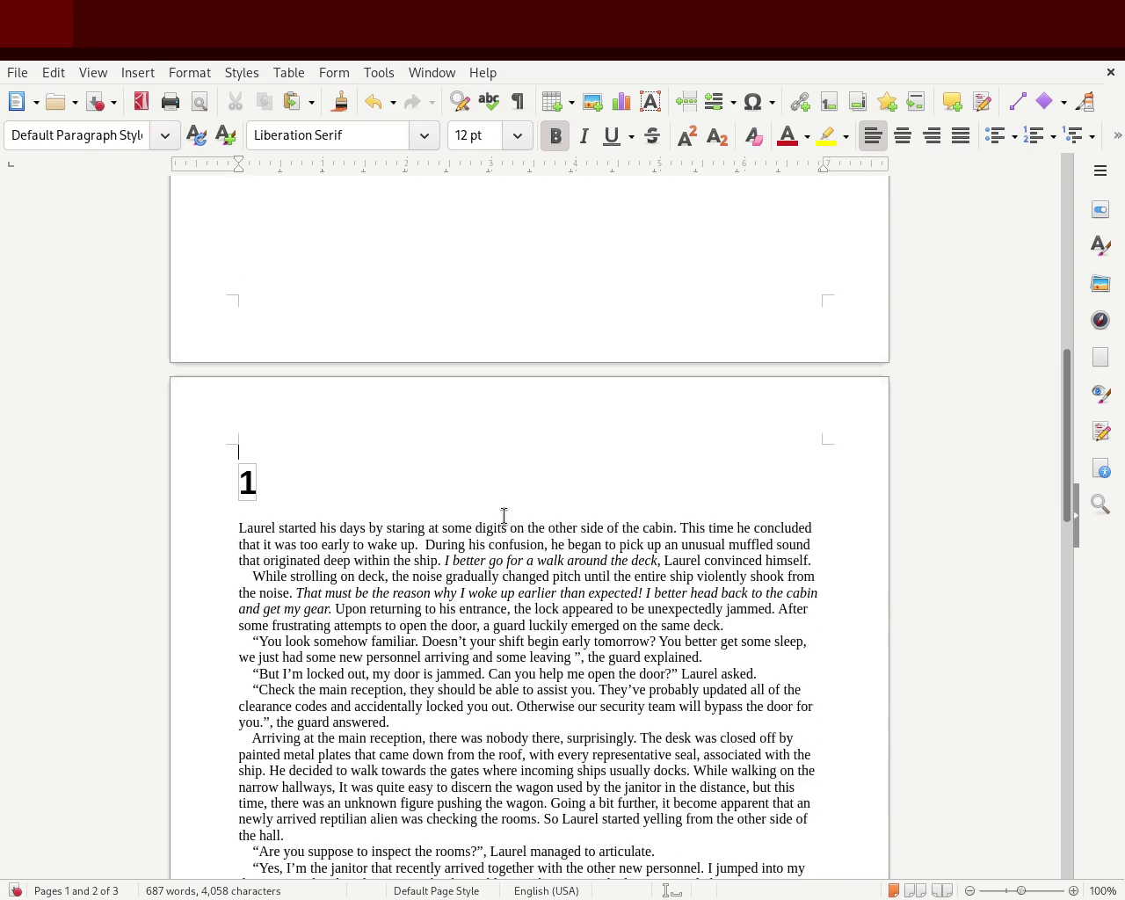
pyautogui.press('Delete')
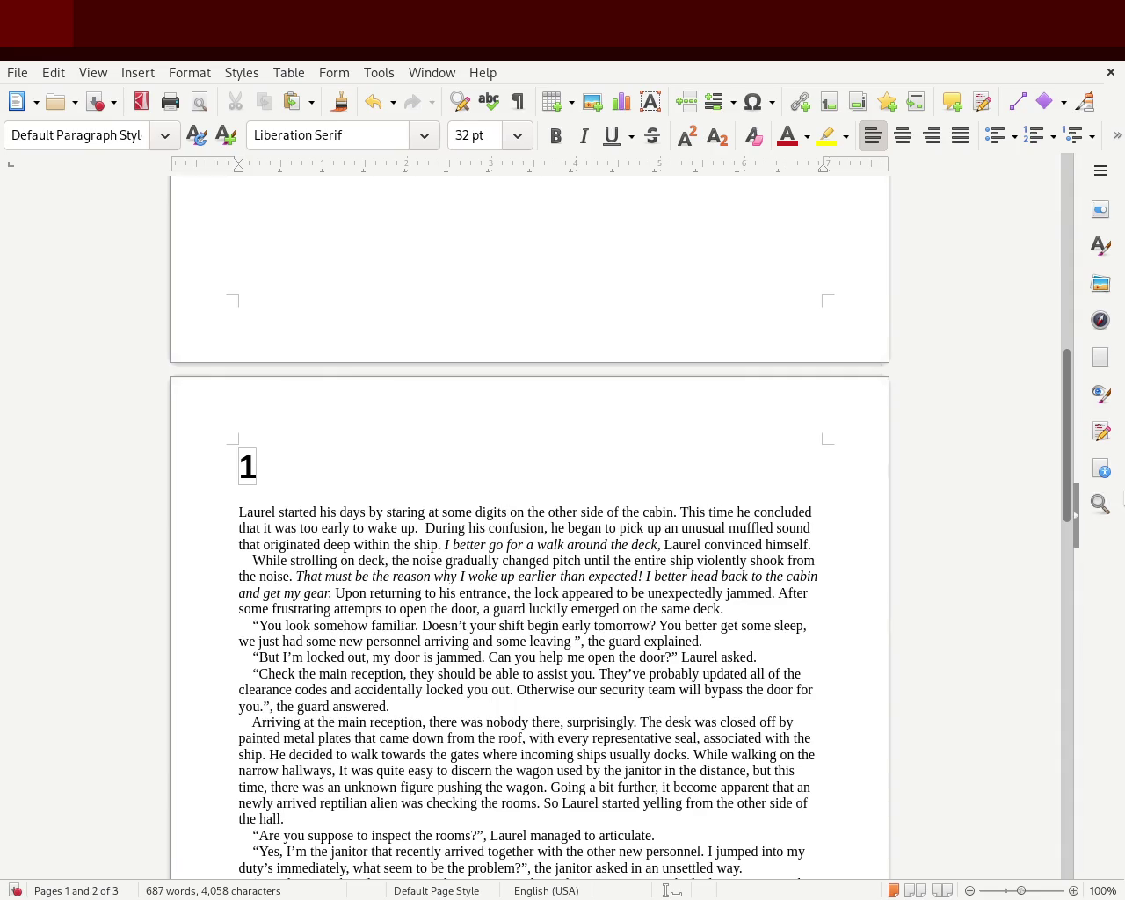
pyautogui.moveTo(1073, 434); pyautogui.dragTo(1058, 583)
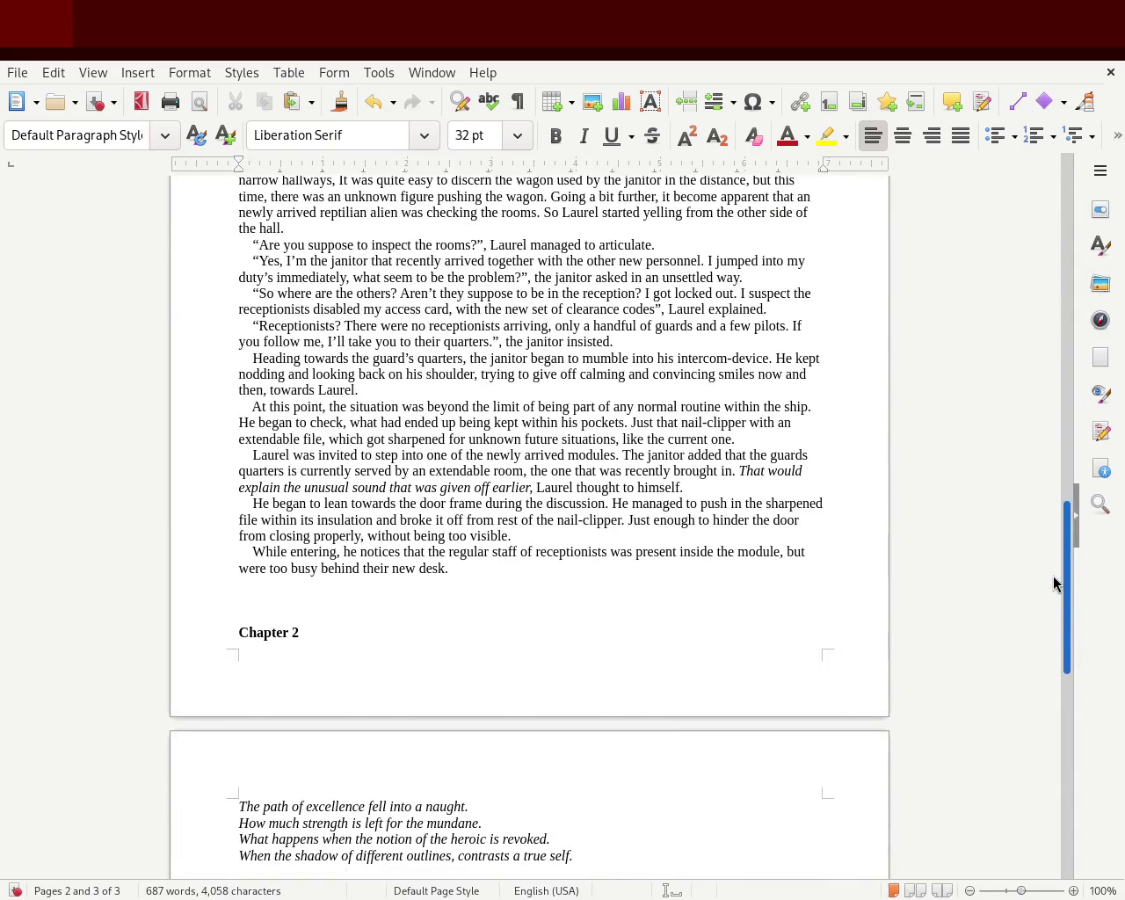
pyautogui.moveTo(473, 575)
pyautogui.mouseDown()
pyautogui.moveTo(239, 794)
pyautogui.moveTo(231, 830)
pyautogui.mouseUp()
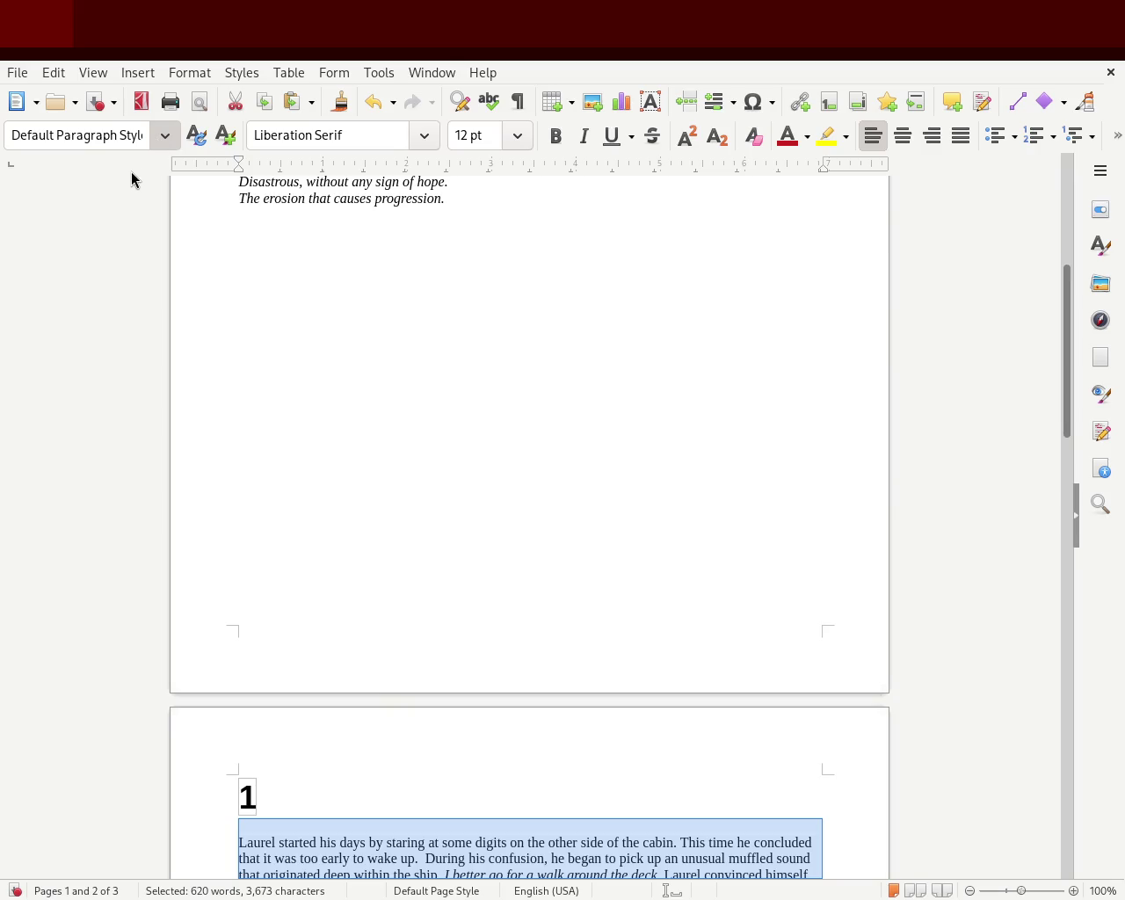
pyautogui.scroll(-15, 440, 269)
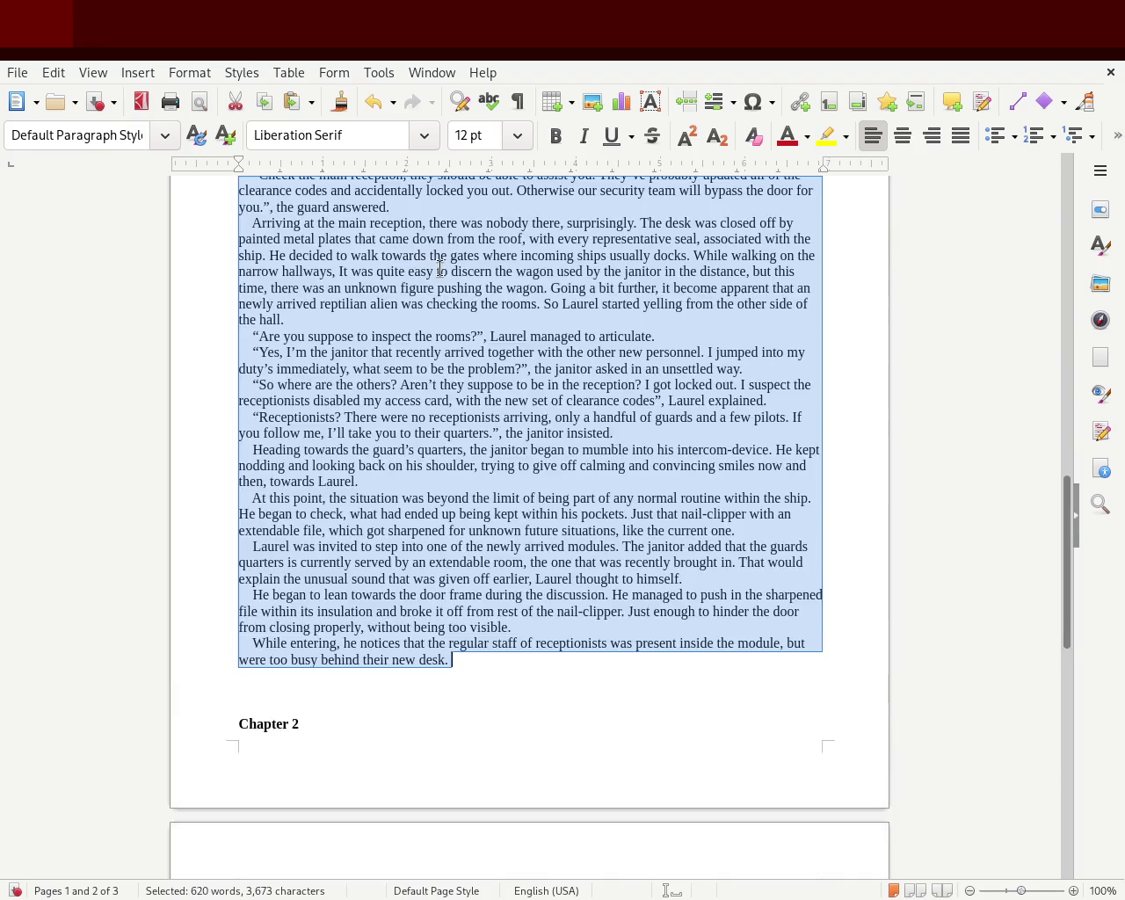
pyautogui.click(784, 423)
pyautogui.moveTo(503, 672)
pyautogui.mouseDown()
pyautogui.moveTo(361, 434)
pyautogui.moveTo(232, 454)
pyautogui.mouseUp()
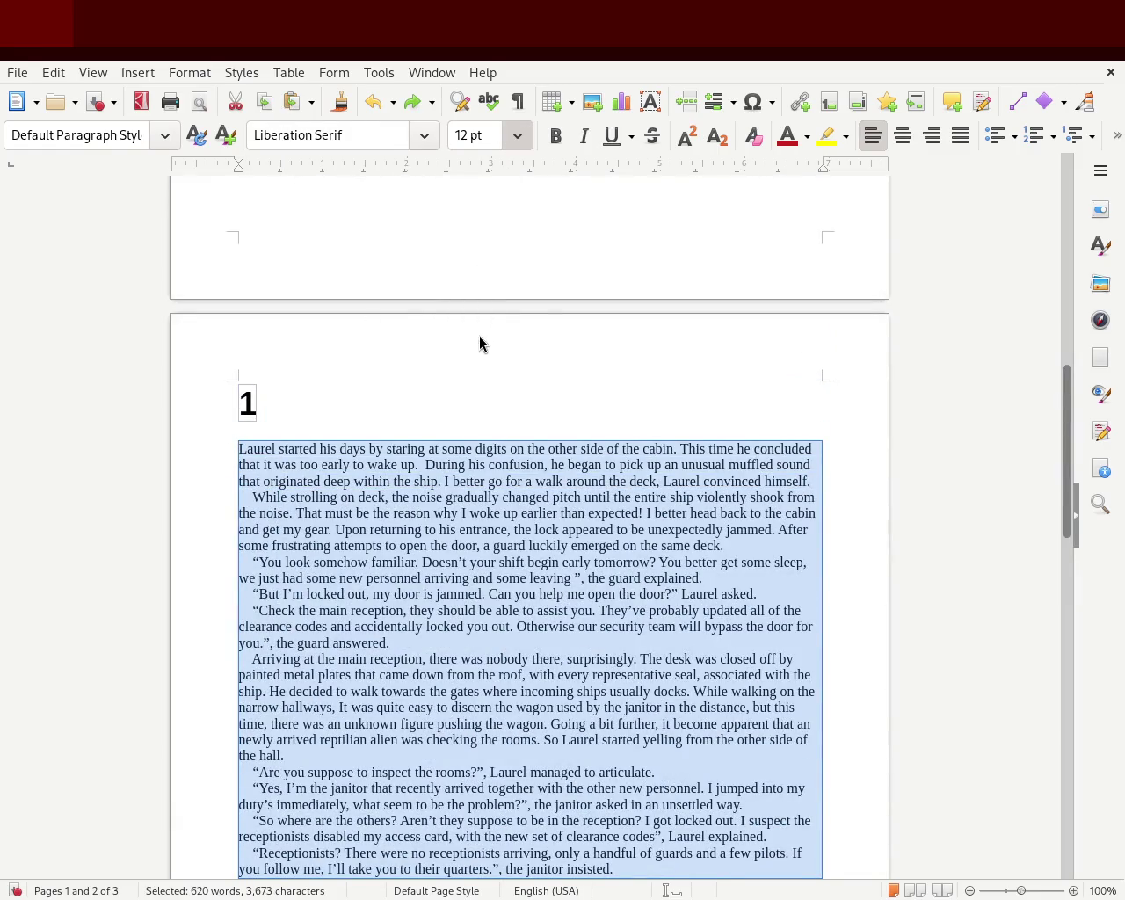
pyautogui.hotkey('ctrl', ']')
pyautogui.click(522, 372)
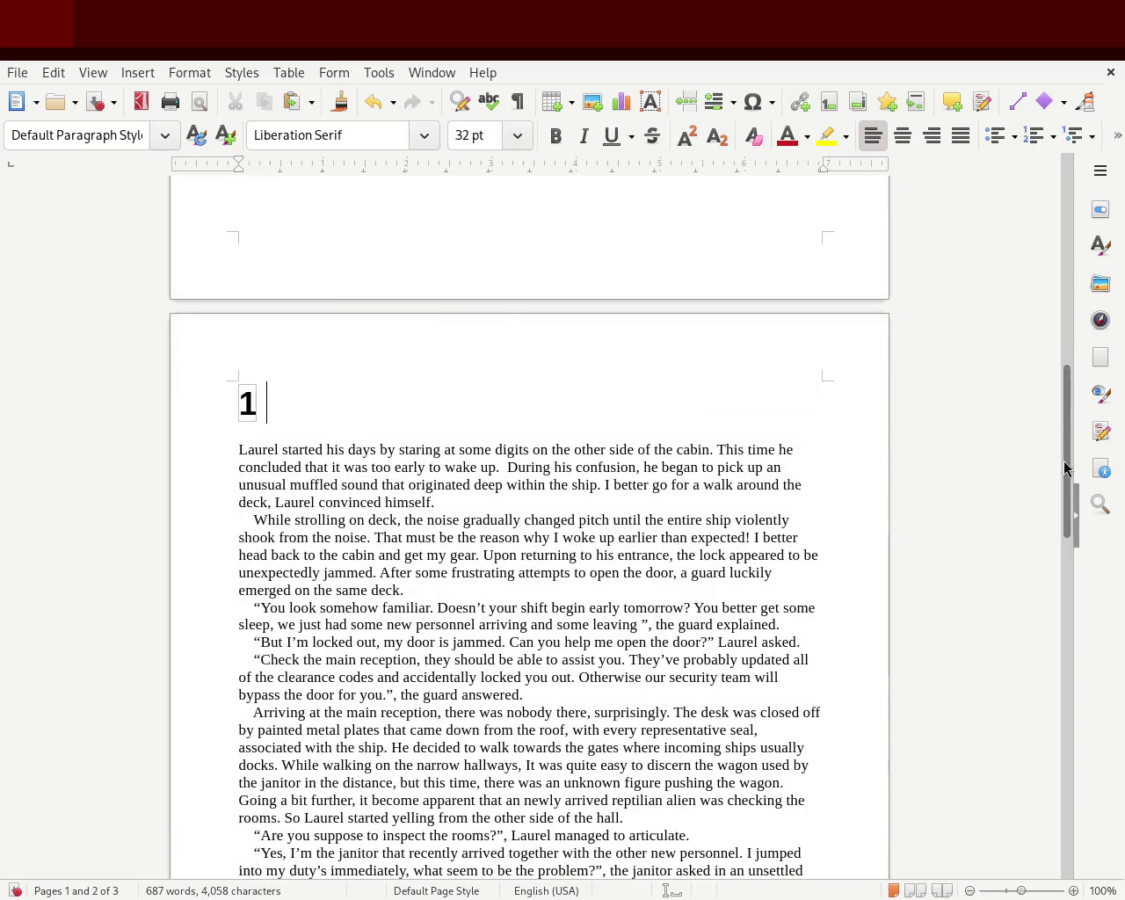
pyautogui.moveTo(1064, 427)
pyautogui.mouseDown()
pyautogui.moveTo(1058, 613)
pyautogui.moveTo(1055, 482)
pyautogui.mouseUp()
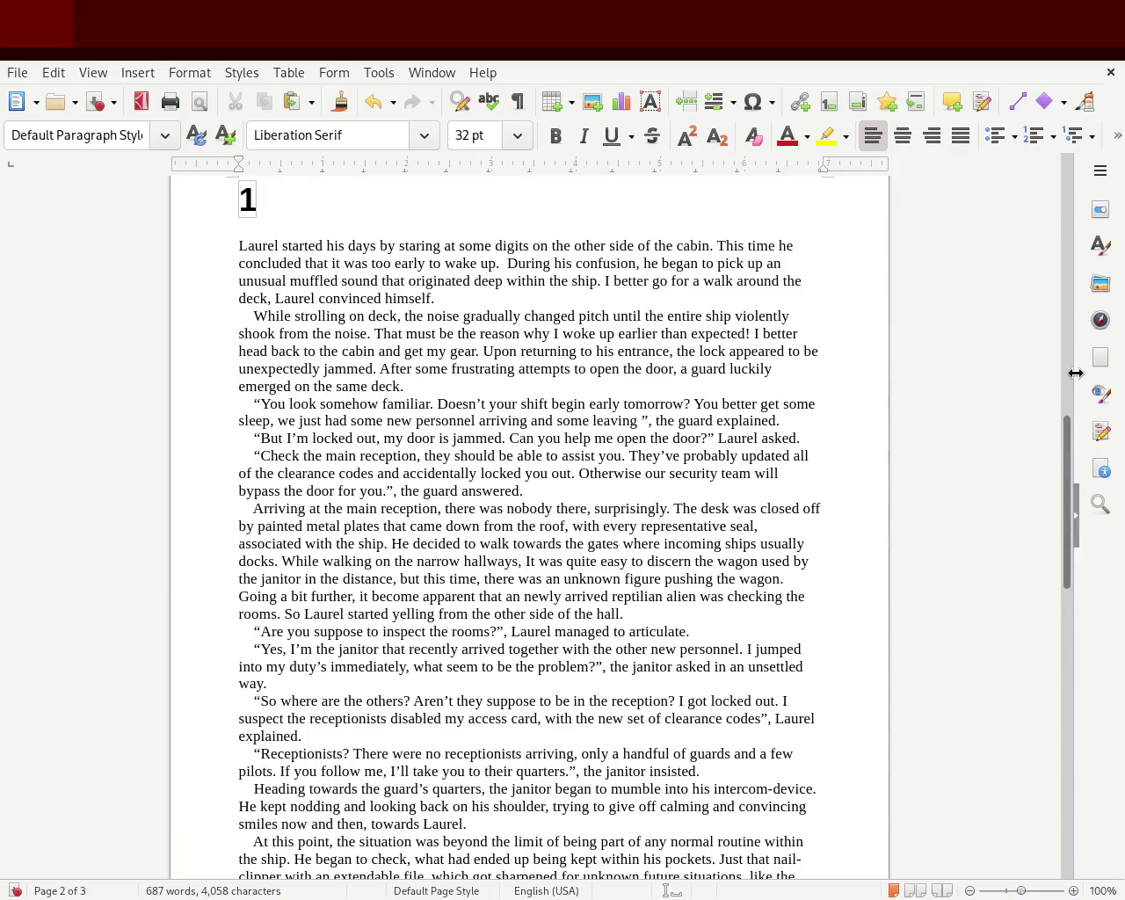
pyautogui.hotkey('ctrl', 'z')
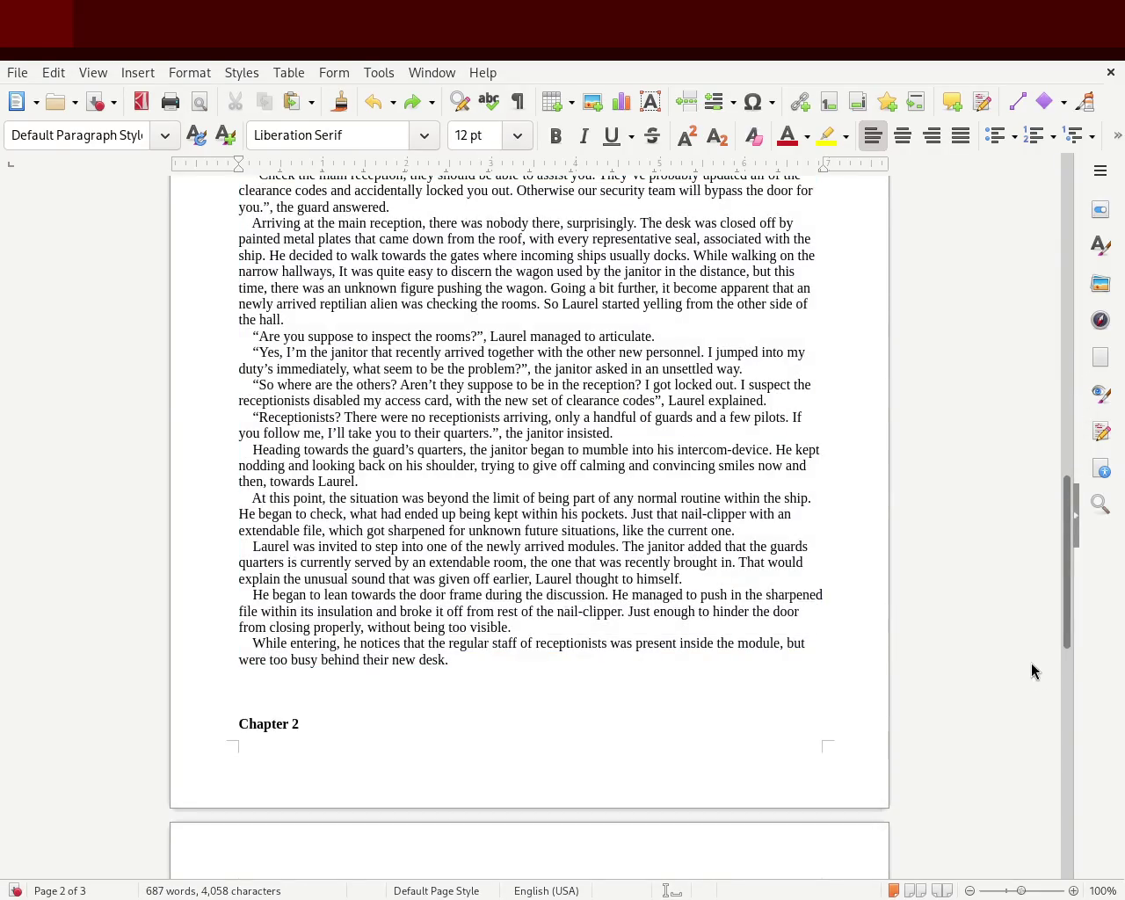
pyautogui.moveTo(1068, 631); pyautogui.dragTo(1082, 563)
pyautogui.moveTo(1080, 564)
pyautogui.mouseDown()
pyautogui.moveTo(1077, 597)
pyautogui.moveTo(1083, 575)
pyautogui.mouseUp()
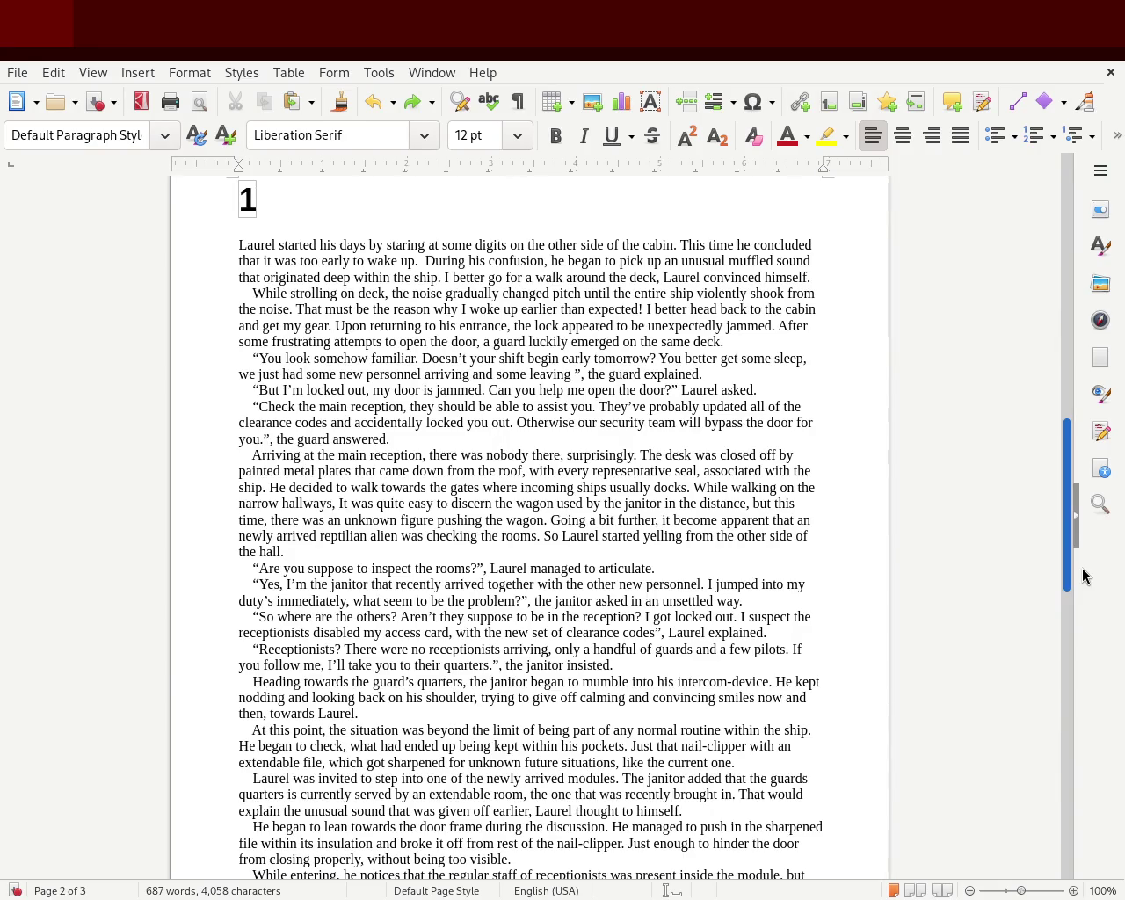
pyautogui.moveTo(233, 244); pyautogui.dragTo(419, 601)
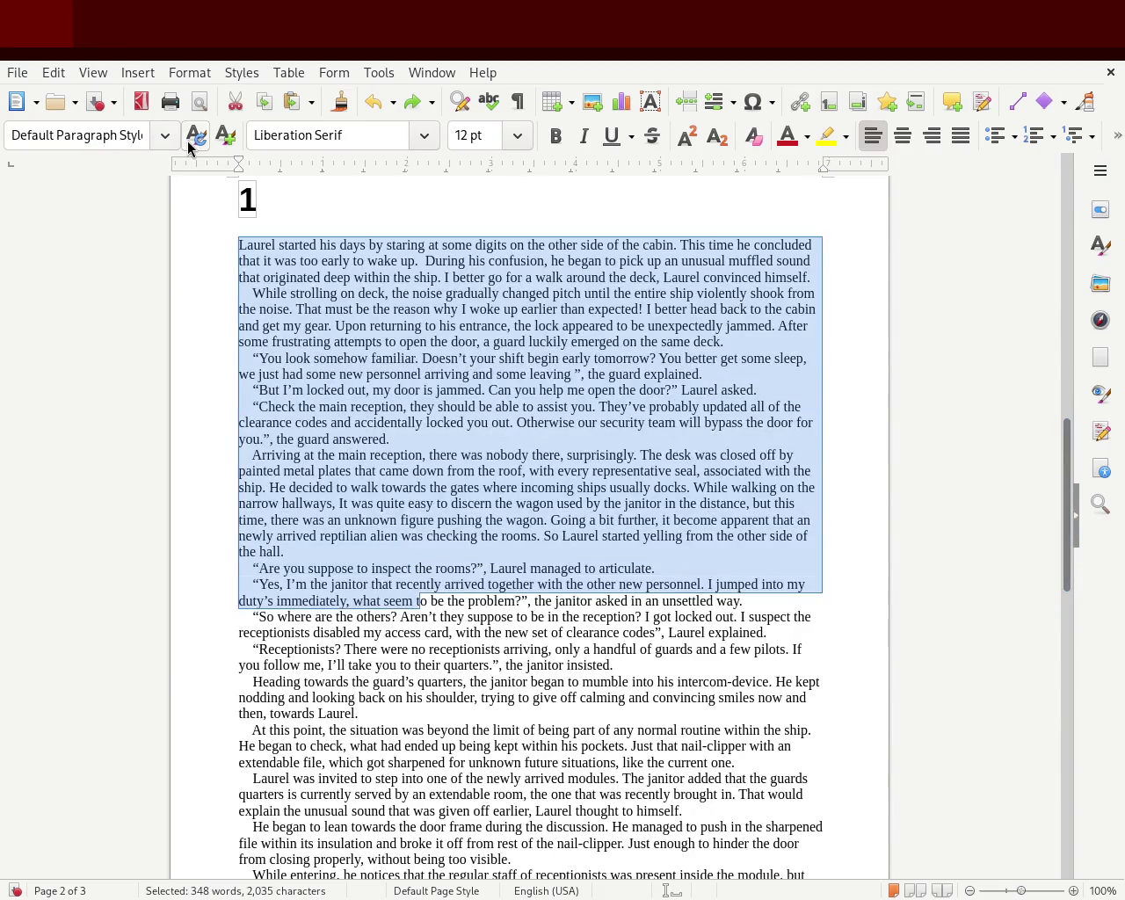
pyautogui.hotkey('ctrl', '0')
pyautogui.click(117, 243)
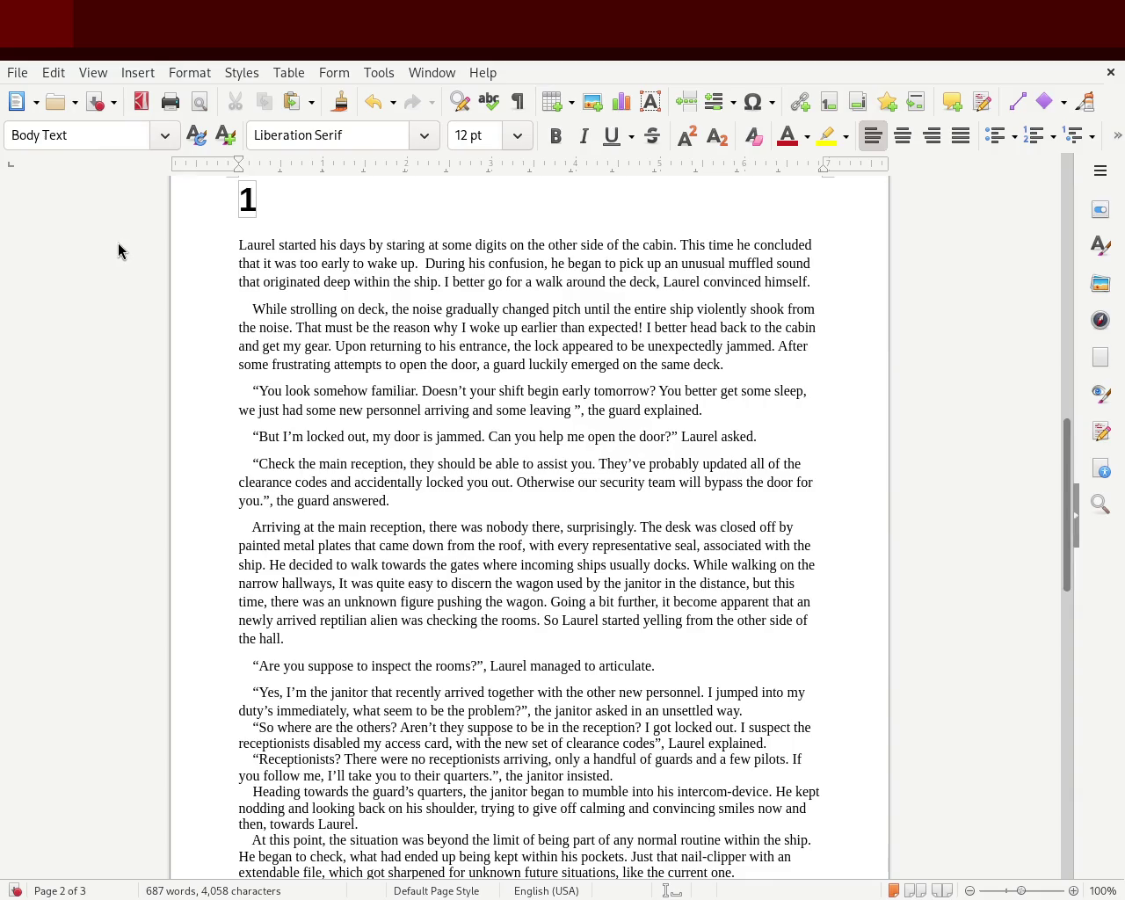
pyautogui.hotkey('ctrl', 'z')
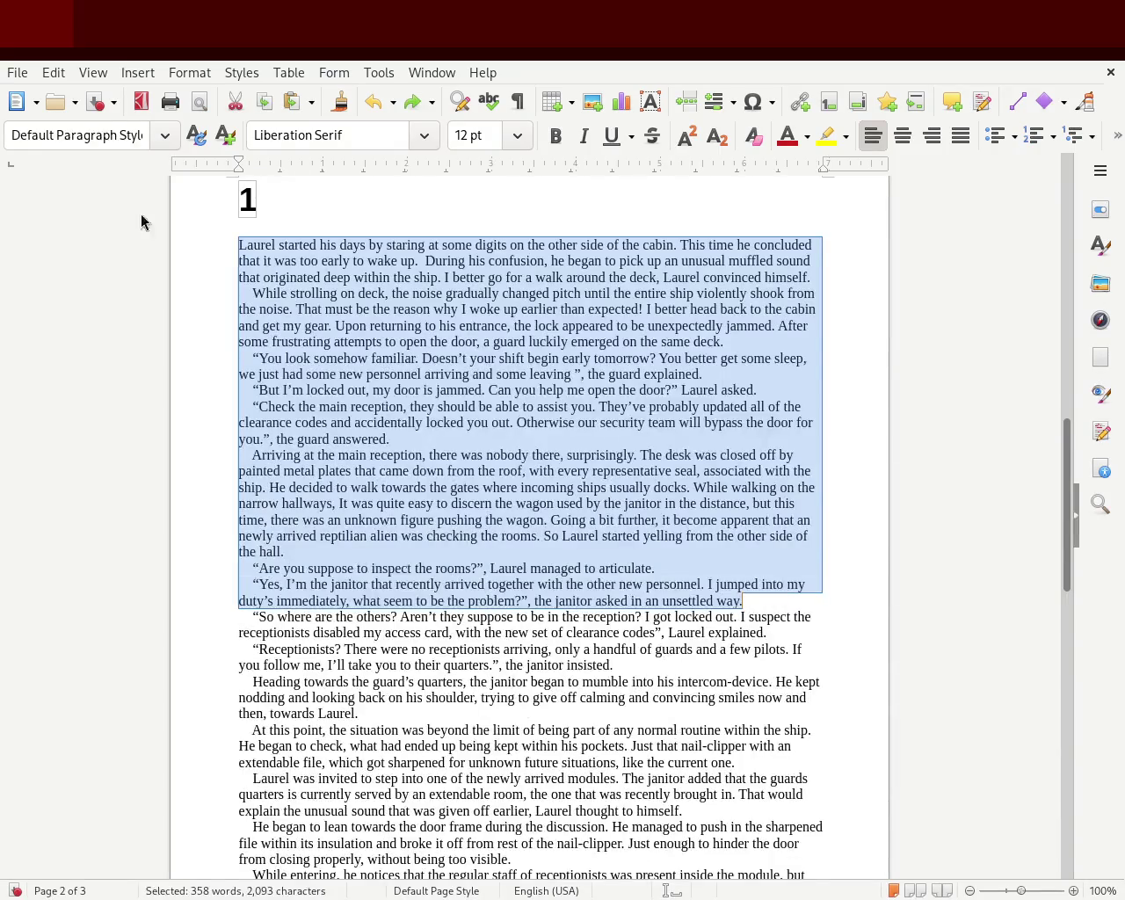
pyautogui.click(232, 244)
pyautogui.moveTo(232, 245); pyautogui.dragTo(360, 487)
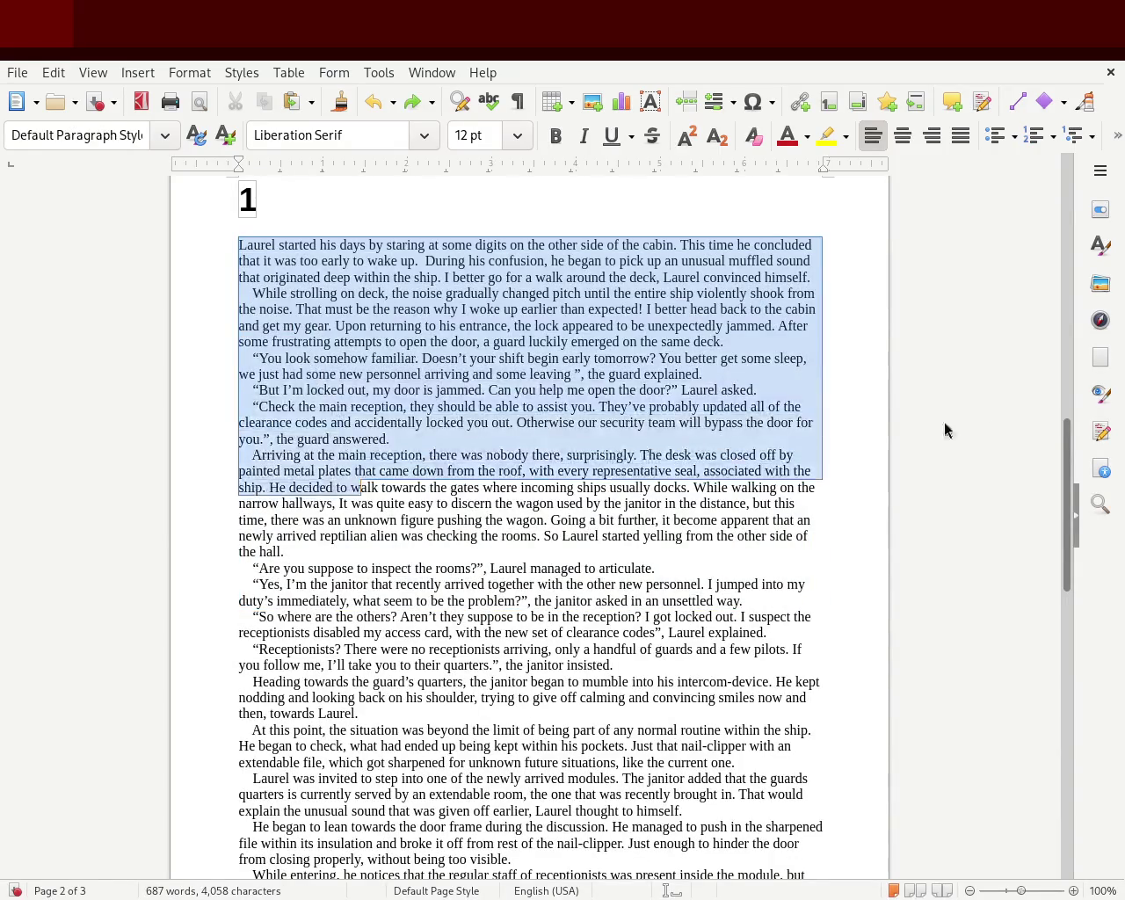
pyautogui.scroll(-5, 1062, 539)
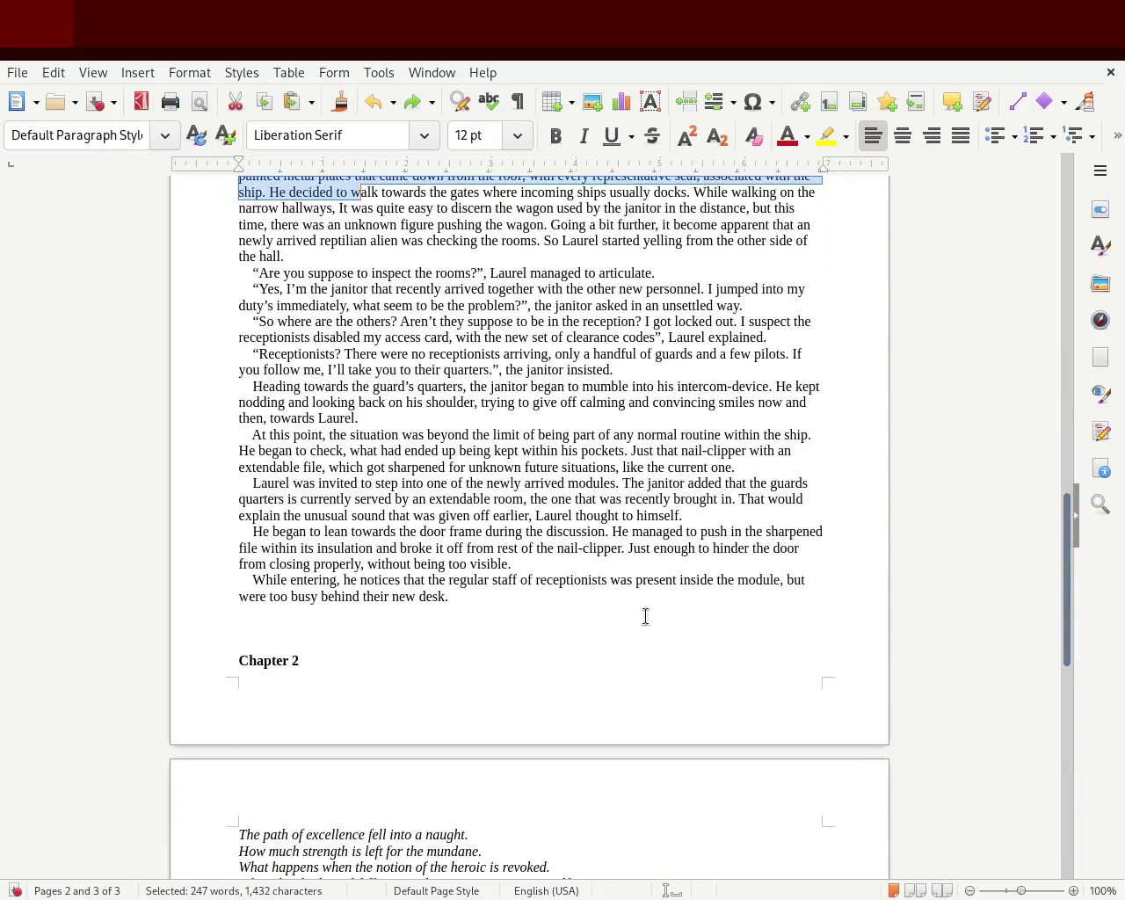
pyautogui.keyDown('shift'); pyautogui.click(646, 615); pyautogui.keyUp('shift')
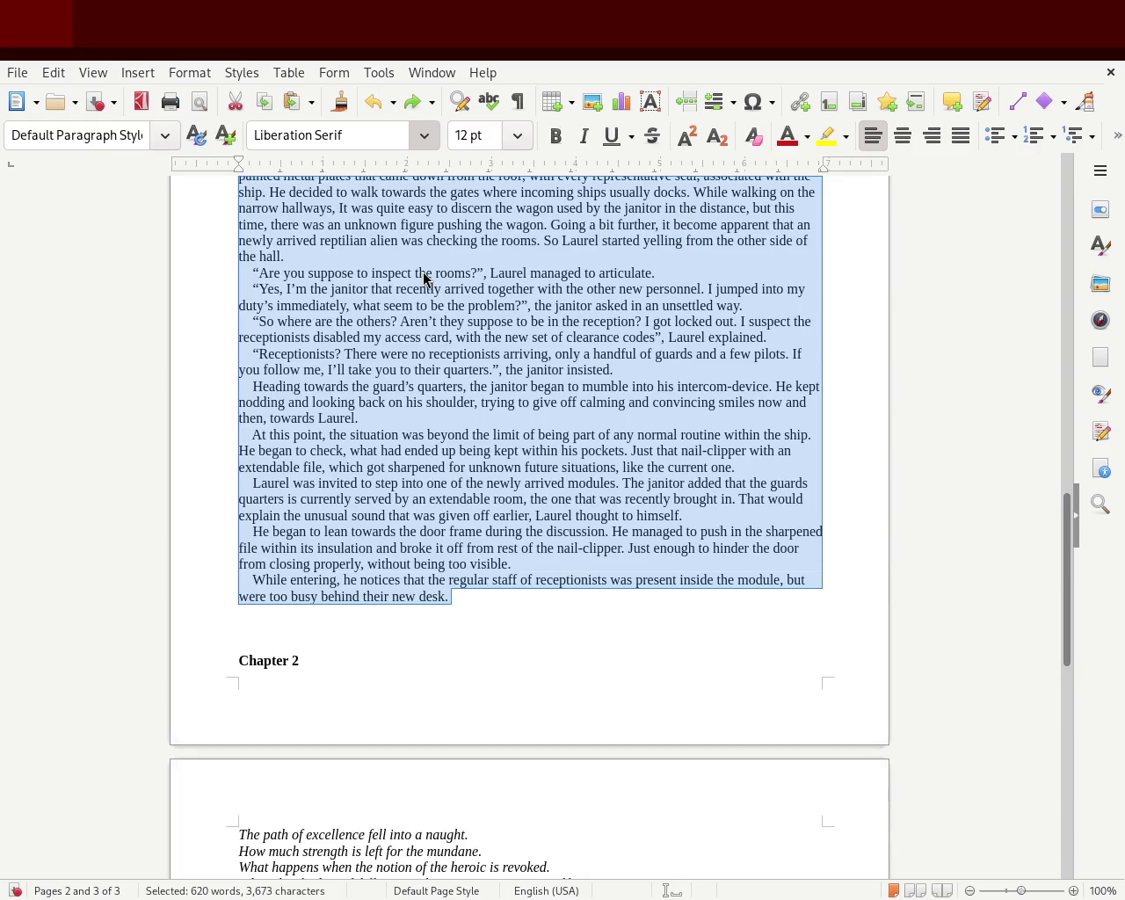
pyautogui.hotkey('ctrl', 'y')
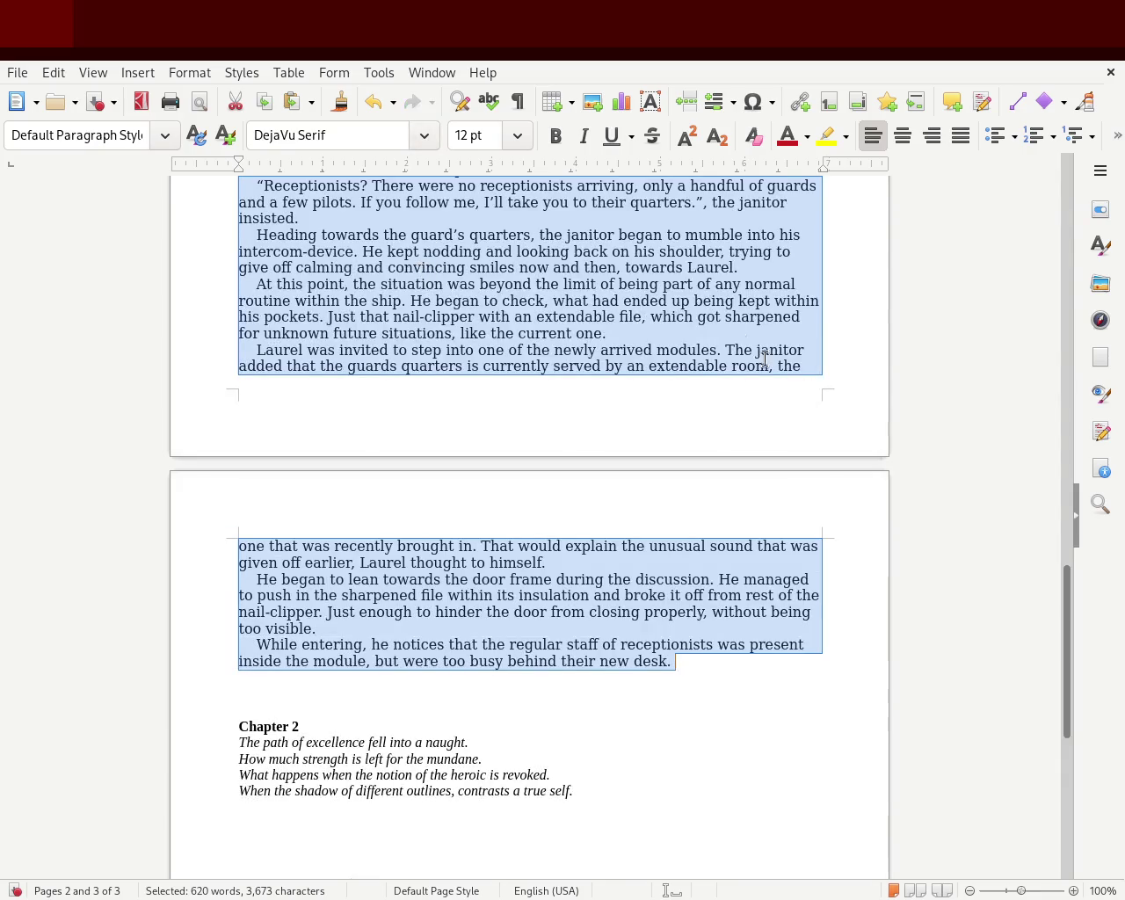
pyautogui.moveTo(1063, 658)
pyautogui.mouseDown()
pyautogui.moveTo(1064, 623)
pyautogui.moveTo(1022, 481)
pyautogui.moveTo(964, 460)
pyautogui.mouseUp()
pyautogui.click(923, 402)
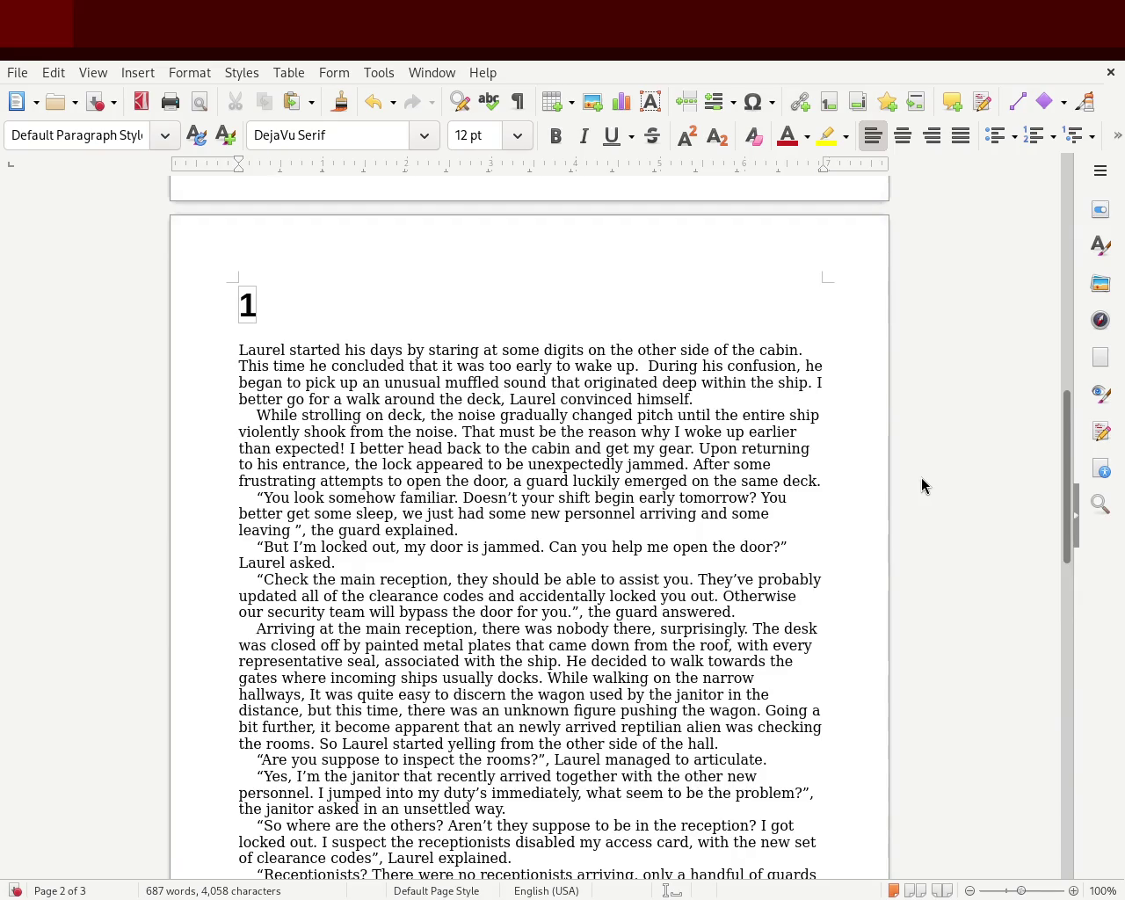
pyautogui.hotkey('ctrl', 'z')
pyautogui.click(844, 478)
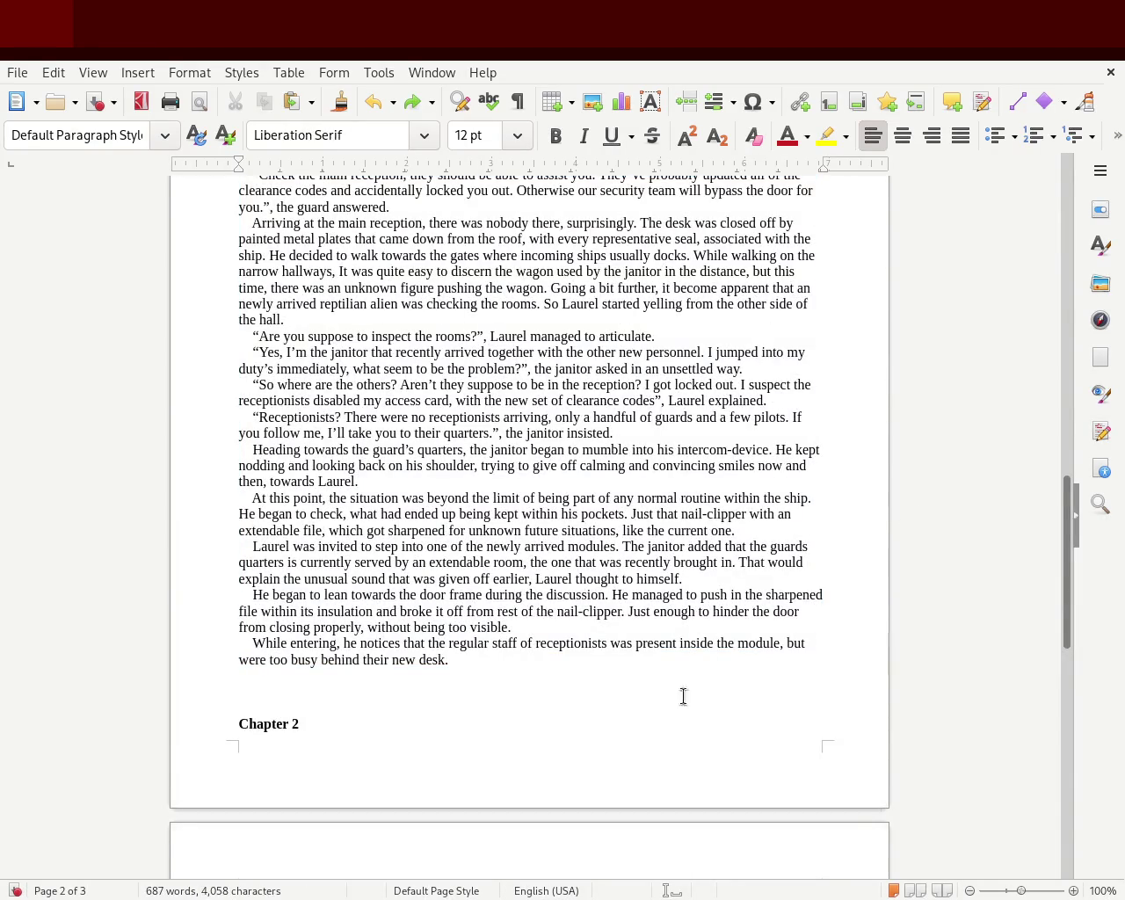
pyautogui.moveTo(508, 678)
pyautogui.mouseDown()
pyautogui.moveTo(317, 329)
pyautogui.moveTo(297, 498)
pyautogui.mouseUp()
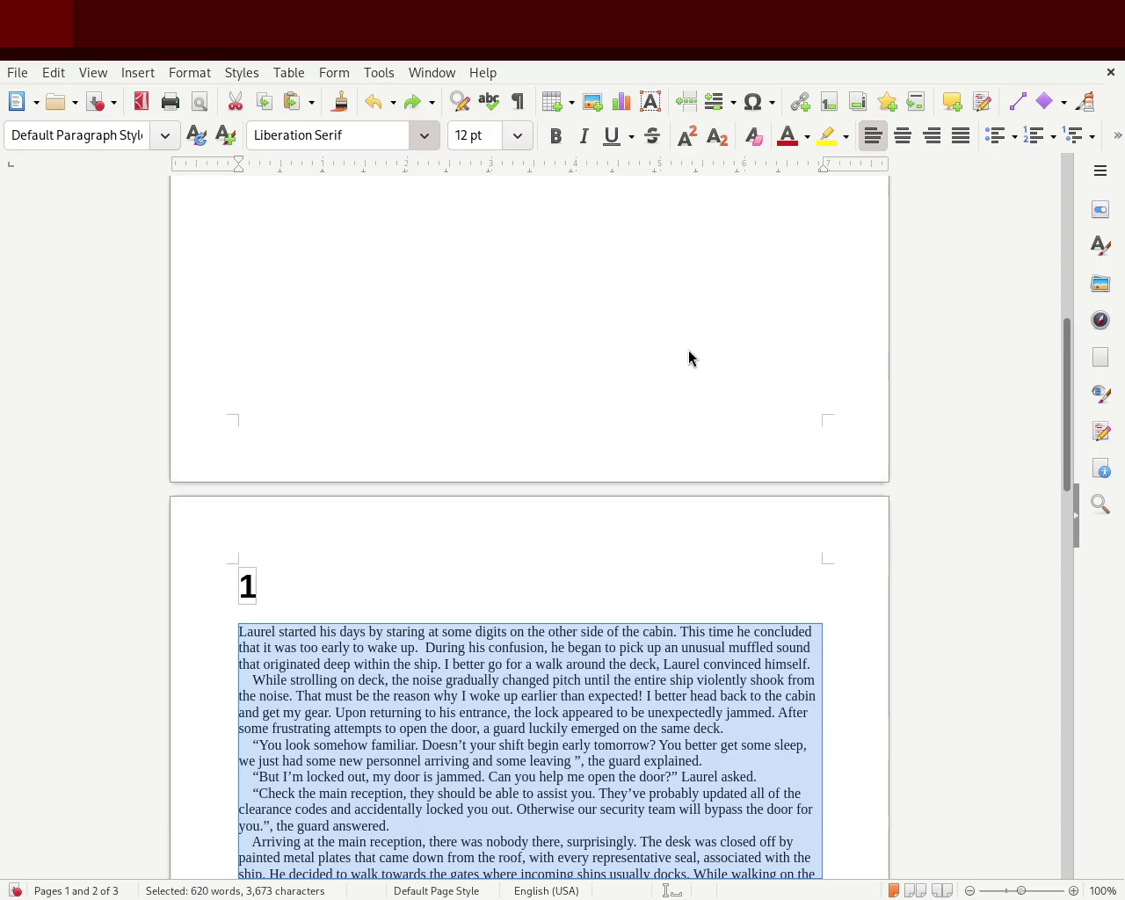
# - Set the chapter 1 body text to 13 pt FreeSerif and check how page 2 reflows
pyautogui.hotkey('ctrl', 'y')
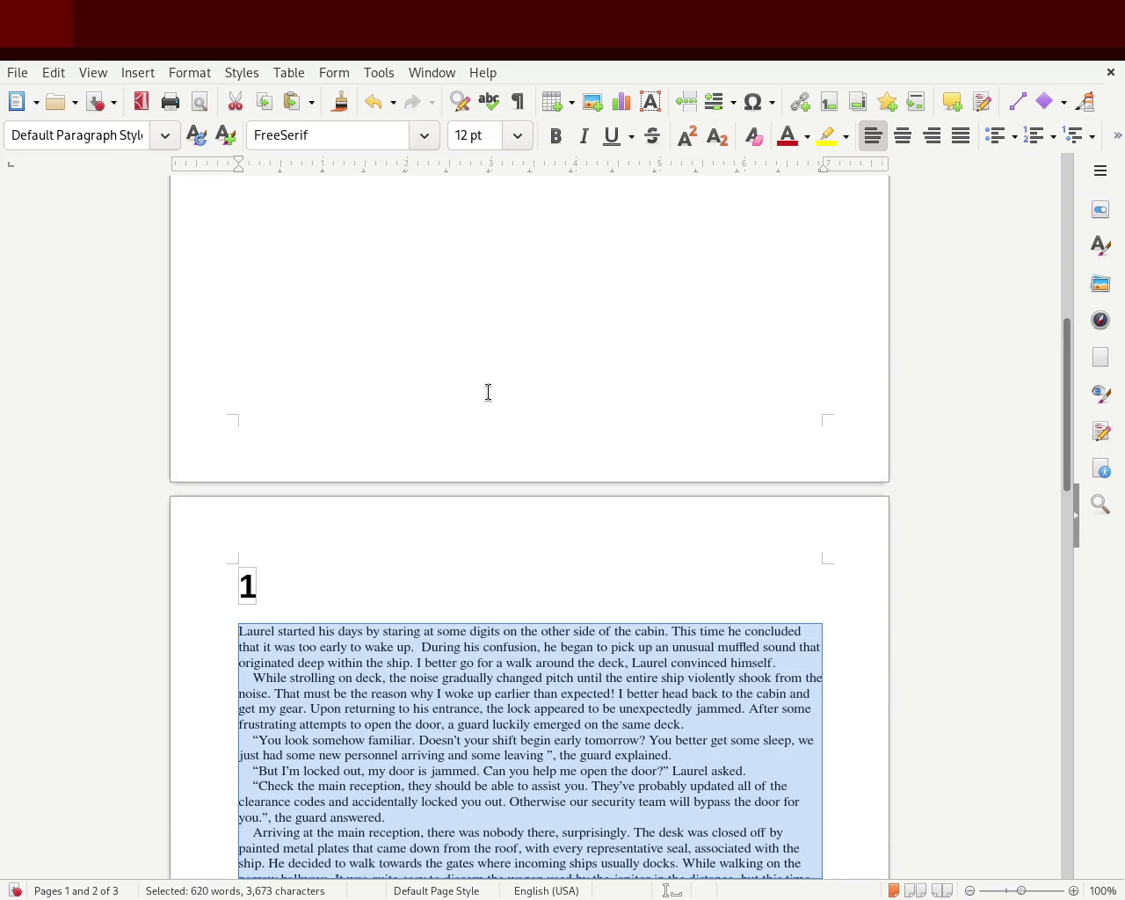
pyautogui.moveTo(1062, 412); pyautogui.dragTo(1062, 495)
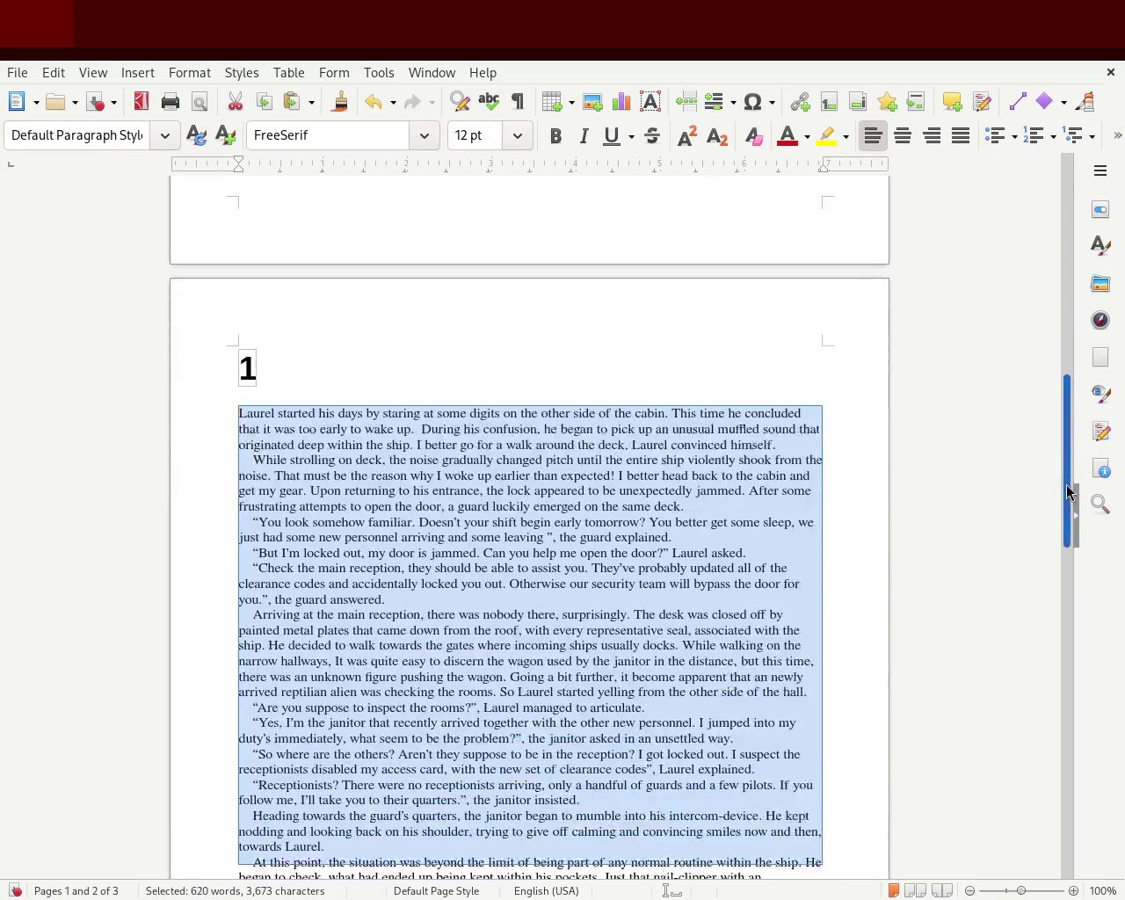
pyautogui.click(936, 517)
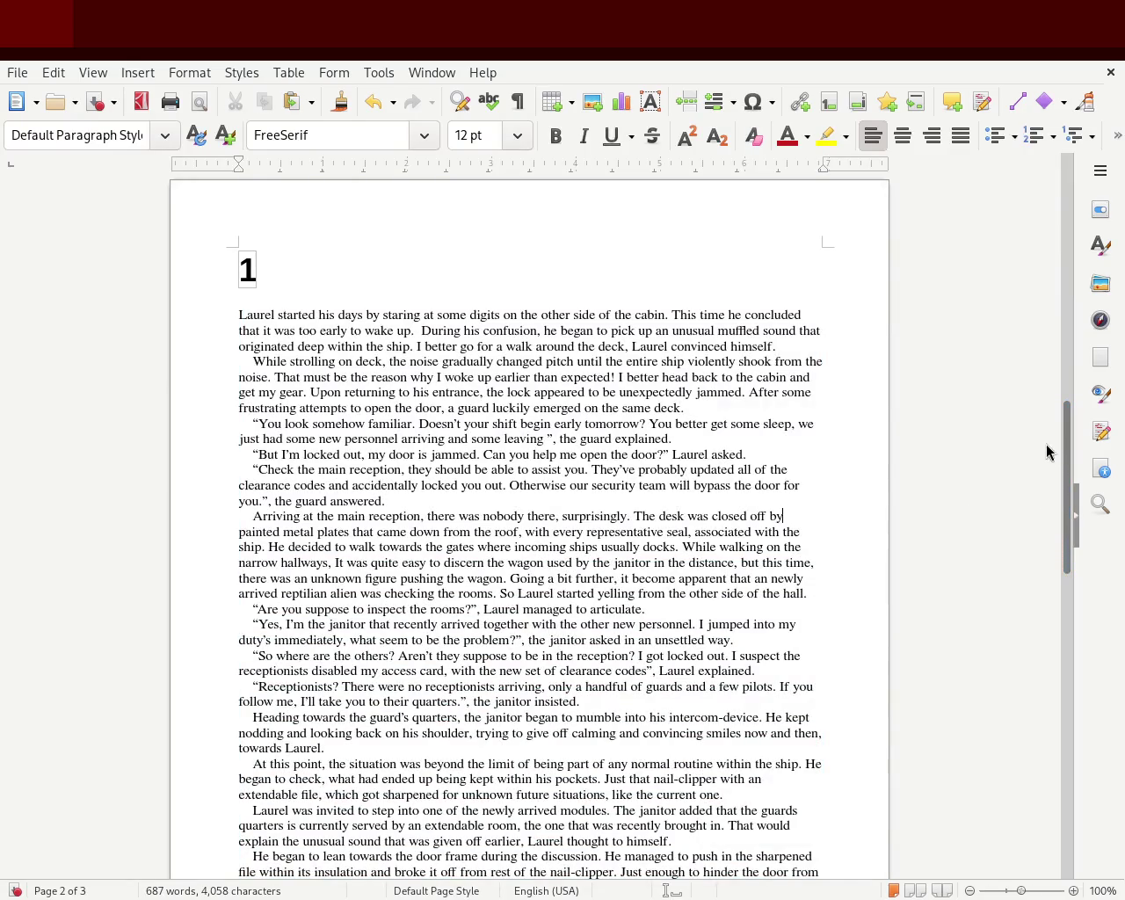
pyautogui.moveTo(1063, 433)
pyautogui.mouseDown()
pyautogui.moveTo(1063, 494)
pyautogui.moveTo(1075, 483)
pyautogui.mouseUp()
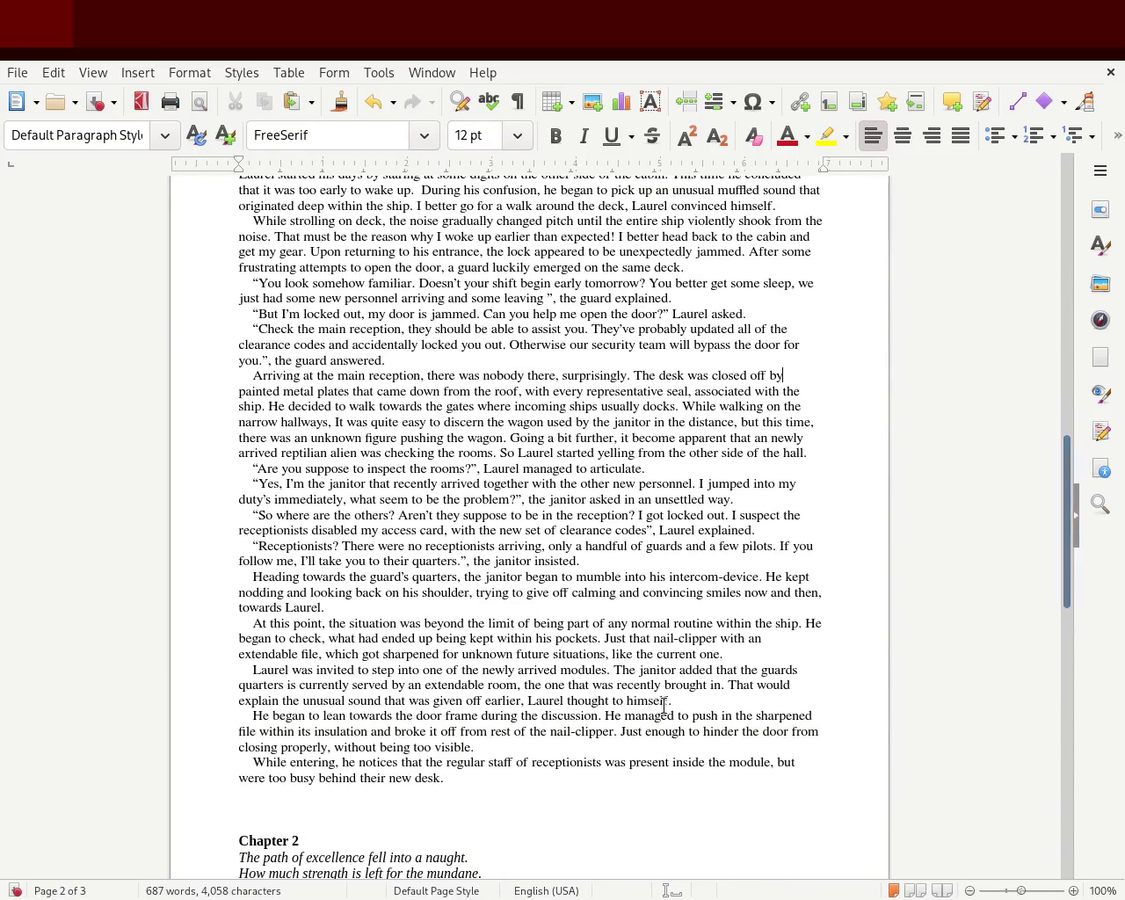
pyautogui.moveTo(447, 778)
pyautogui.mouseDown()
pyautogui.moveTo(345, 267)
pyautogui.moveTo(235, 633)
pyautogui.mouseUp()
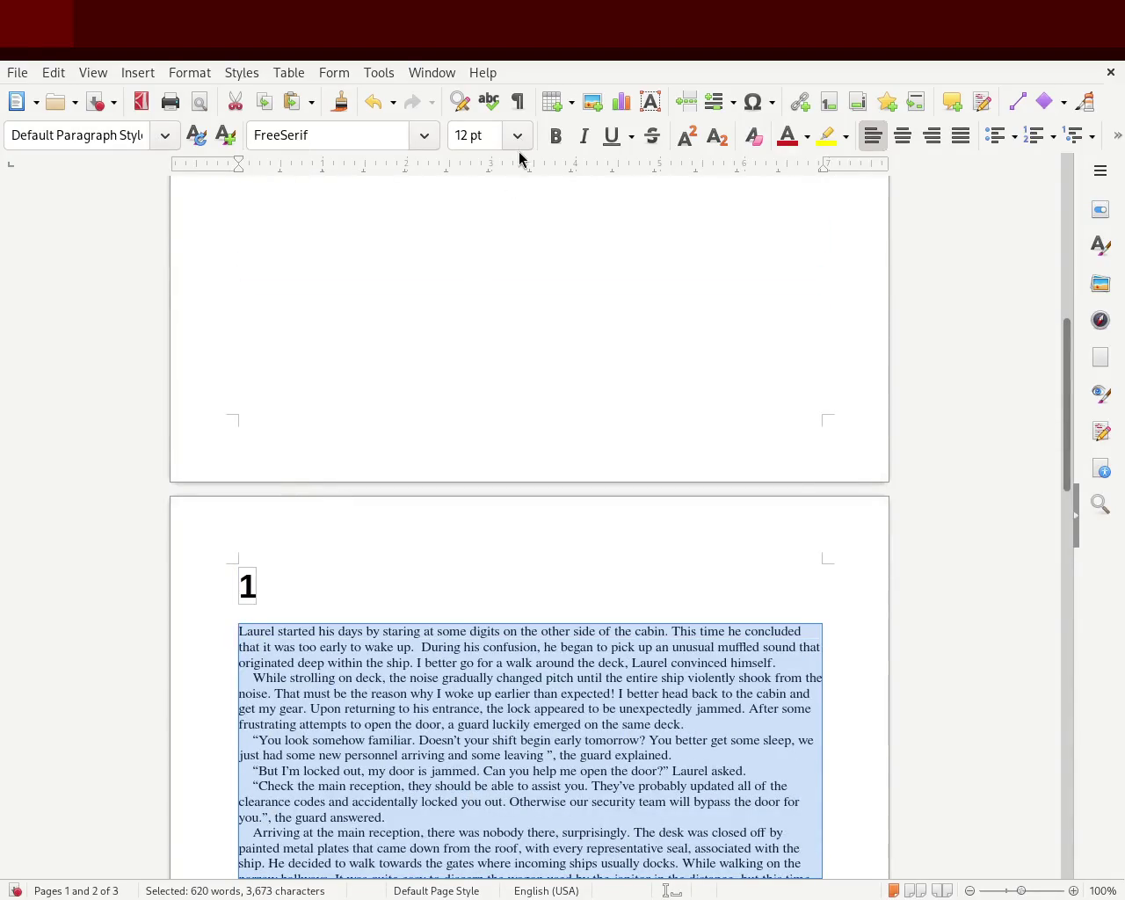
pyautogui.hotkey('ctrl', 'm')
pyautogui.click(533, 387)
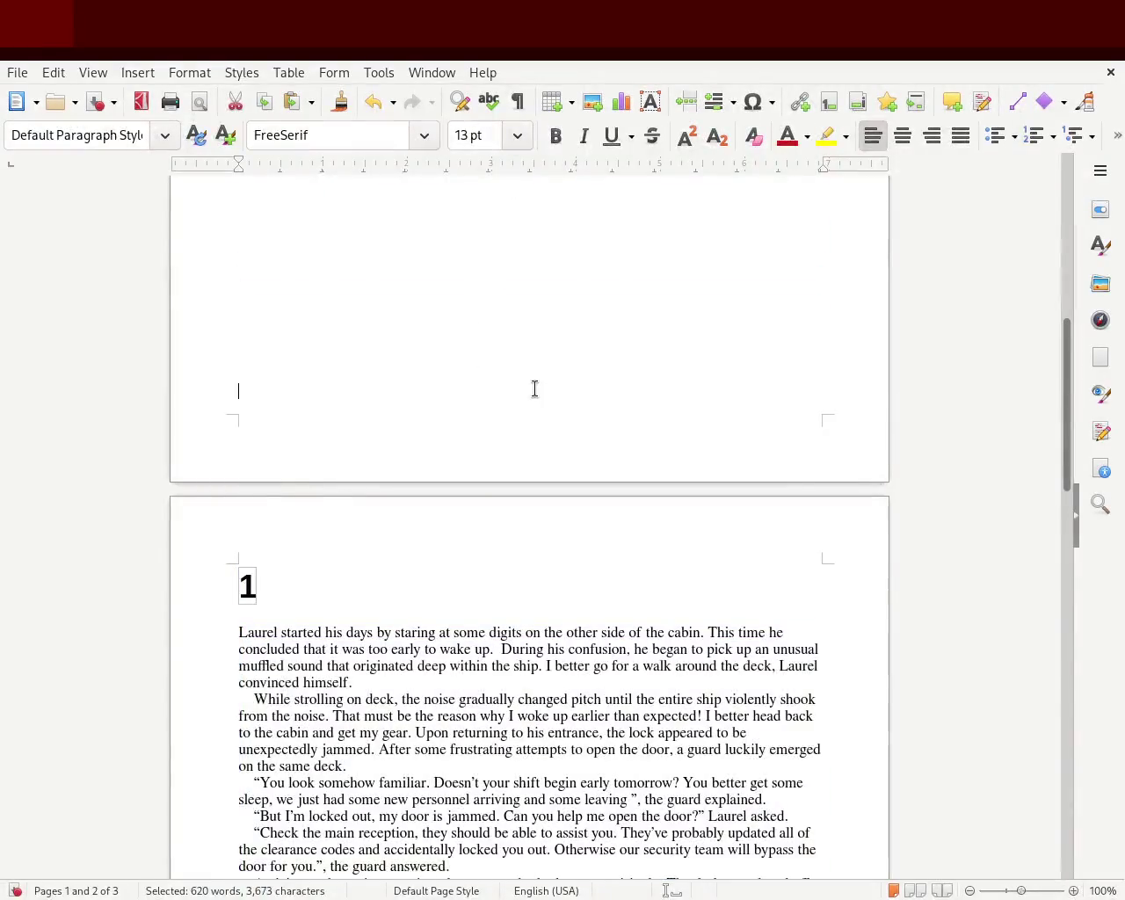
pyautogui.moveTo(1060, 468); pyautogui.dragTo(1071, 605)
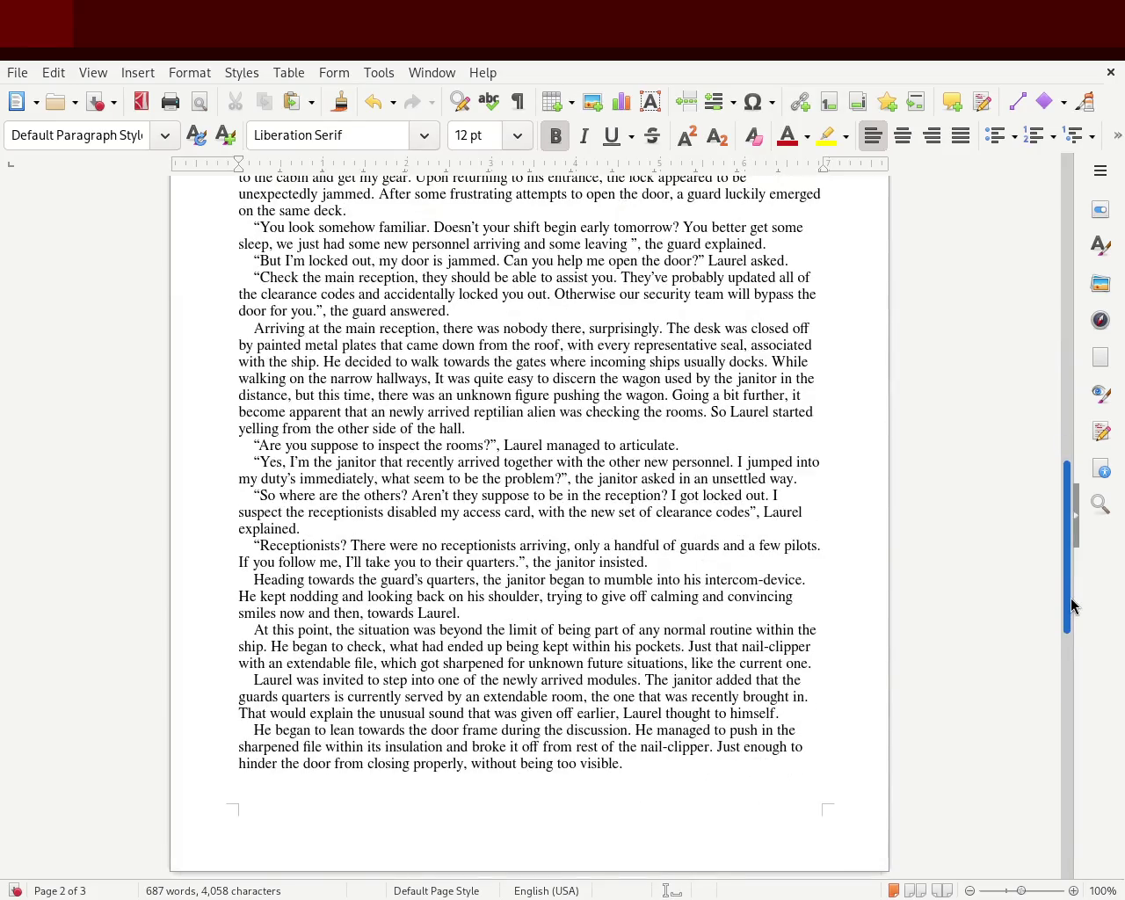
pyautogui.moveTo(1071, 605); pyautogui.dragTo(1080, 555)
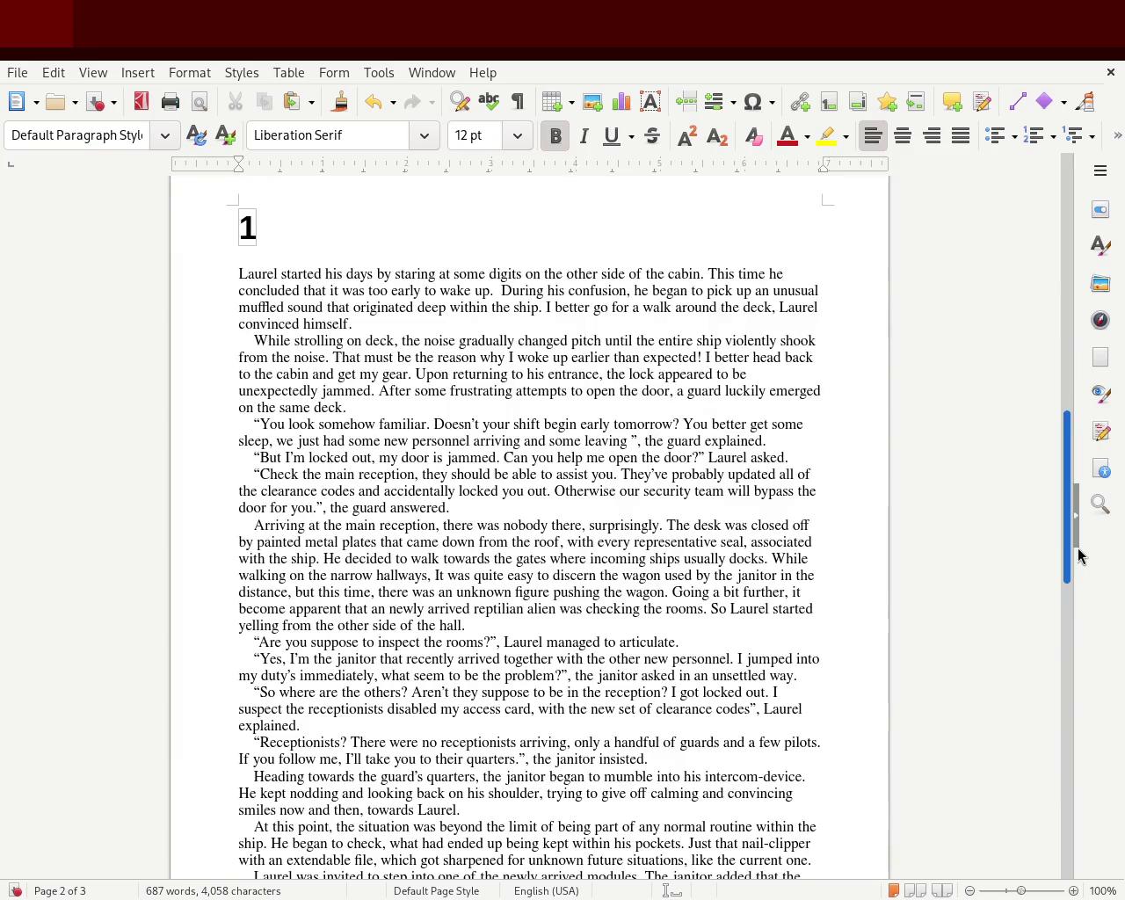
# - Select chapter 1 from after 'new desk.' upward through the reception scene
pyautogui.moveTo(1080, 556)
pyautogui.mouseDown()
pyautogui.moveTo(1095, 706)
pyautogui.moveTo(1101, 535)
pyautogui.mouseUp()
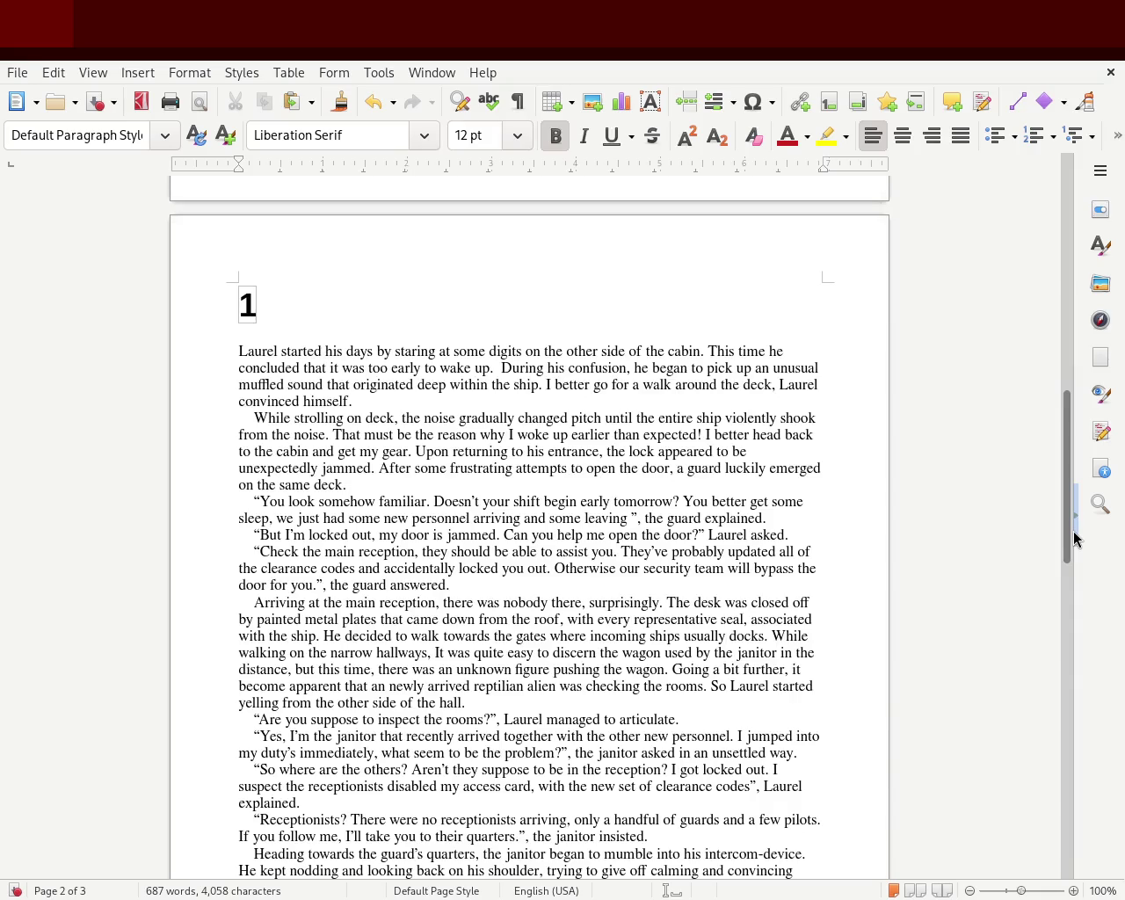
pyautogui.scroll(-10, 1075, 538)
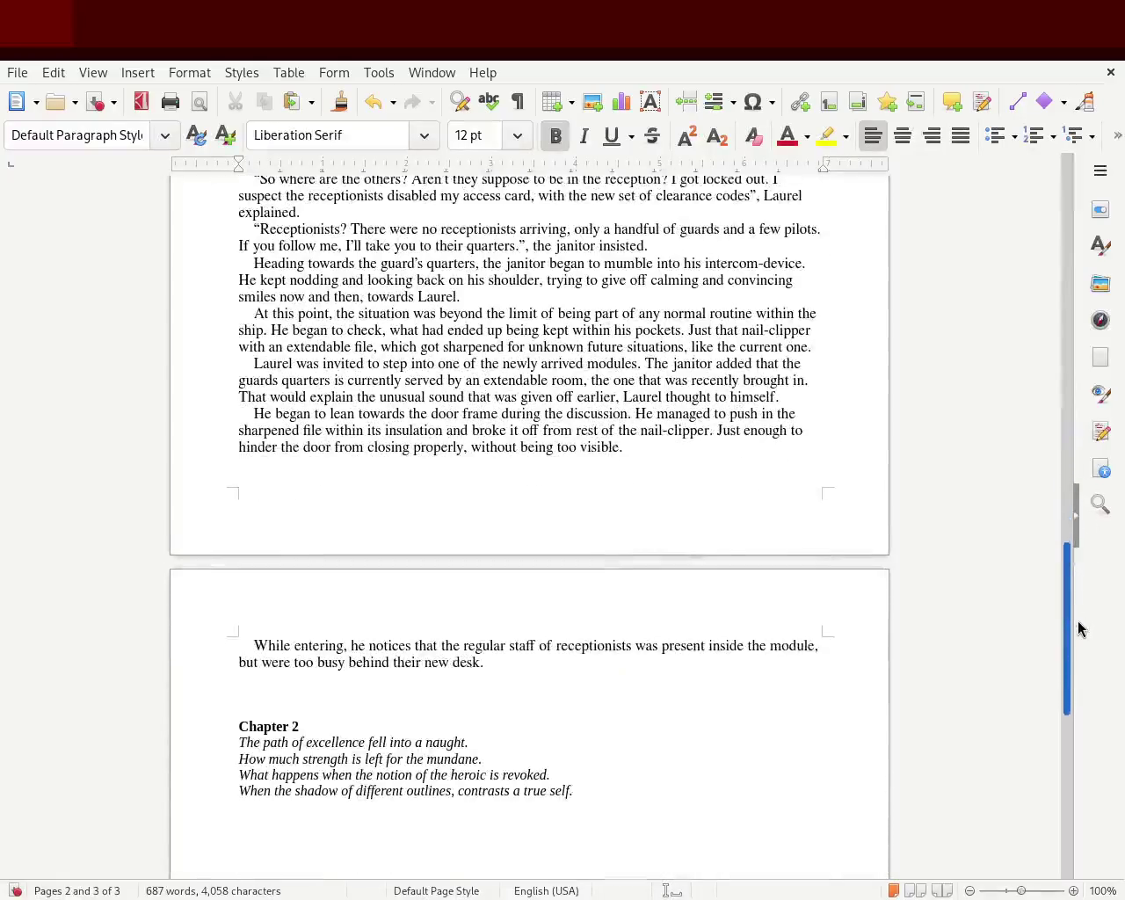
pyautogui.scroll(1, 1077, 646)
pyautogui.click(519, 644)
pyautogui.moveTo(520, 644)
pyautogui.mouseDown()
pyautogui.moveTo(247, 187)
pyautogui.moveTo(223, 631)
pyautogui.mouseUp()
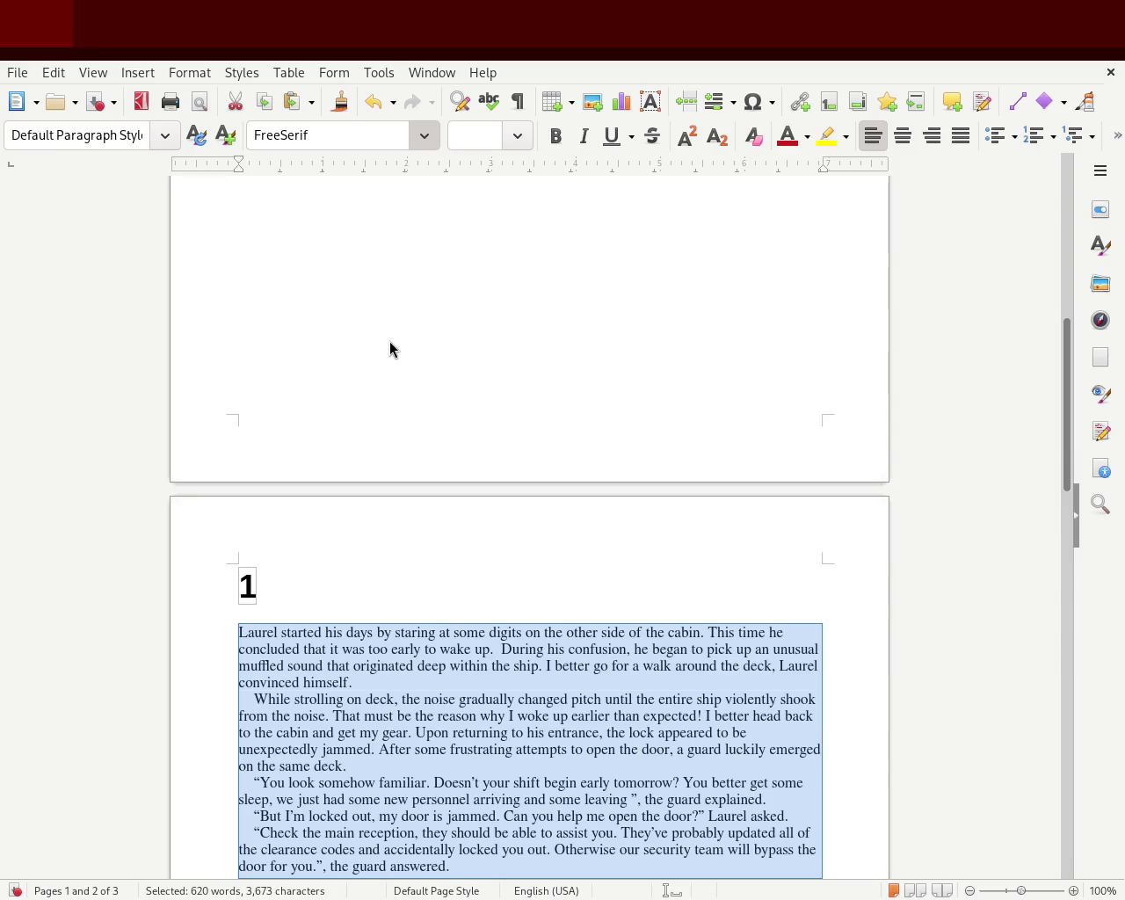
# - Set the selected chapter text to DejaVu Serif and review the result
pyautogui.click(408, 185)
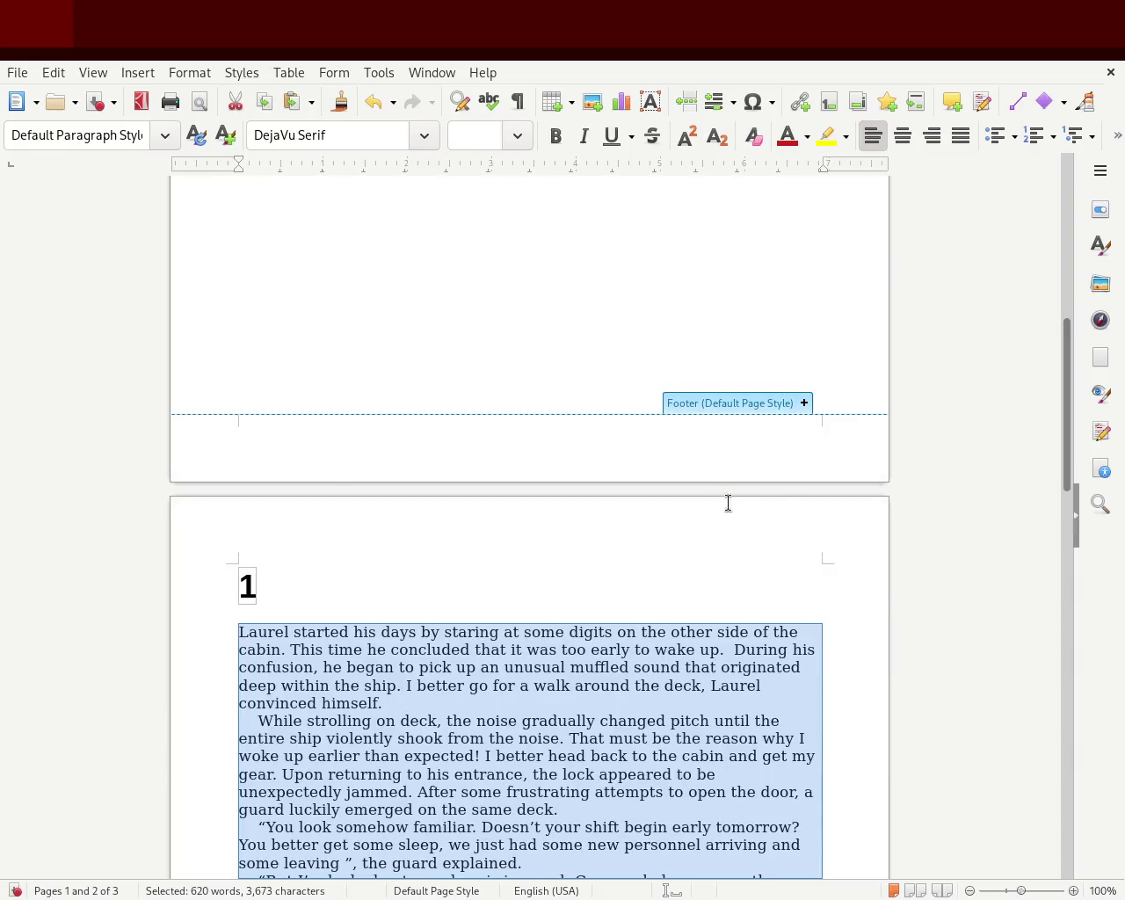
pyautogui.click(728, 502)
pyautogui.moveTo(1066, 479); pyautogui.dragTo(1052, 754)
pyautogui.click(649, 620)
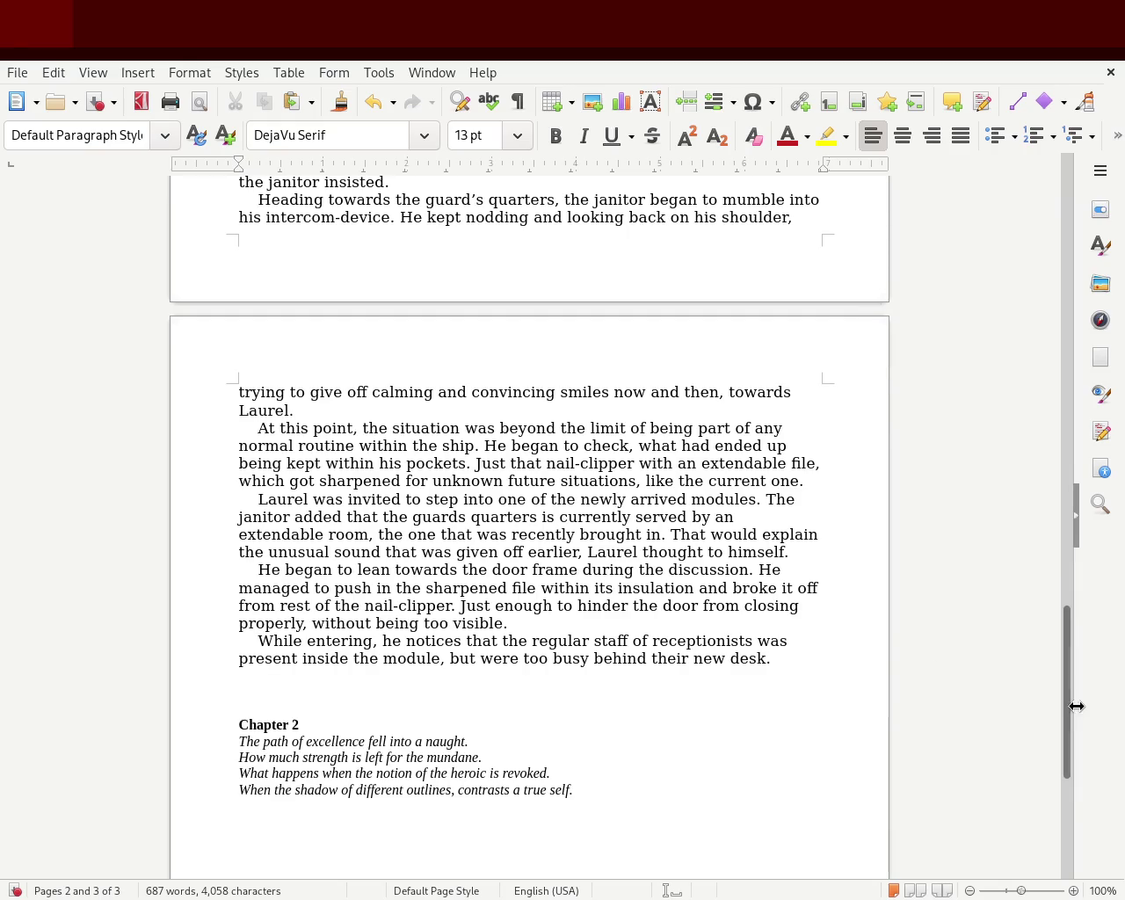
pyautogui.moveTo(1063, 719); pyautogui.dragTo(1062, 522)
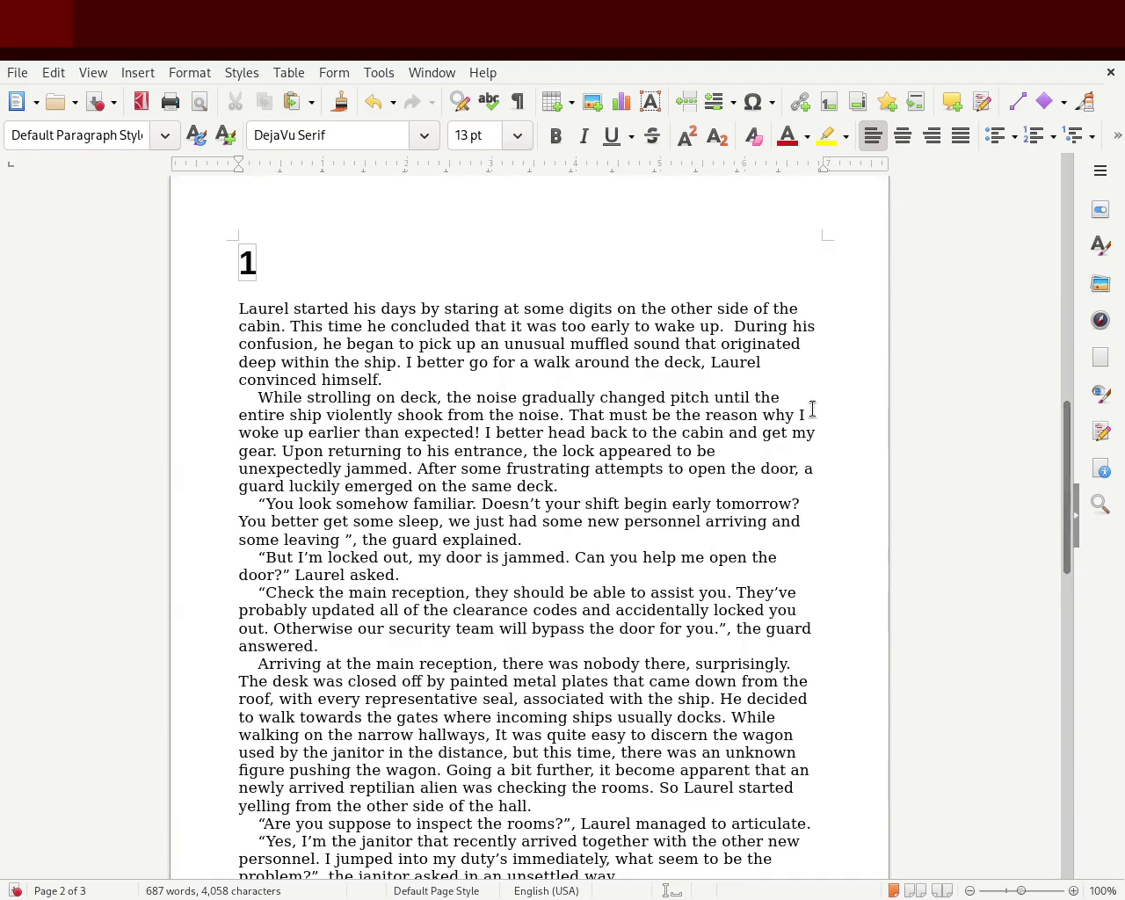
# - Reselect the chapter 1 text, clear its direct formatting, and save the document
pyautogui.click(447, 221)
pyautogui.moveTo(1068, 422)
pyautogui.mouseDown()
pyautogui.moveTo(1078, 604)
pyautogui.moveTo(1087, 467)
pyautogui.mouseUp()
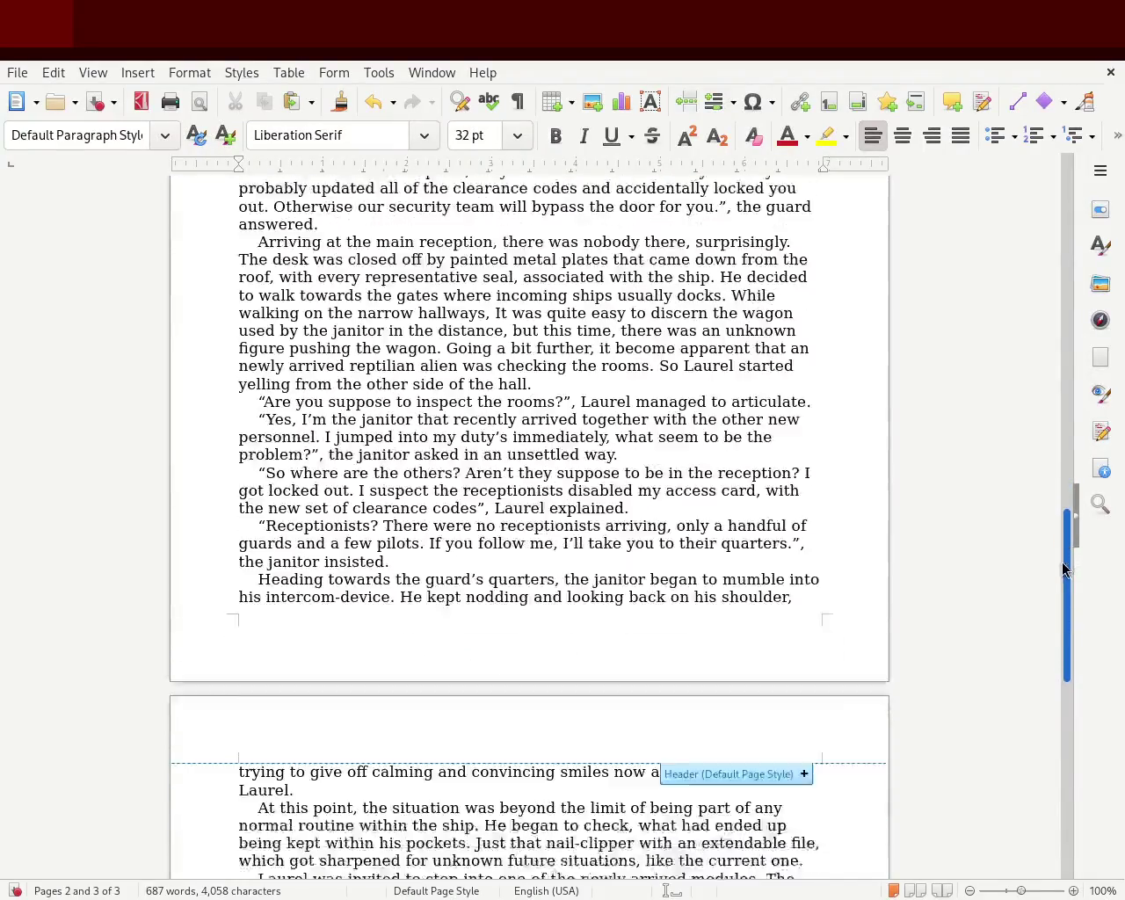
pyautogui.moveTo(1087, 467); pyautogui.dragTo(1077, 633)
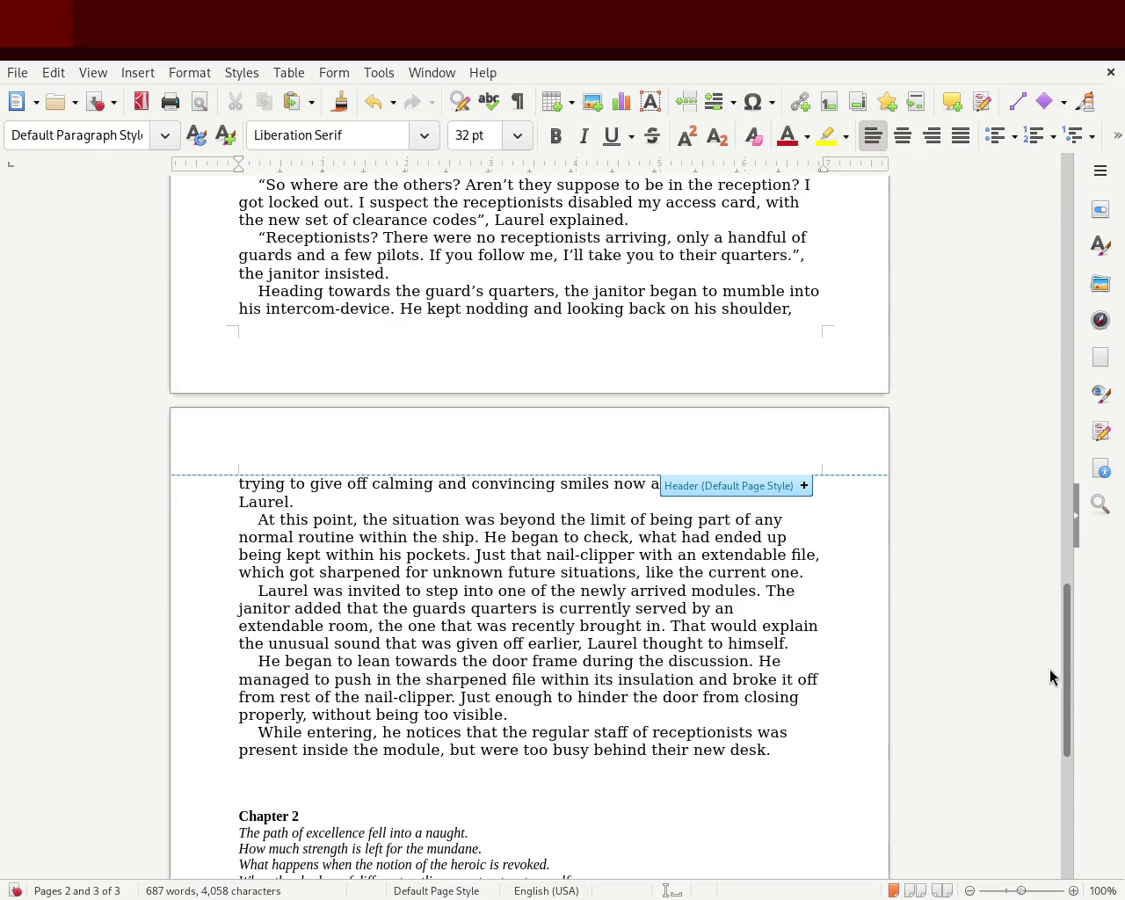
pyautogui.moveTo(1068, 665)
pyautogui.mouseDown()
pyautogui.moveTo(1065, 457)
pyautogui.moveTo(1046, 655)
pyautogui.mouseUp()
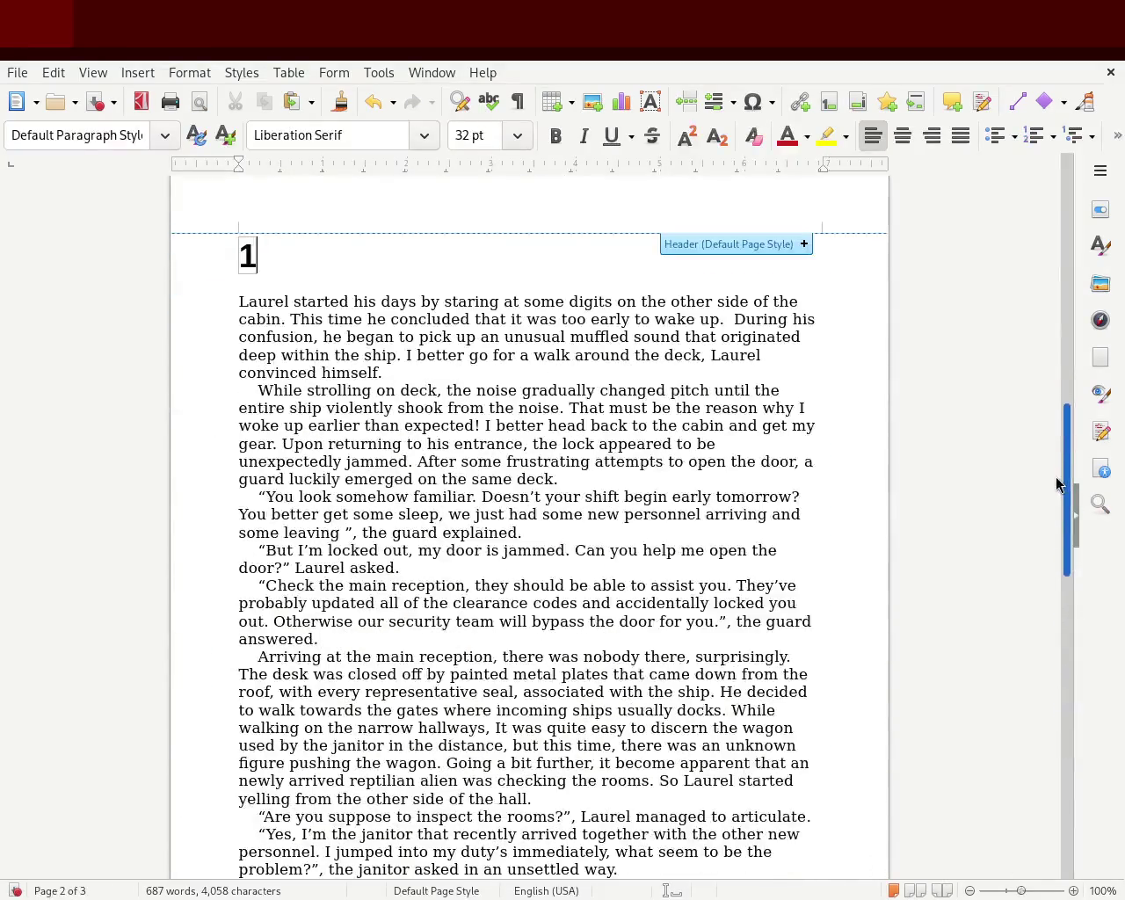
pyautogui.scroll(-3, 1046, 655)
pyautogui.moveTo(792, 627); pyautogui.dragTo(218, 255)
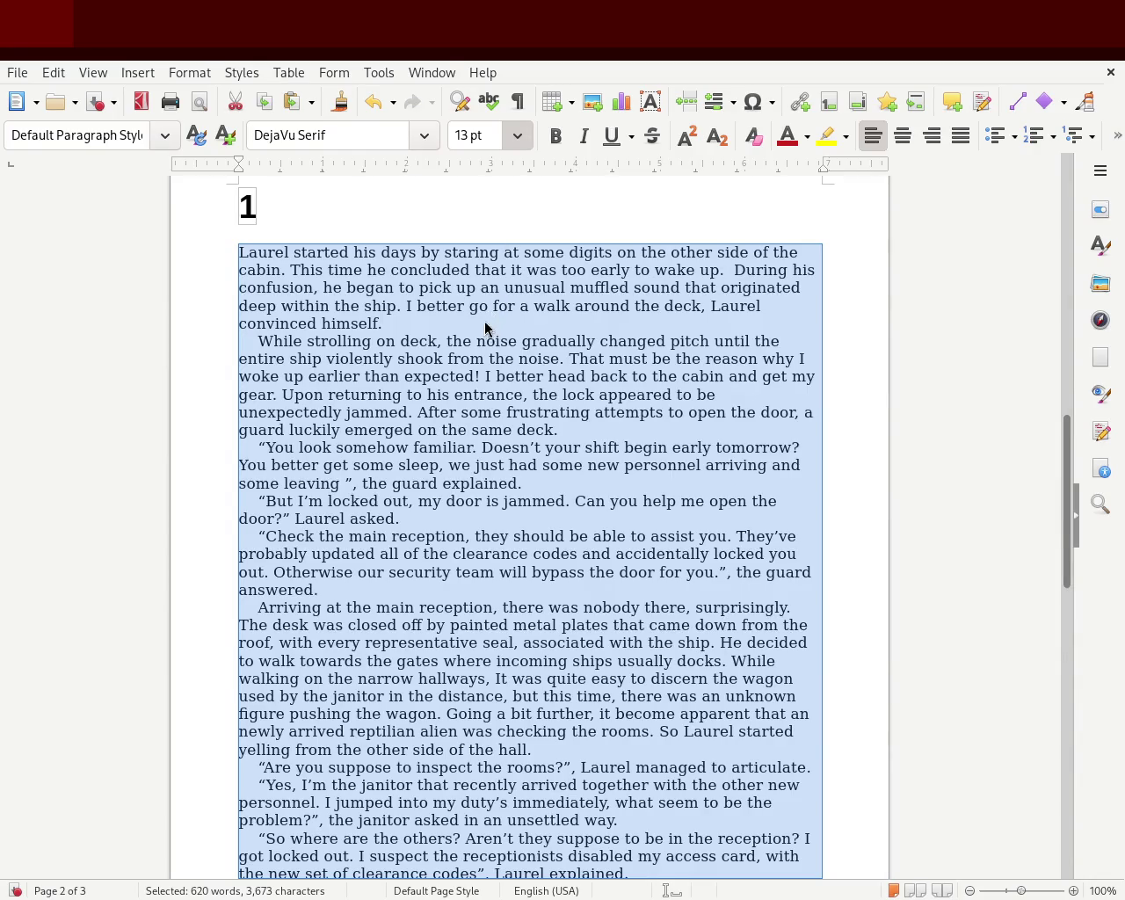
pyautogui.hotkey('ctrl', 'm')
pyautogui.click(674, 239)
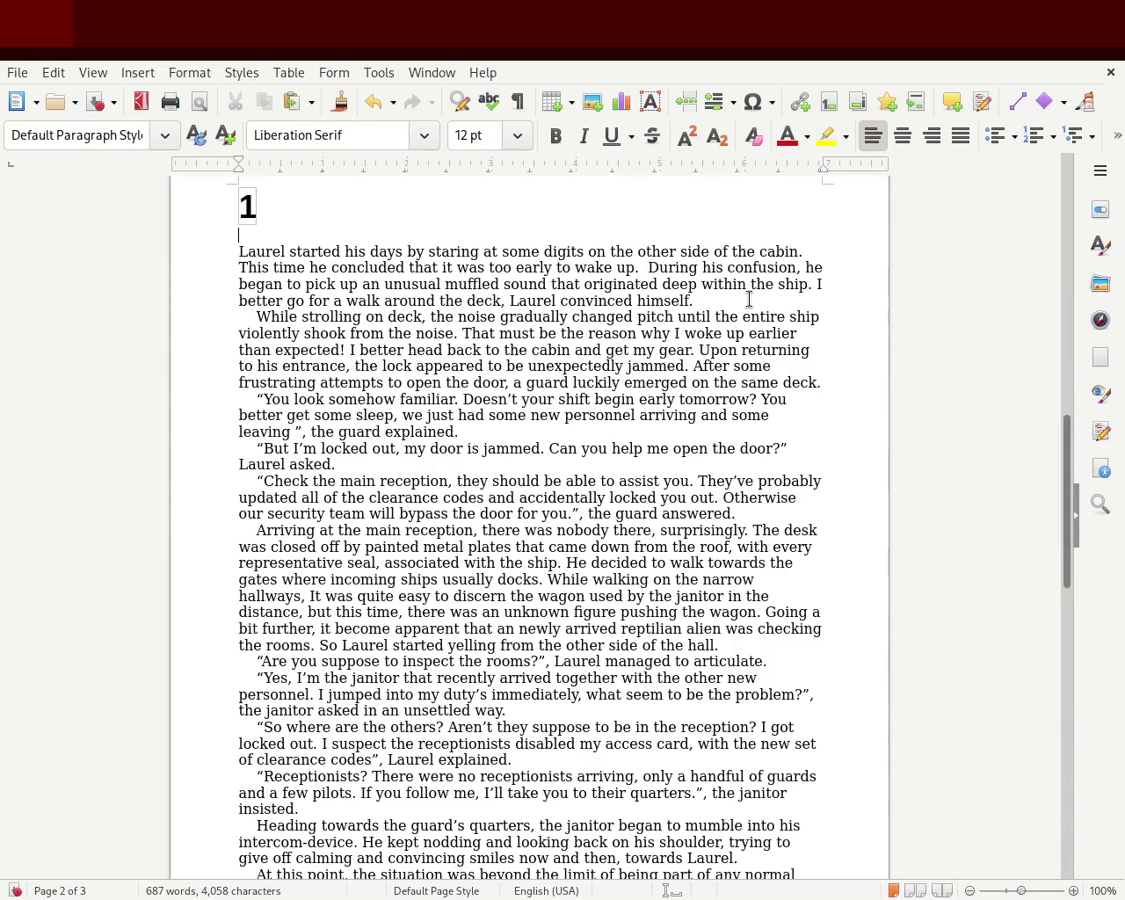
pyautogui.hotkey('ctrl', 's')
pyautogui.scroll(-1, 1064, 510)
pyautogui.moveTo(1063, 510)
pyautogui.mouseDown()
pyautogui.moveTo(1047, 451)
pyautogui.moveTo(1036, 244)
pyautogui.mouseUp()
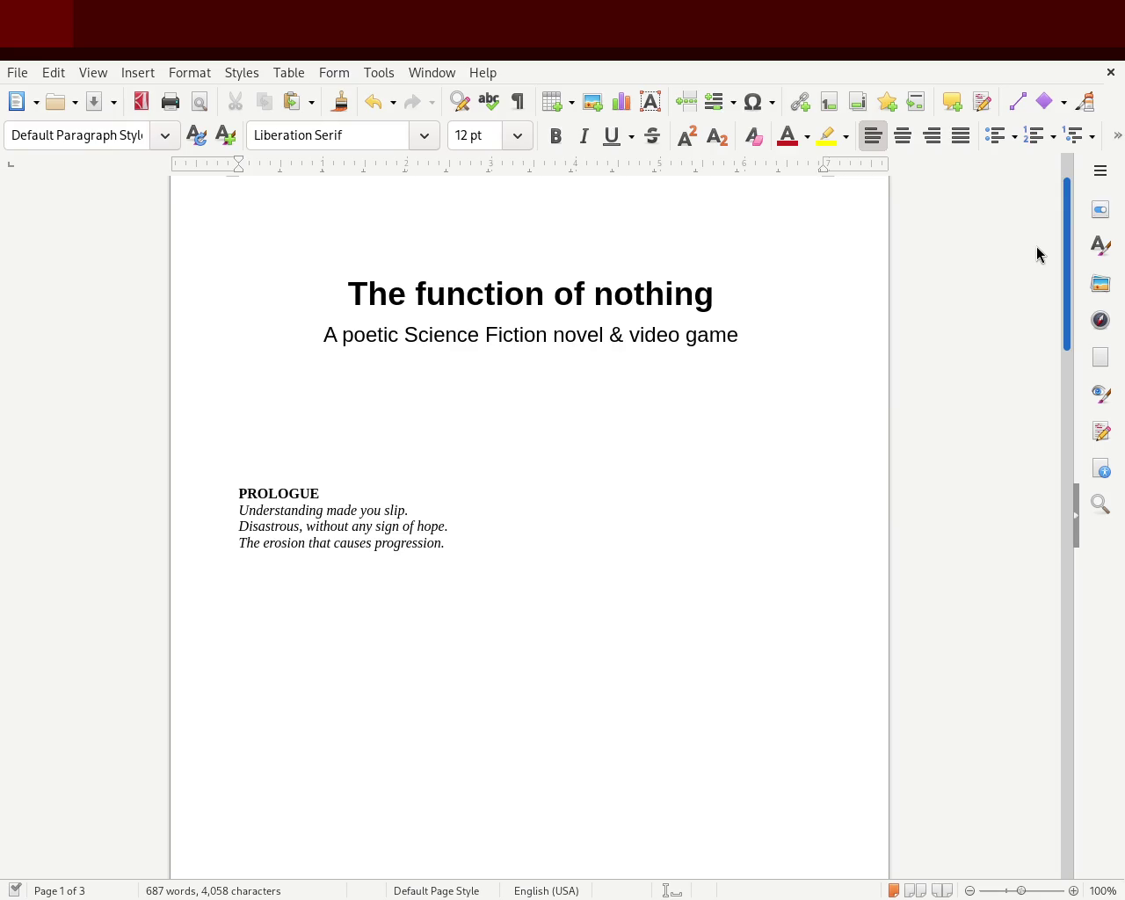
pyautogui.scroll(2, 1035, 242)
pyautogui.moveTo(1067, 226); pyautogui.dragTo(1066, 754)
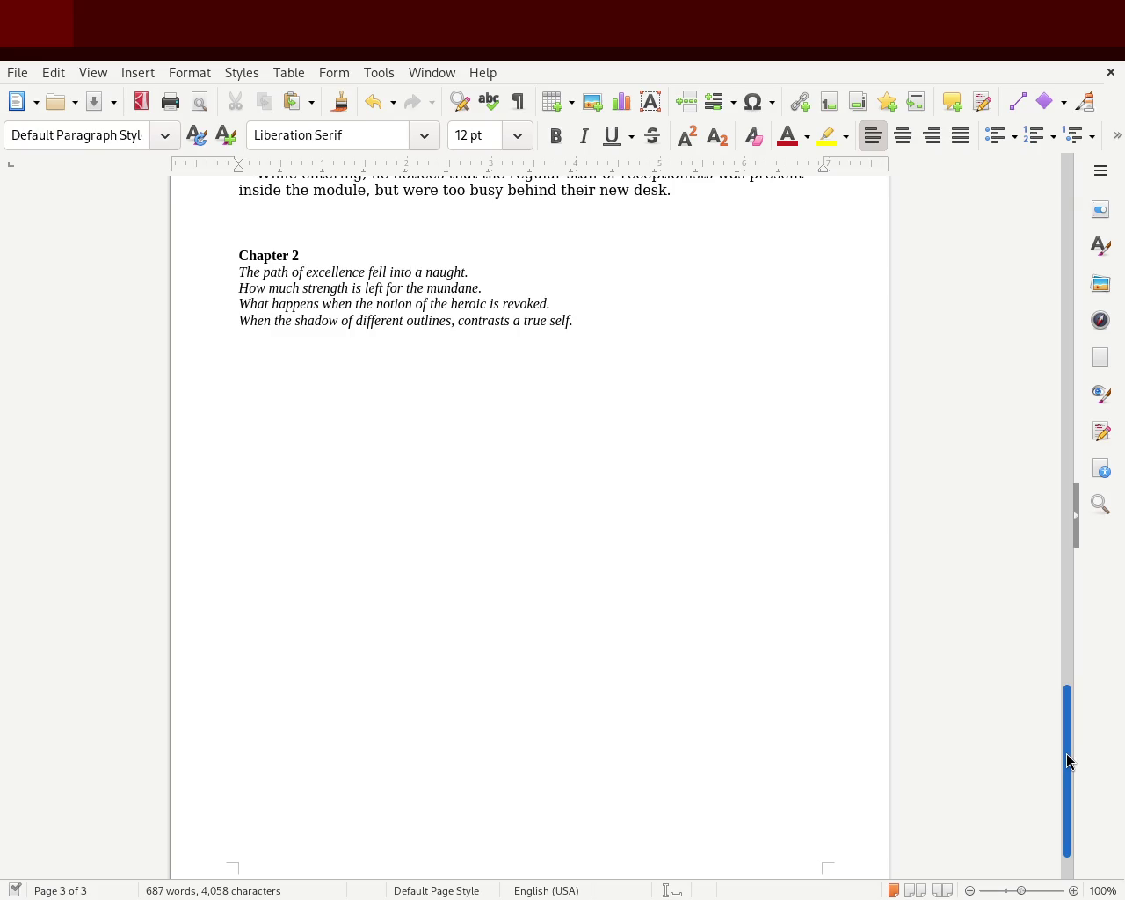
pyautogui.moveTo(1066, 754); pyautogui.dragTo(999, 226)
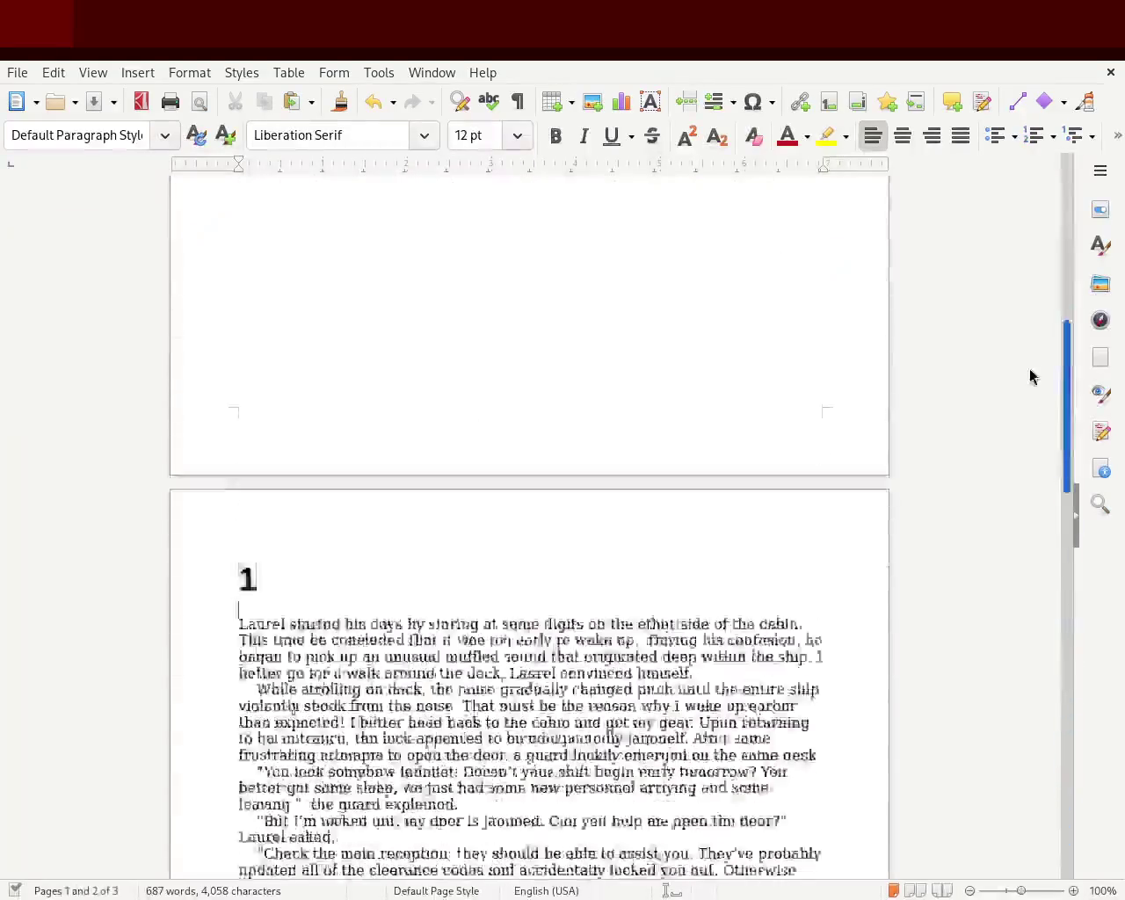
pyautogui.scroll(-1, 999, 234)
pyautogui.scroll(-2, 998, 242)
pyautogui.scroll(-1, 999, 263)
pyautogui.scroll(-1, 998, 273)
pyautogui.scroll(-2, 999, 273)
pyautogui.scroll(-10, 1000, 294)
pyautogui.scroll(-2, 1013, 407)
pyautogui.scroll(-2, 1017, 422)
pyautogui.scroll(-5, 1016, 453)
pyautogui.click(631, 459)
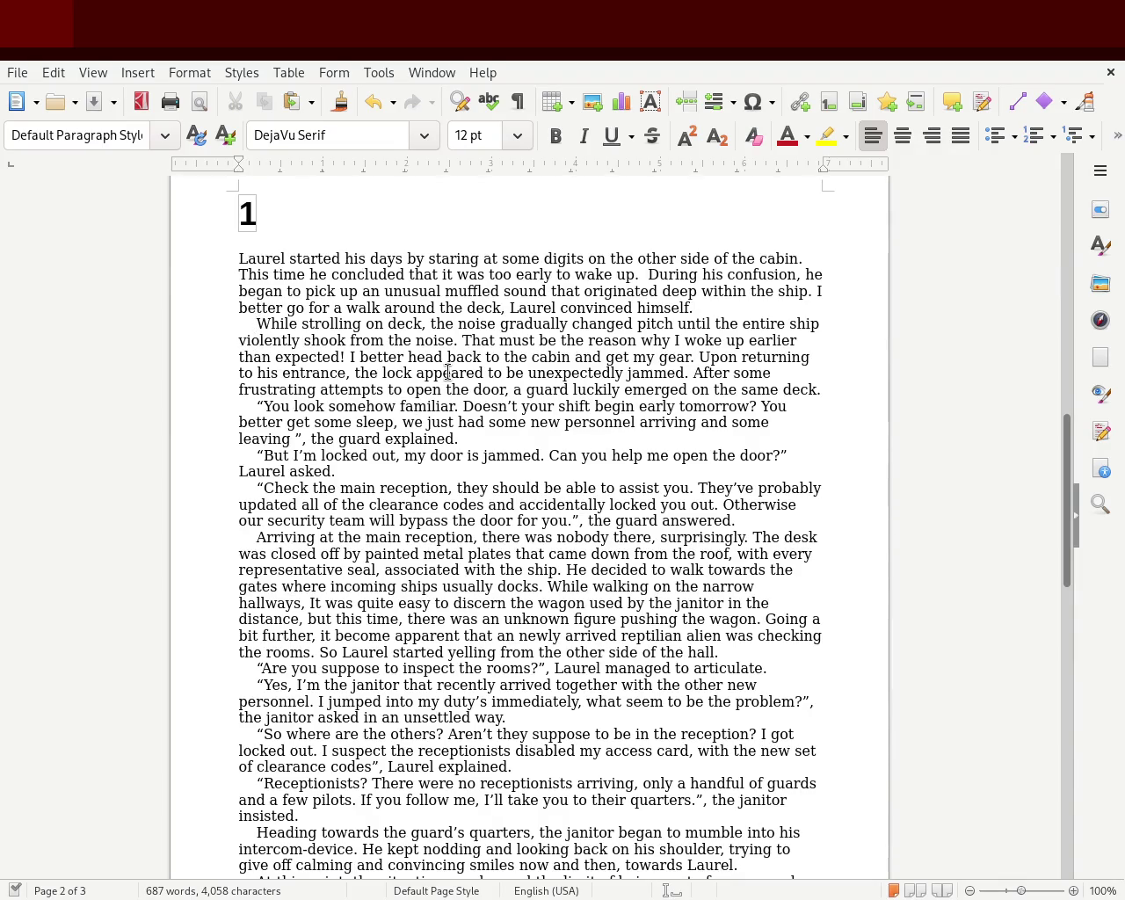
# - Try removing indents and adding blank lines before 'While strolling' and 'You look', then undo
pyautogui.press('BackSpace')
pyautogui.press('BackSpace')
pyautogui.press('BackSpace')
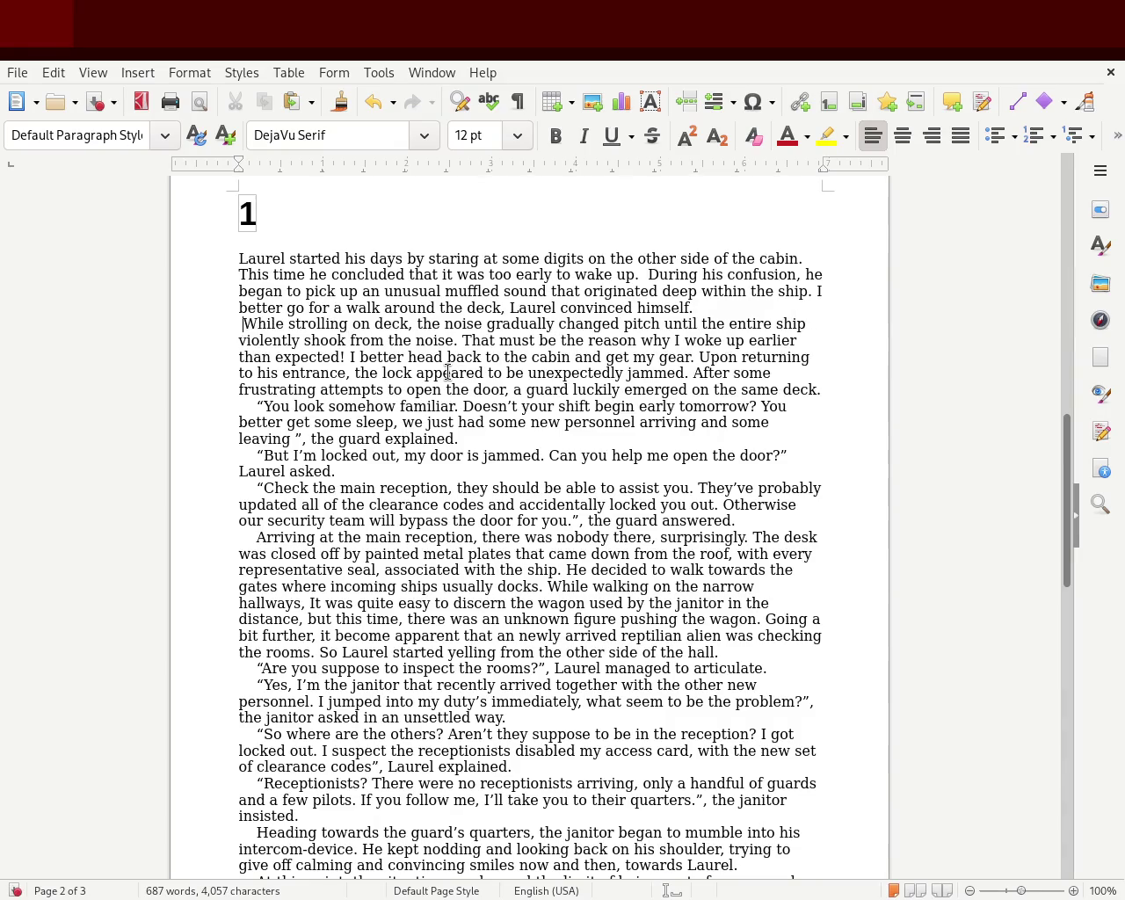
pyautogui.press('BackSpace')
pyautogui.press('Return')
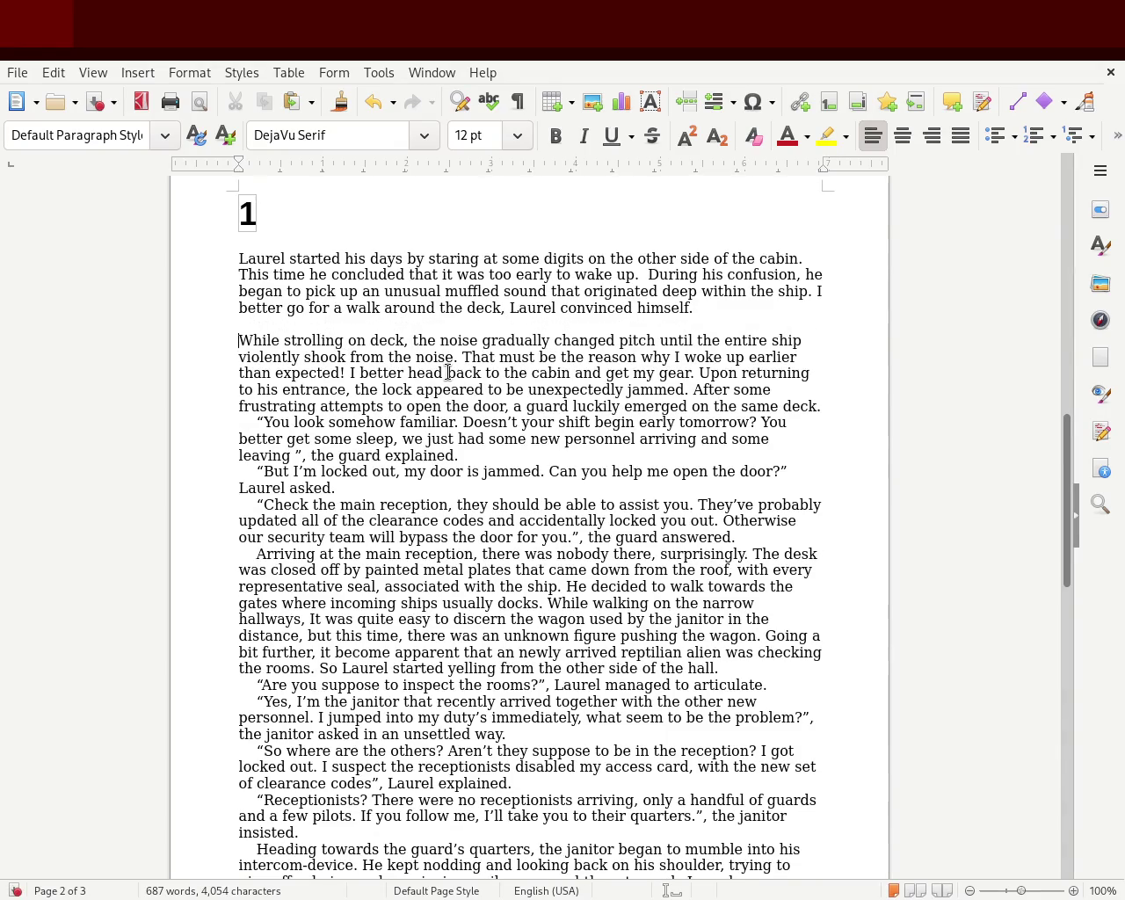
pyautogui.press('Down')
pyautogui.press('Down')
pyautogui.press('Down')
pyautogui.press('Down')
pyautogui.press('Down')
pyautogui.press('Delete')
pyautogui.press('Delete')
pyautogui.press('Delete')
pyautogui.press('Delete')
pyautogui.press('Delete')
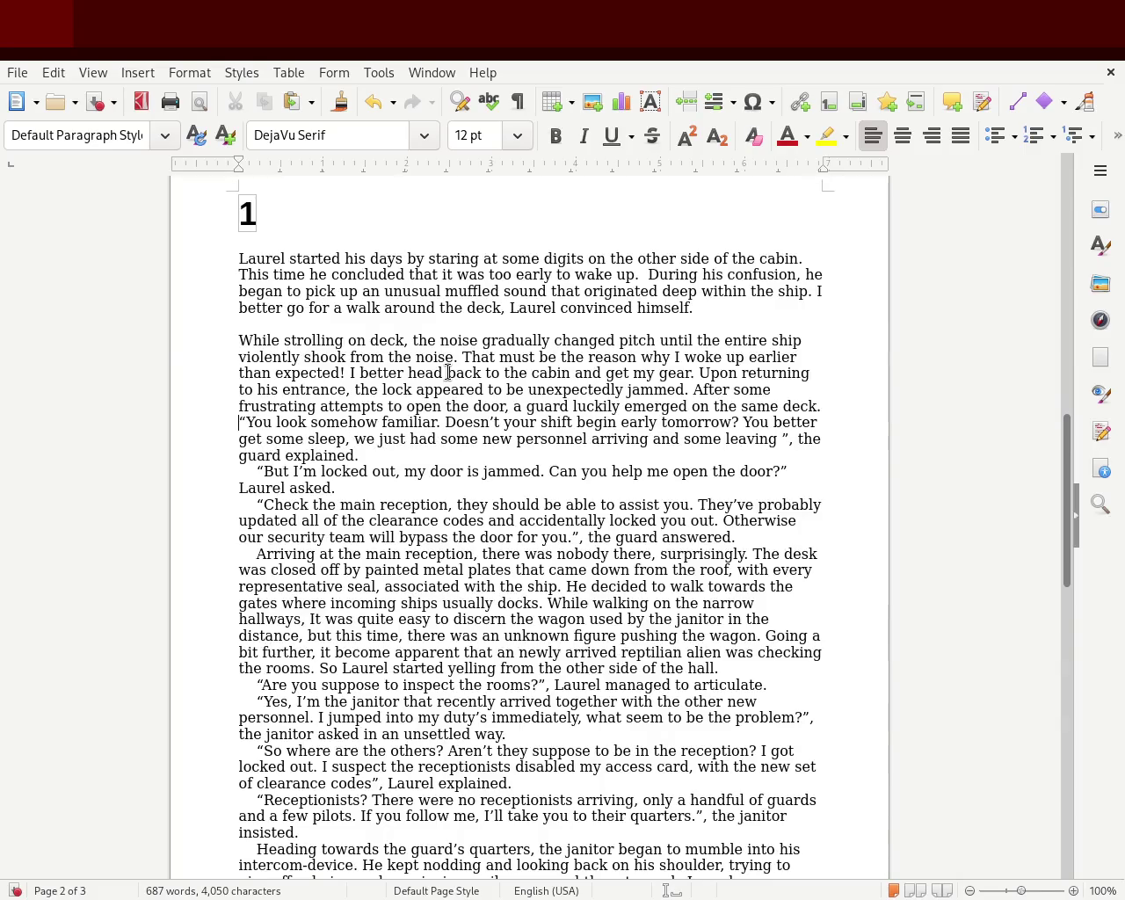
pyautogui.press('Return')
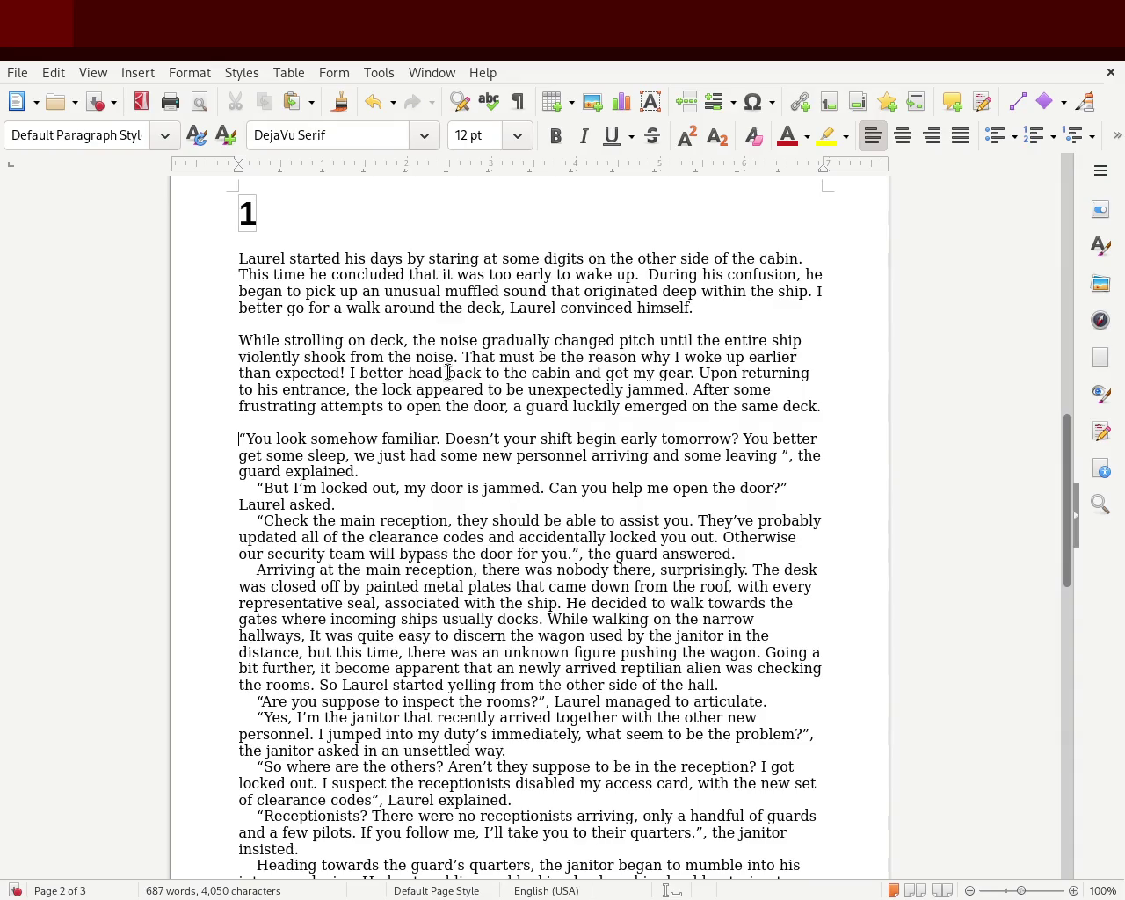
pyautogui.hotkey('ctrl', 'z')
pyautogui.hotkey('ctrl', 'z')
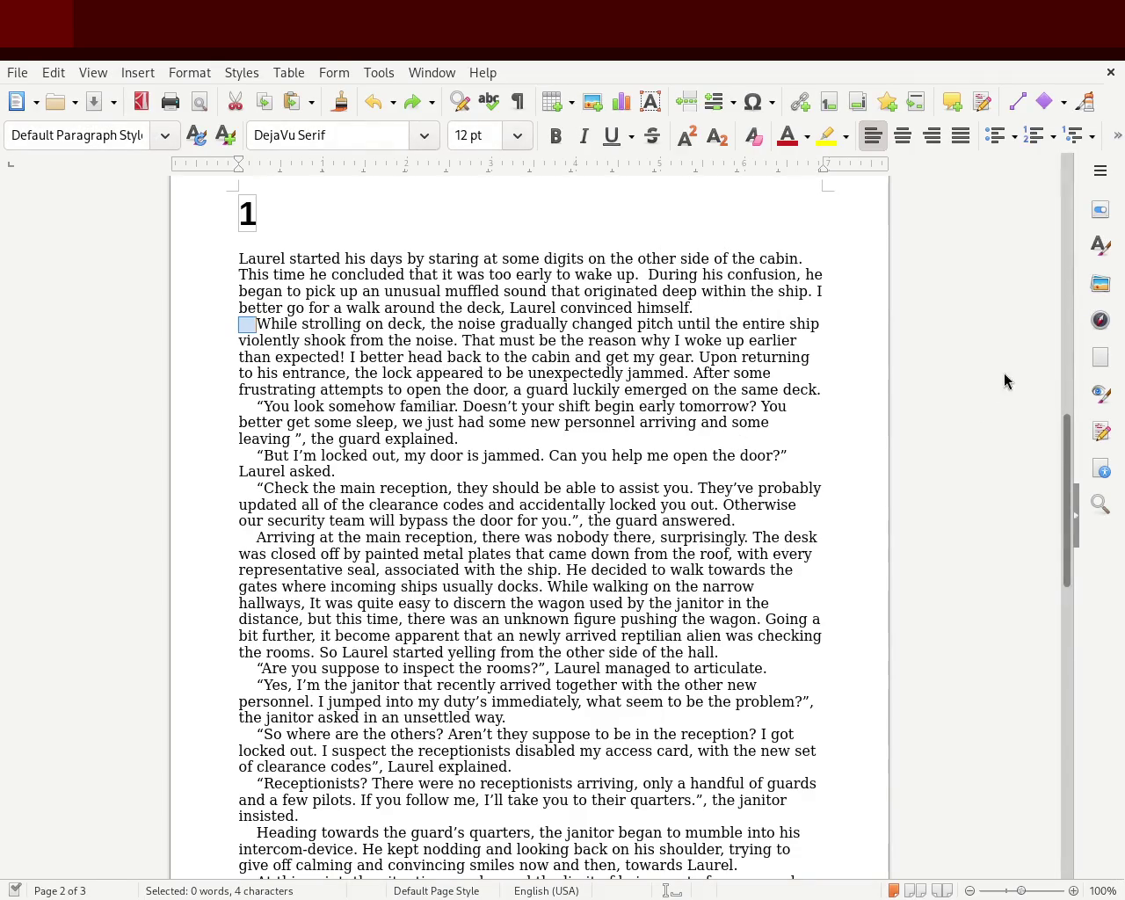
# - Add a blank line after 'himself.' and remove the indents before 'While strolling' and 'You look somehow familiar'
pyautogui.moveTo(1069, 474)
pyautogui.mouseDown()
pyautogui.moveTo(1060, 563)
pyautogui.moveTo(1059, 451)
pyautogui.mouseUp()
pyautogui.click(729, 363)
pyautogui.press('Return')
pyautogui.press('Down')
pyautogui.press('Delete')
pyautogui.press('Delete')
pyautogui.press('Delete')
pyautogui.press('Delete')
pyautogui.press('Down')
pyautogui.press('Down')
pyautogui.press('Down')
pyautogui.press('Down')
pyautogui.press('Down')
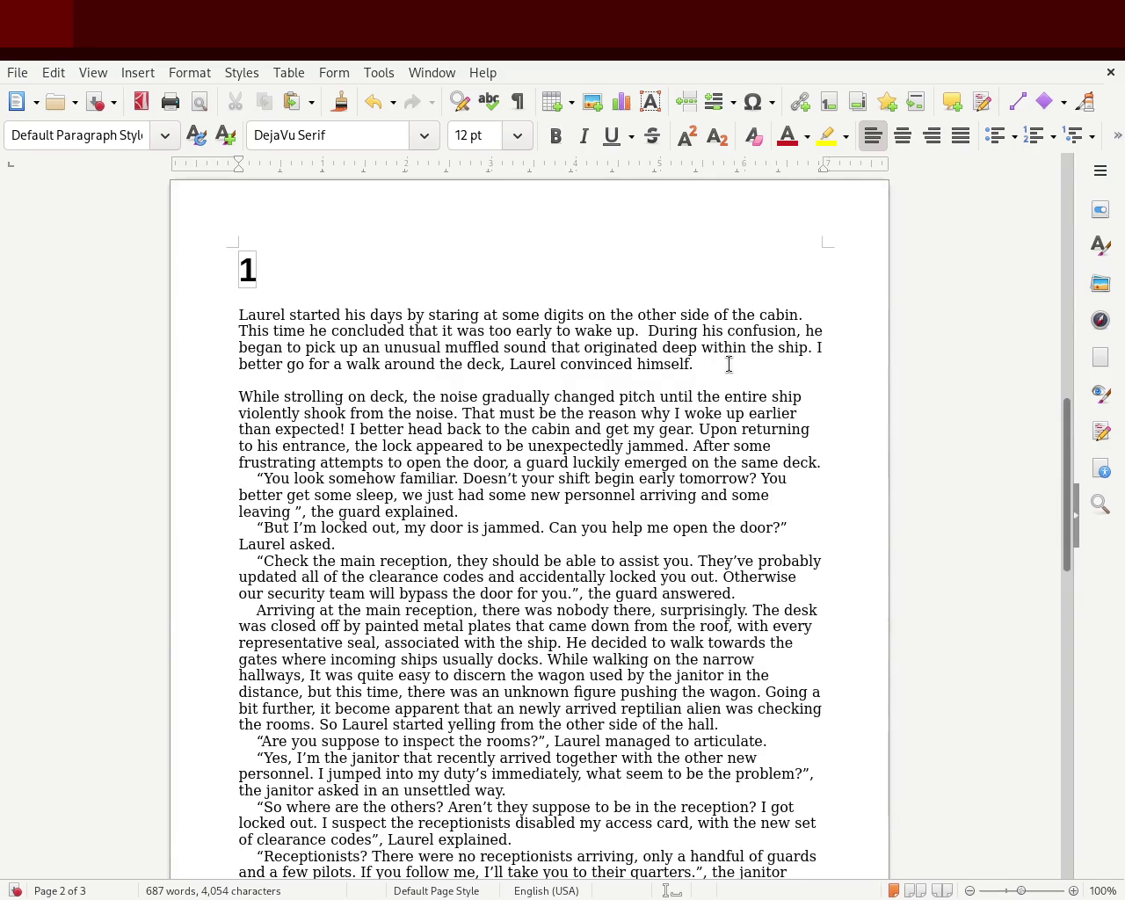
pyautogui.press('Delete')
pyautogui.press('Delete')
pyautogui.press('Delete')
pyautogui.press('Delete')
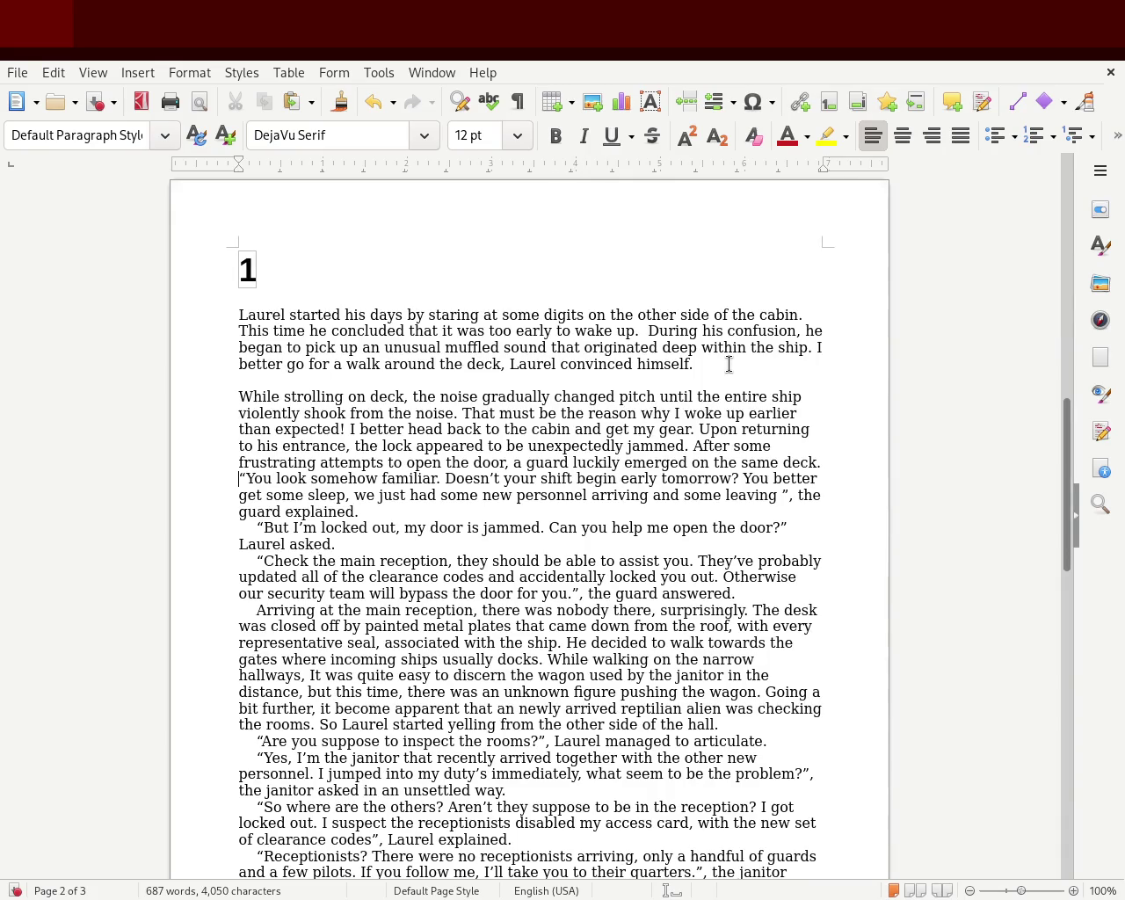
pyautogui.press('Return')
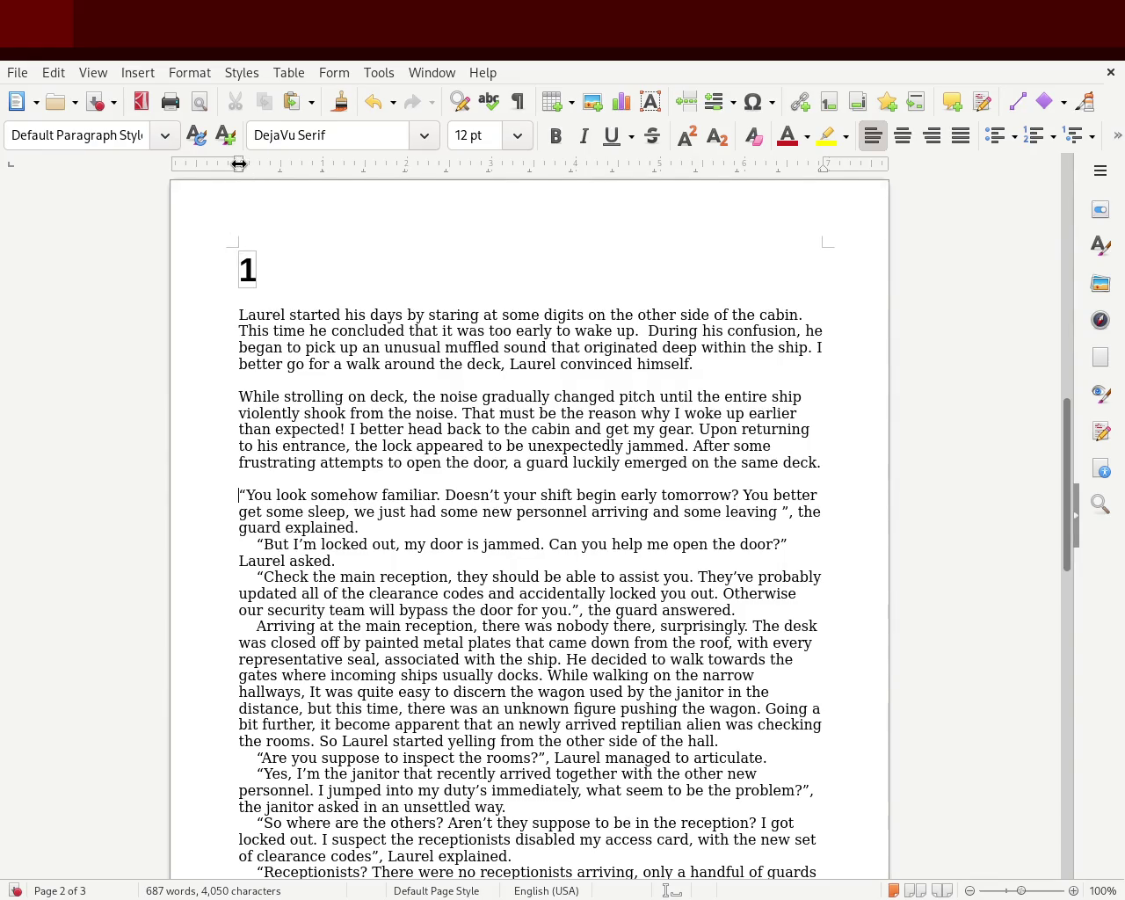
# - Adjust the text's left indent on the ruler, then undo the change
pyautogui.moveTo(240, 164); pyautogui.dragTo(278, 163)
pyautogui.moveTo(277, 163); pyautogui.dragTo(262, 165)
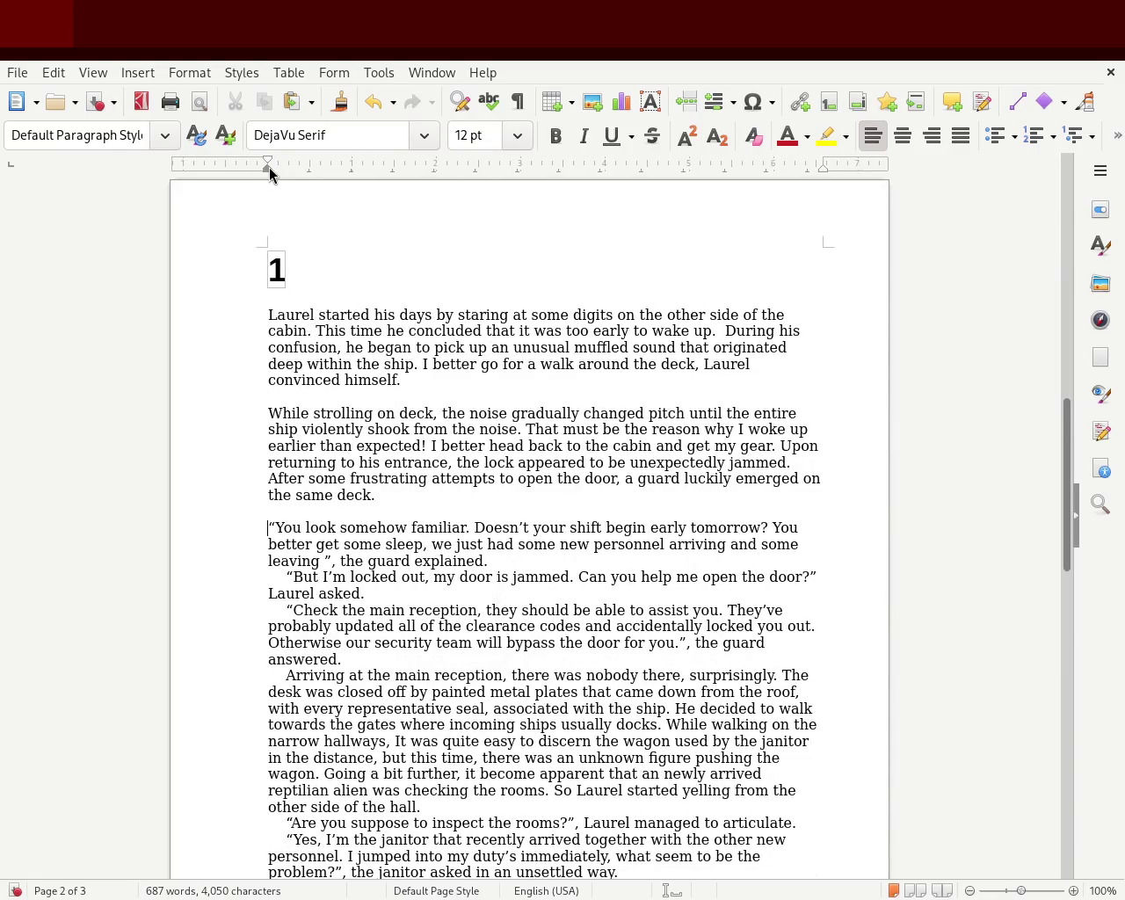
pyautogui.moveTo(252, 171)
pyautogui.mouseDown()
pyautogui.moveTo(202, 172)
pyautogui.moveTo(231, 172)
pyautogui.mouseUp()
pyautogui.hotkey('ctrl', 'z')
pyautogui.hotkey('ctrl', 'z')
pyautogui.hotkey('ctrl', 'z')
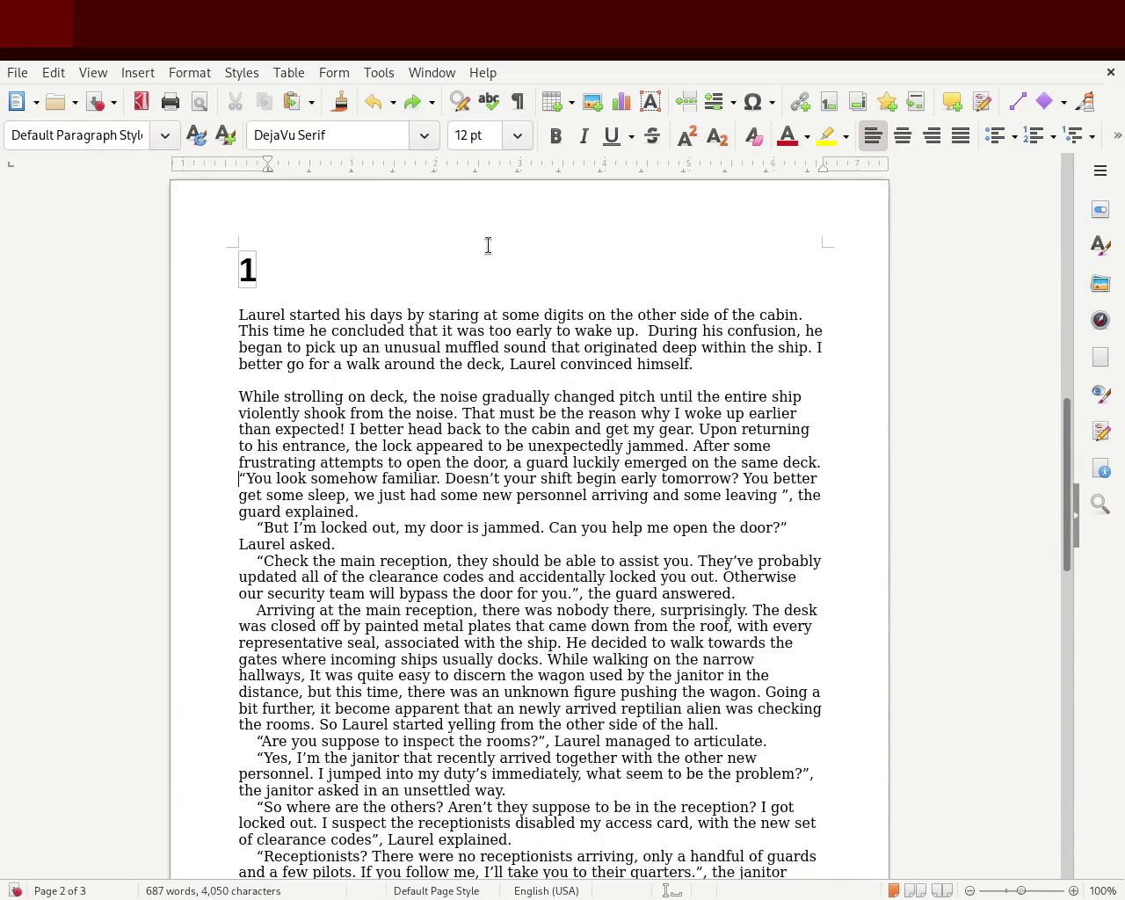
# - Try shifting the chapter number '1' to the right on the ruler, then undo
pyautogui.click(308, 222)
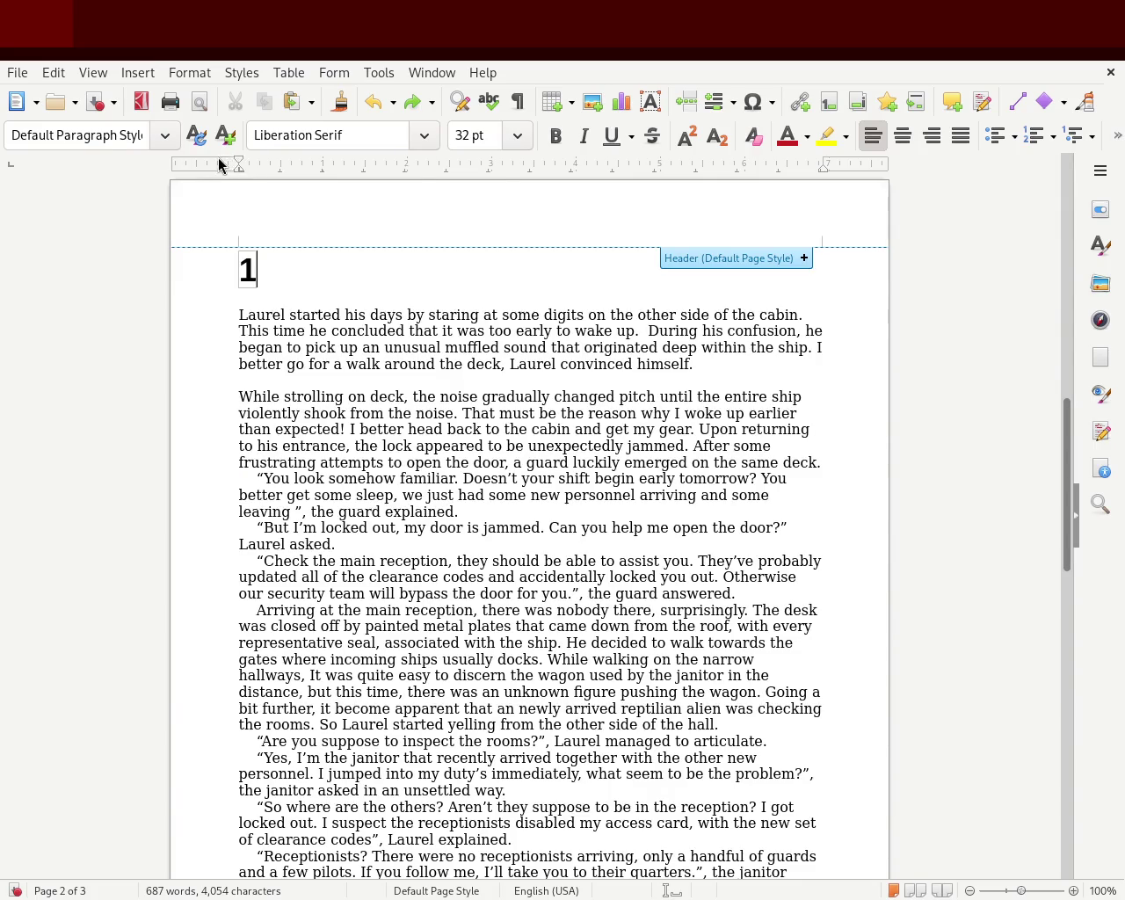
pyautogui.moveTo(238, 164); pyautogui.dragTo(244, 163)
pyautogui.moveTo(244, 164); pyautogui.dragTo(310, 164)
pyautogui.hotkey('ctrl', 'z')
pyautogui.hotkey('ctrl', 'z')
pyautogui.hotkey('ctrl', 'z')
pyautogui.hotkey('ctrl', 'z')
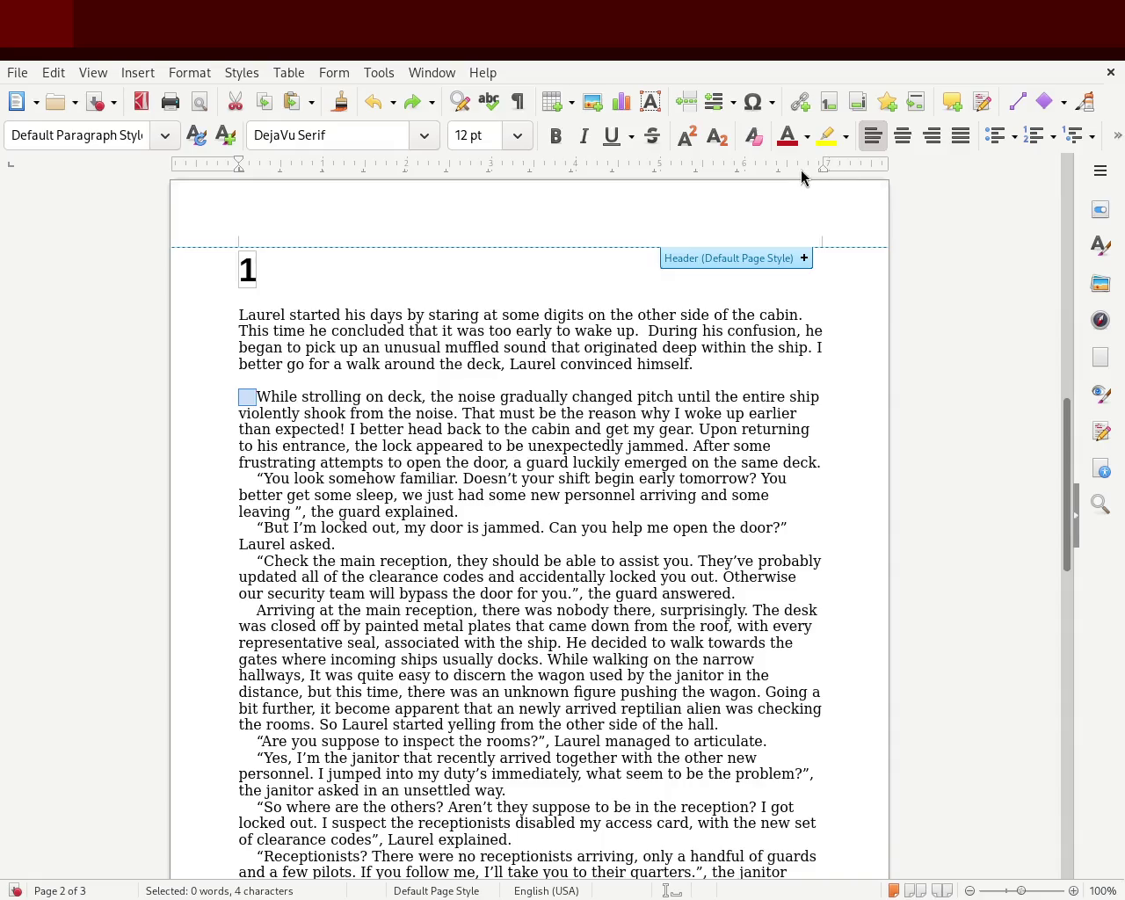
# - Select the chapter 1 body text and apply FreeSerif 12 pt
pyautogui.click(271, 319)
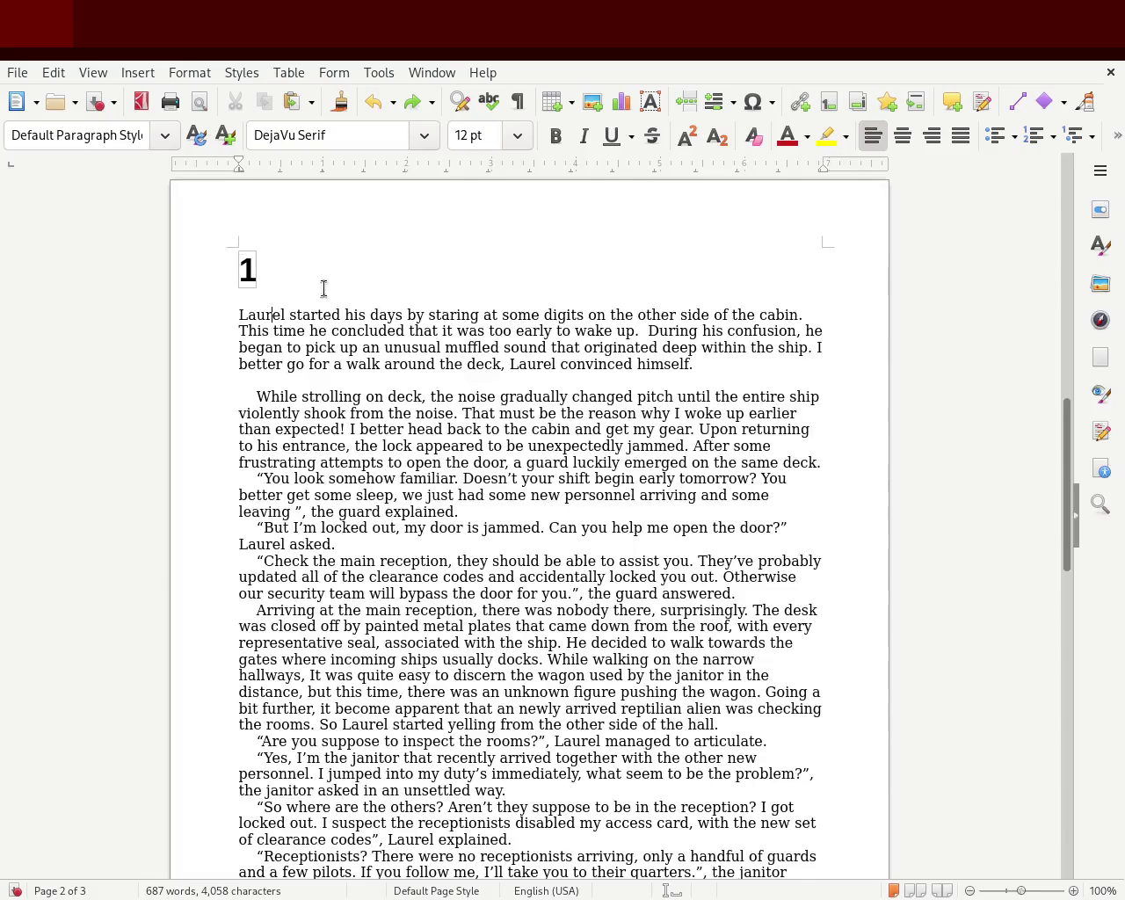
pyautogui.moveTo(1068, 472)
pyautogui.mouseDown()
pyautogui.moveTo(1055, 595)
pyautogui.moveTo(1058, 394)
pyautogui.moveTo(1039, 451)
pyautogui.mouseUp()
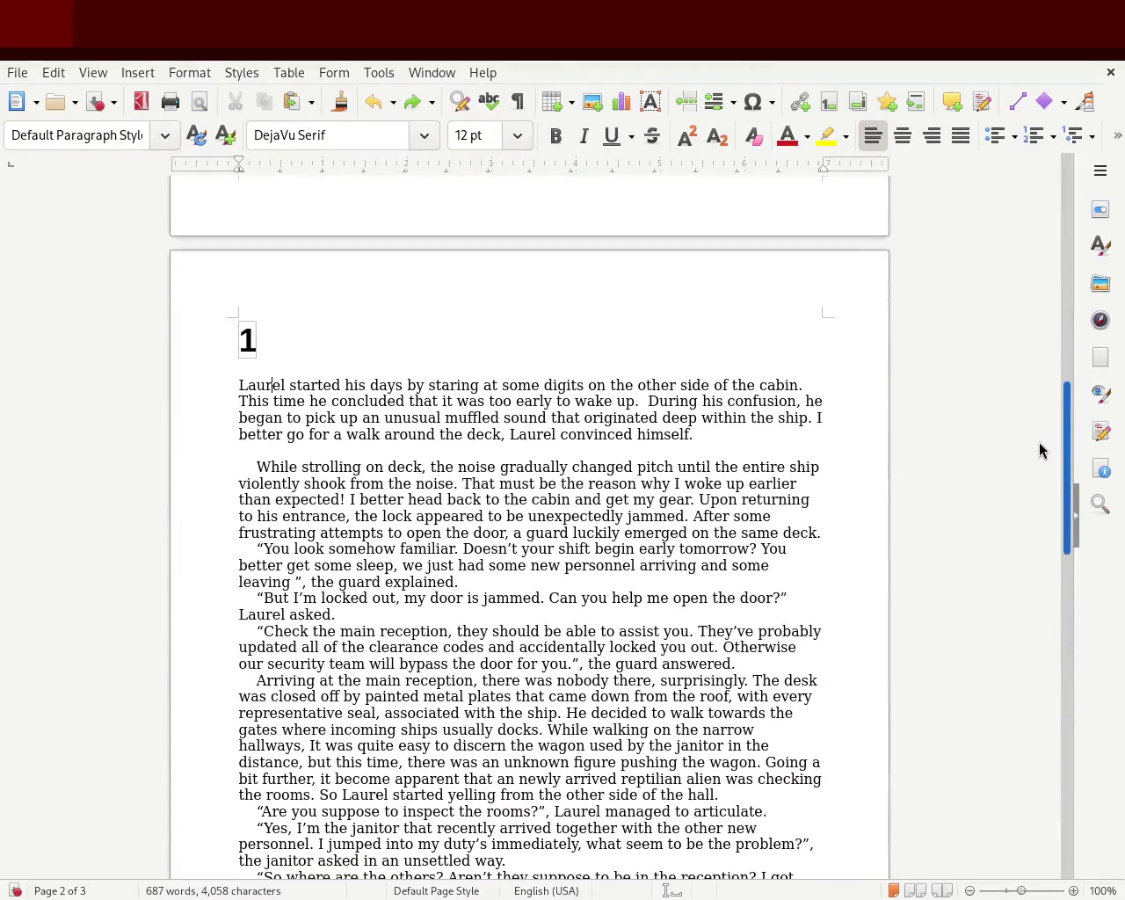
pyautogui.scroll(-1, 1039, 450)
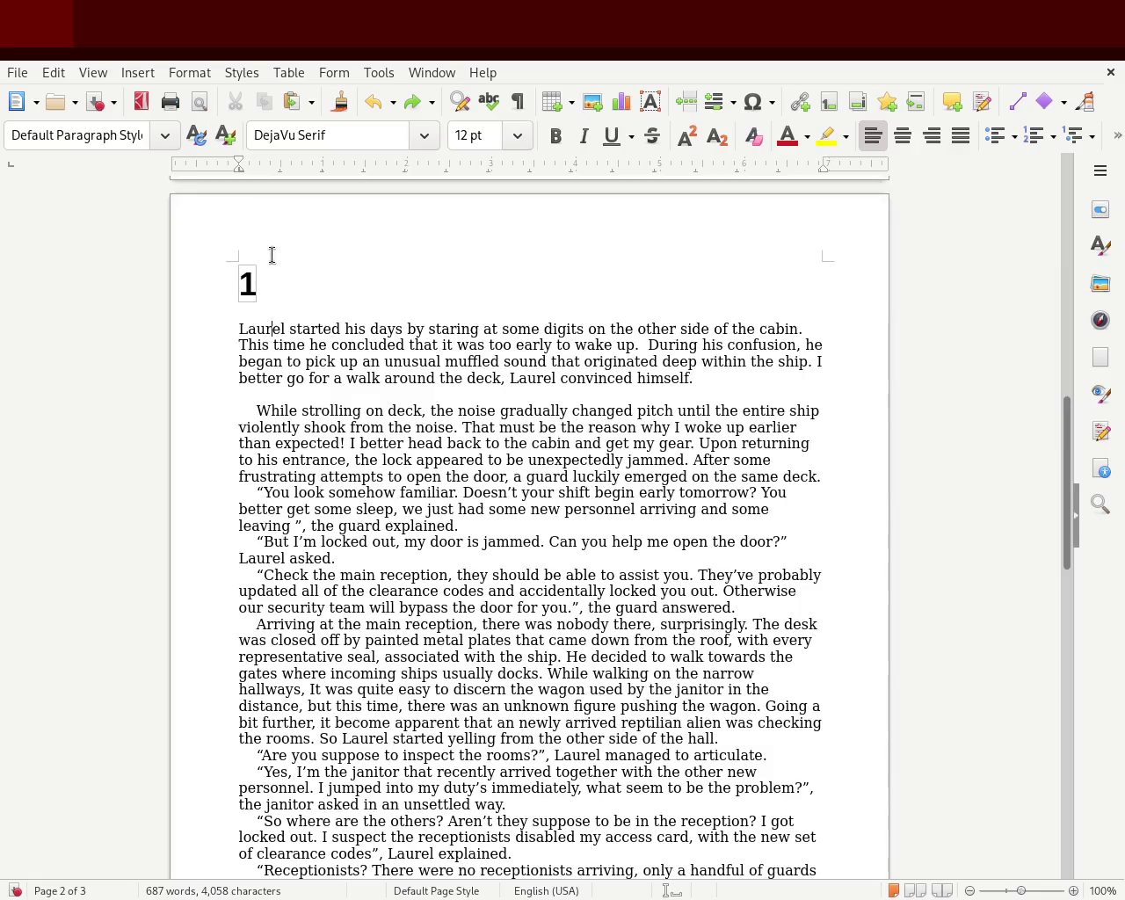
pyautogui.moveTo(239, 253); pyautogui.dragTo(484, 567)
pyautogui.moveTo(1064, 457); pyautogui.dragTo(1017, 783)
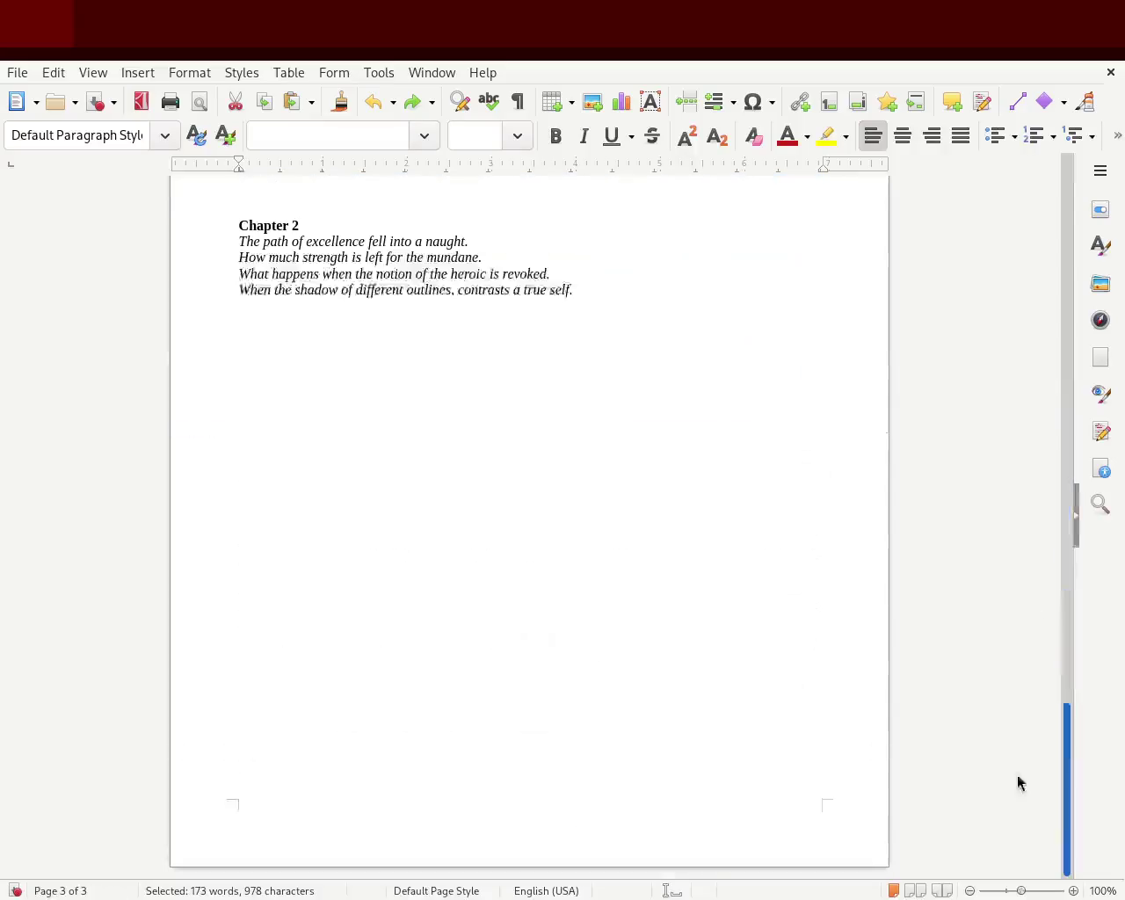
pyautogui.moveTo(238, 392)
pyautogui.mouseDown()
pyautogui.moveTo(357, 894)
pyautogui.moveTo(319, 516)
pyautogui.mouseUp()
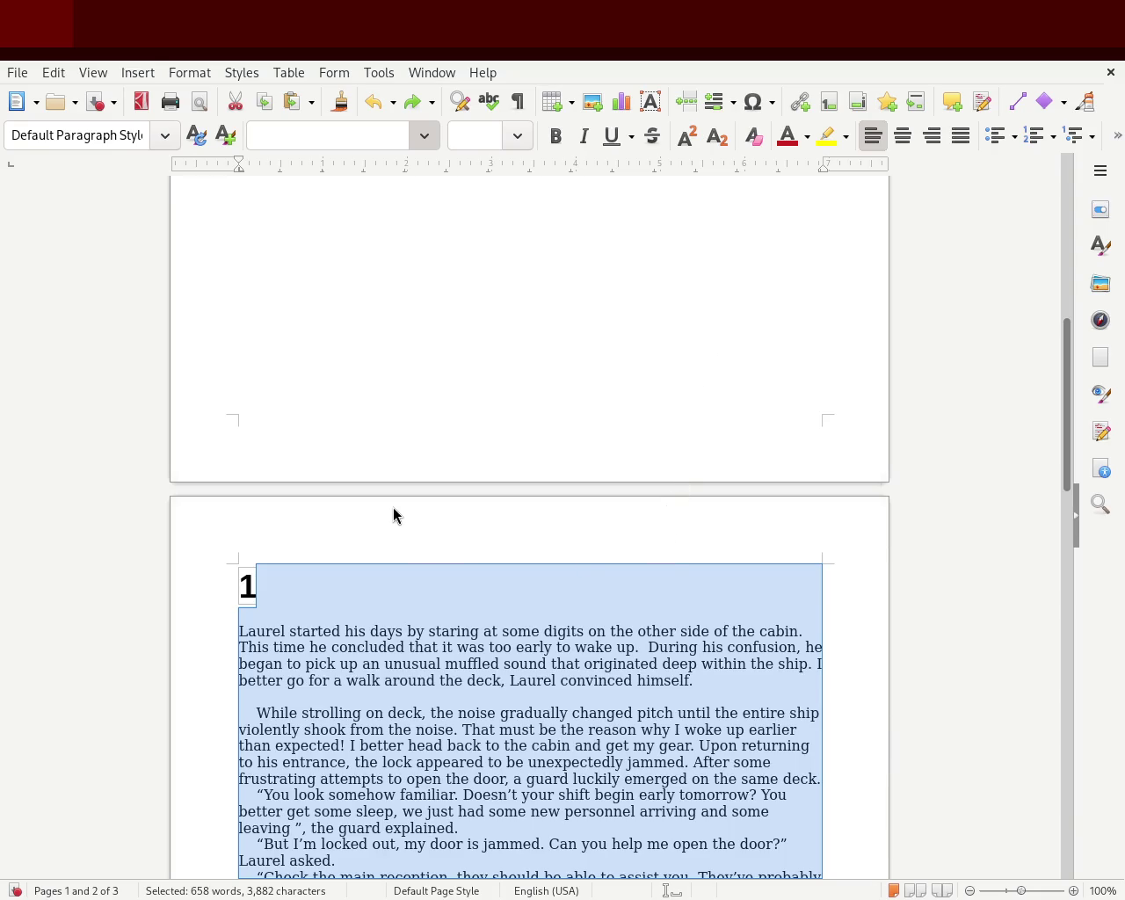
pyautogui.hotkey('ctrl', 'y')
pyautogui.click(571, 552)
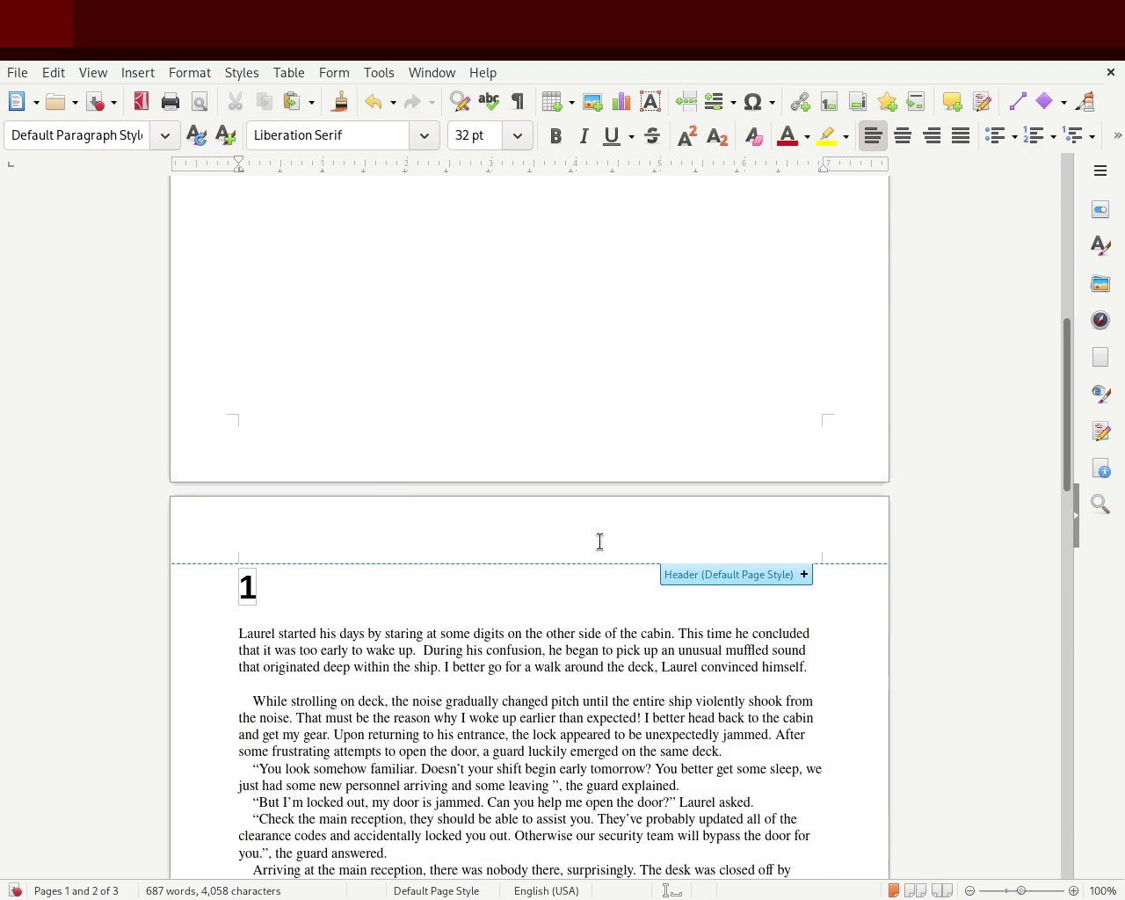
# - Scroll through the reflowed chapter and undo a stray letter typed after the '1'
pyautogui.scroll(-8, 1038, 516)
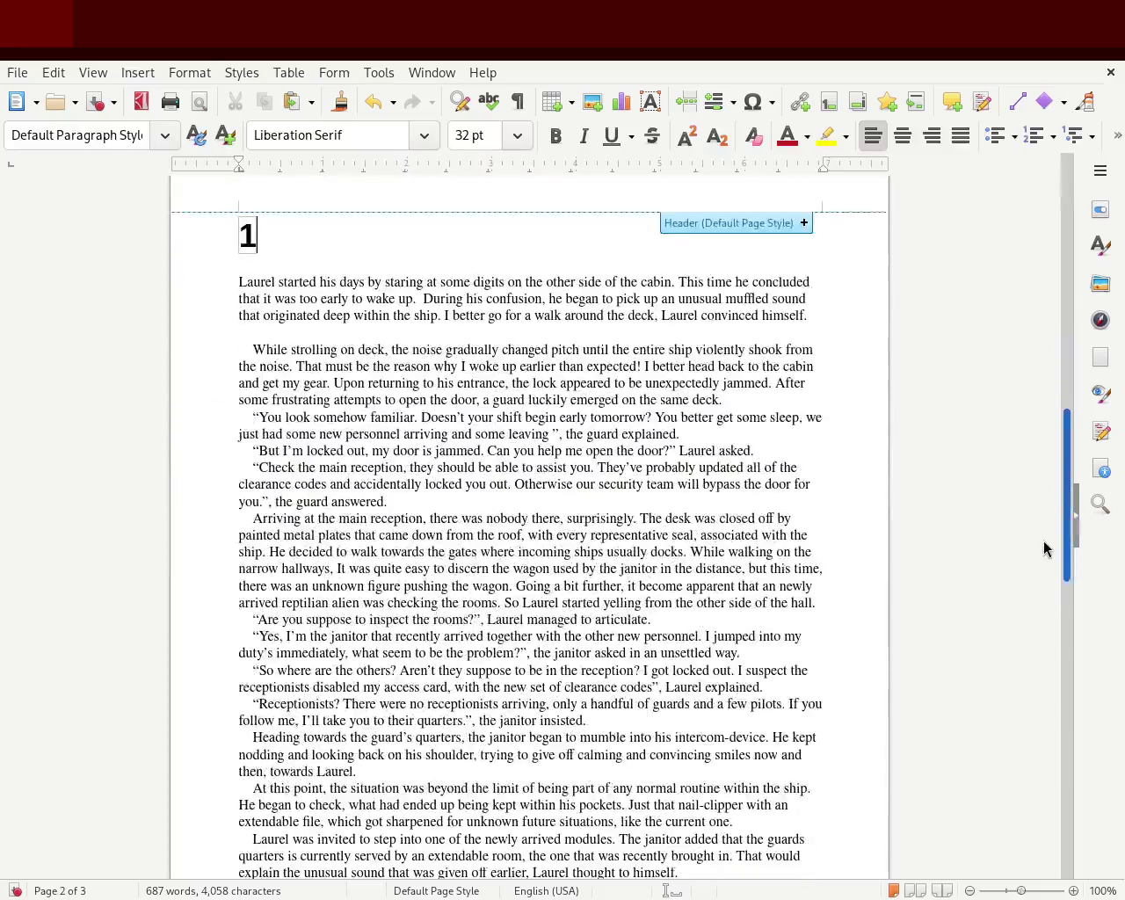
pyautogui.scroll(-5, 1030, 604)
pyautogui.scroll(-1, 1030, 604)
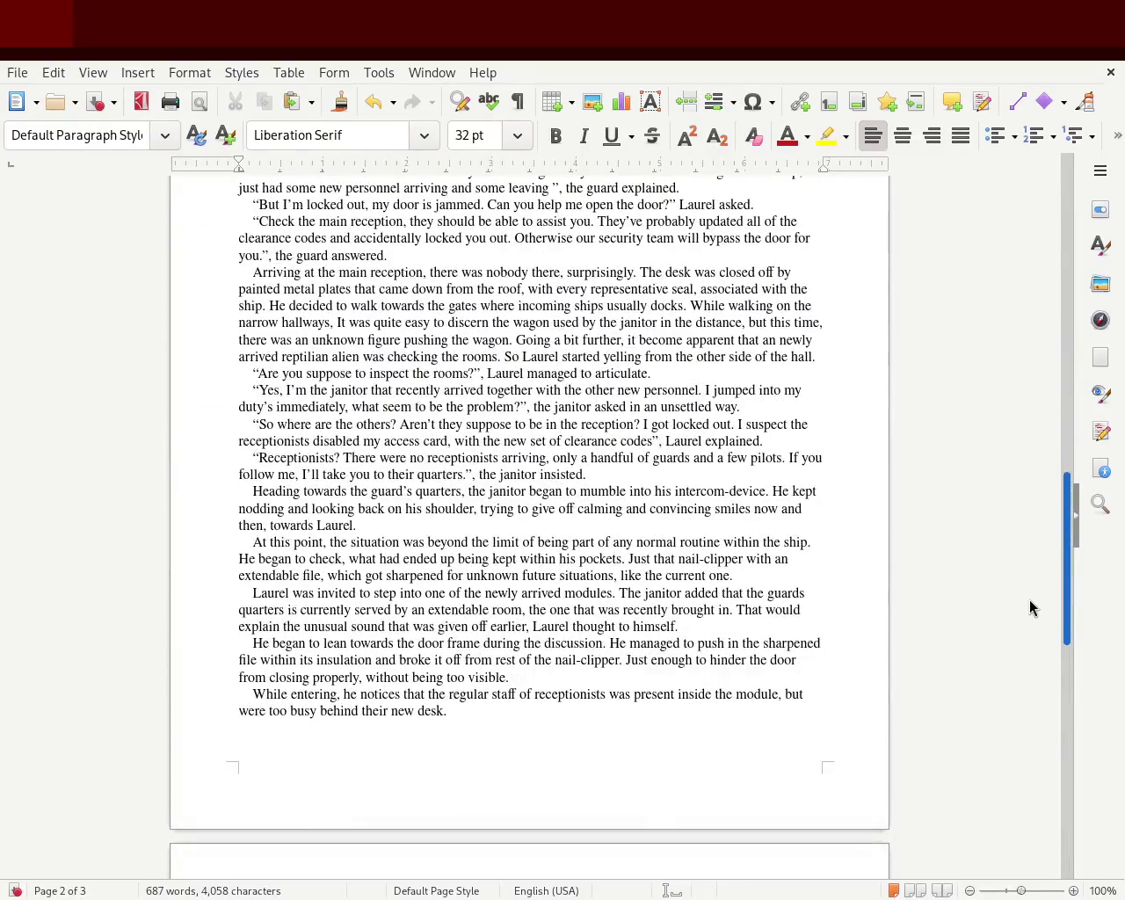
pyautogui.scroll(8, 1038, 516)
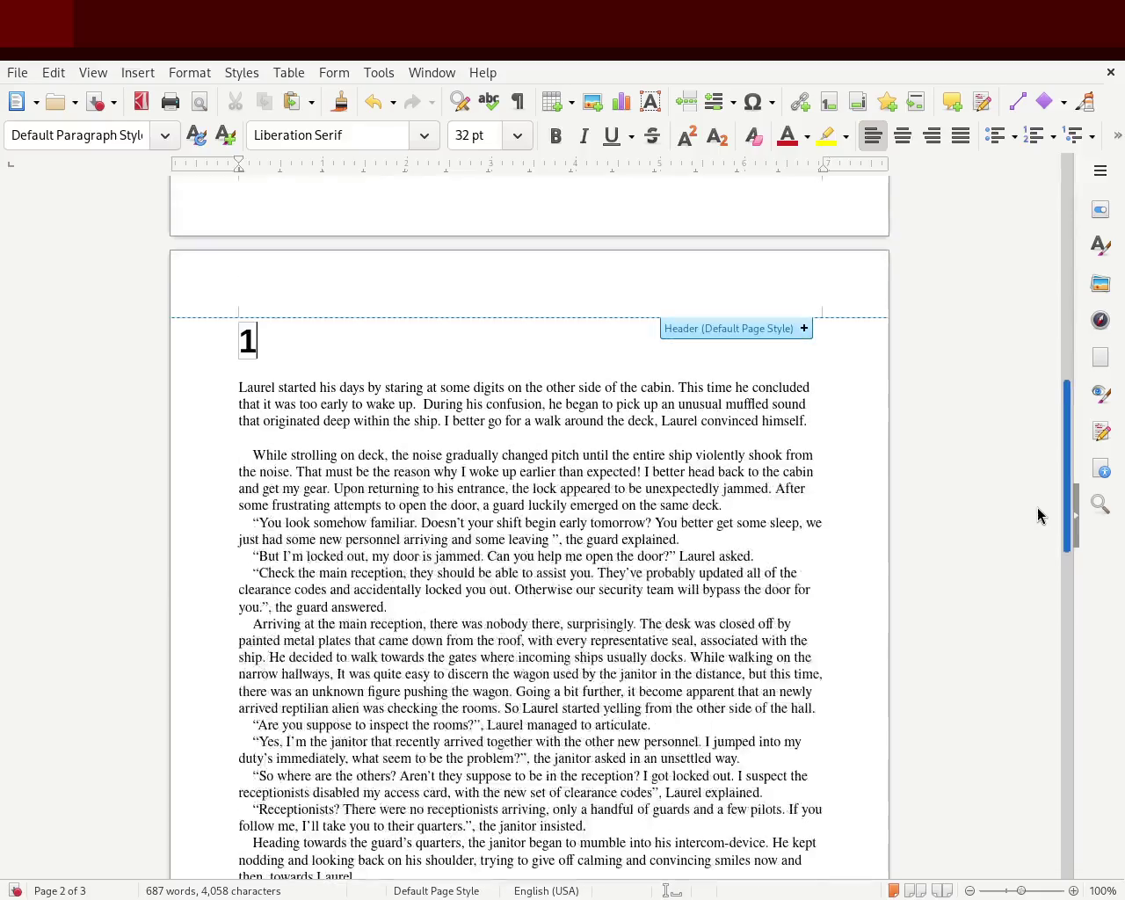
pyautogui.scroll(-1, 1038, 515)
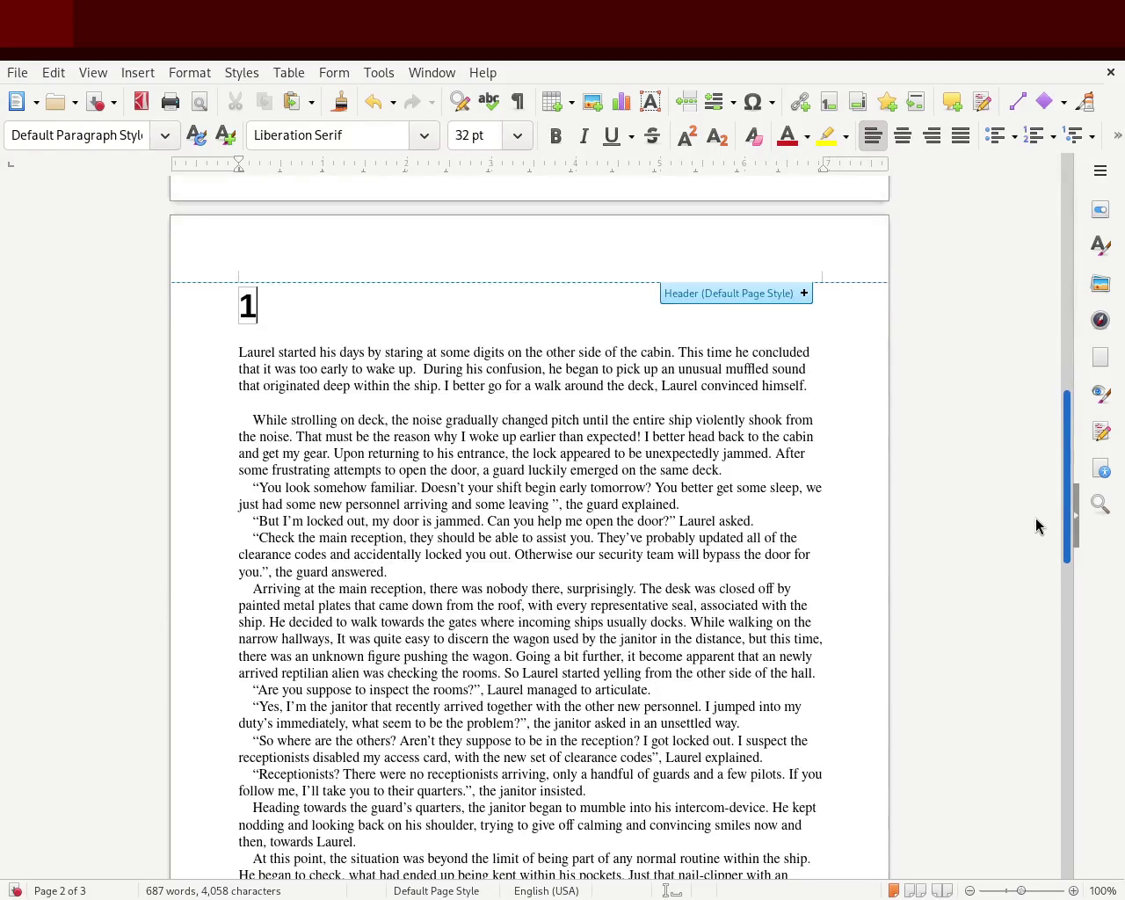
pyautogui.write('a')
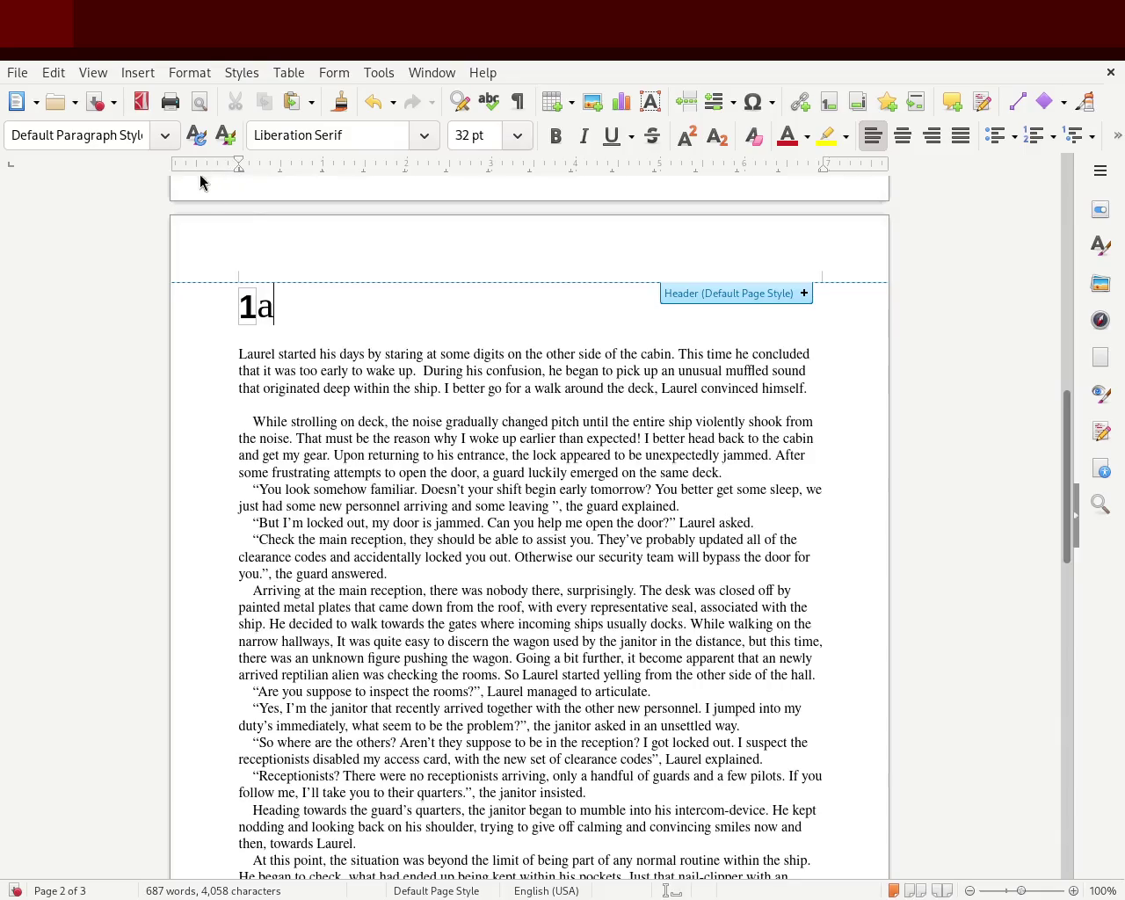
pyautogui.hotkey('ctrl', 'z')
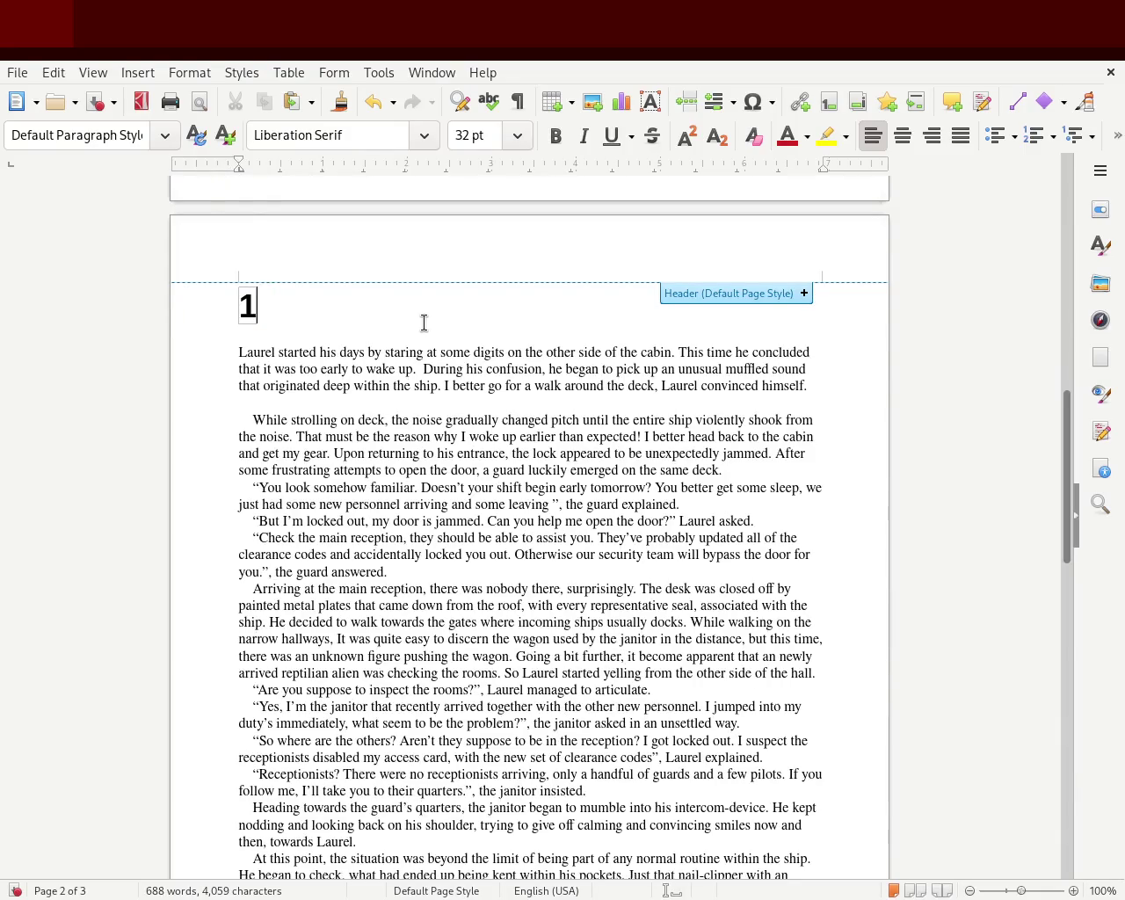
# - Reapply FreeSerif 12 pt and start Chapter 2 on a fresh page
pyautogui.hotkey('ctrl', 'z')
pyautogui.hotkey('ctrl', 'y')
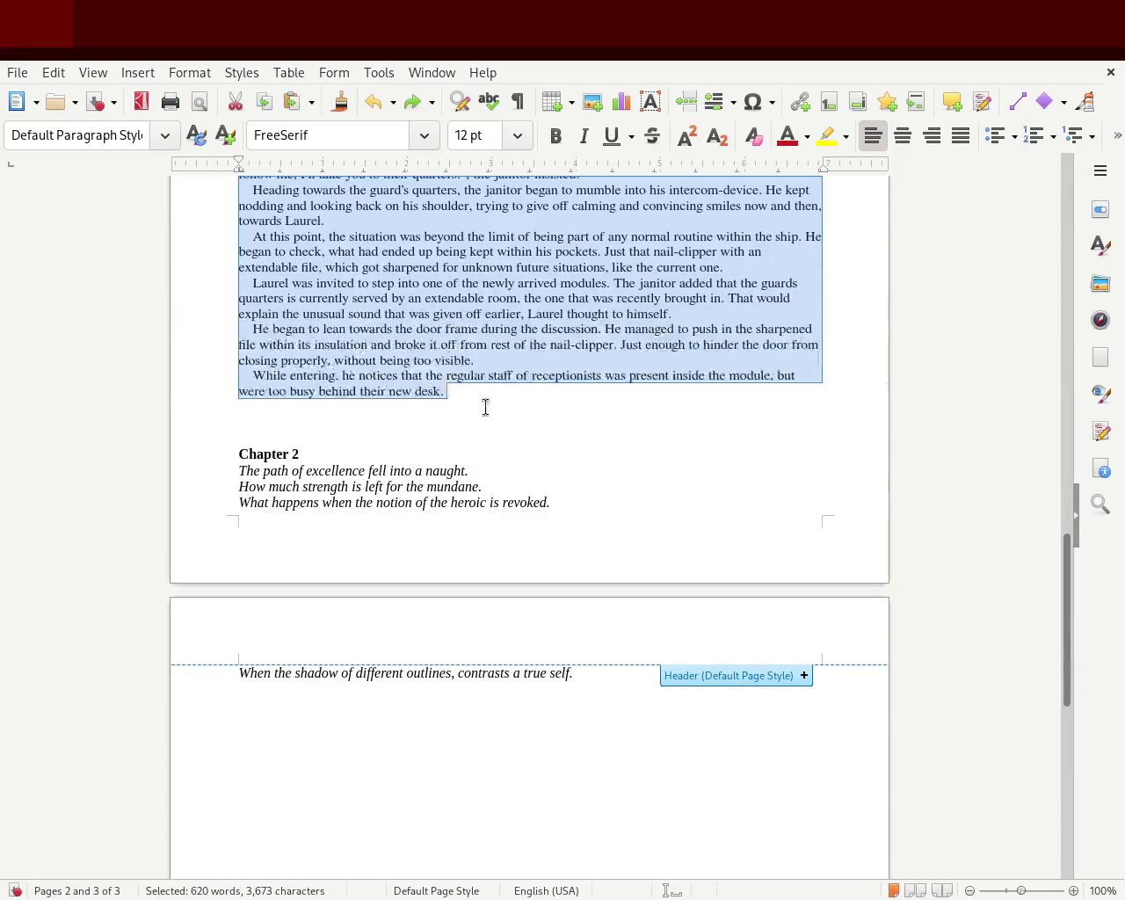
pyautogui.click(499, 435)
pyautogui.moveTo(1068, 648)
pyautogui.mouseDown()
pyautogui.moveTo(1038, 241)
pyautogui.moveTo(1026, 577)
pyautogui.moveTo(1022, 528)
pyautogui.mouseUp()
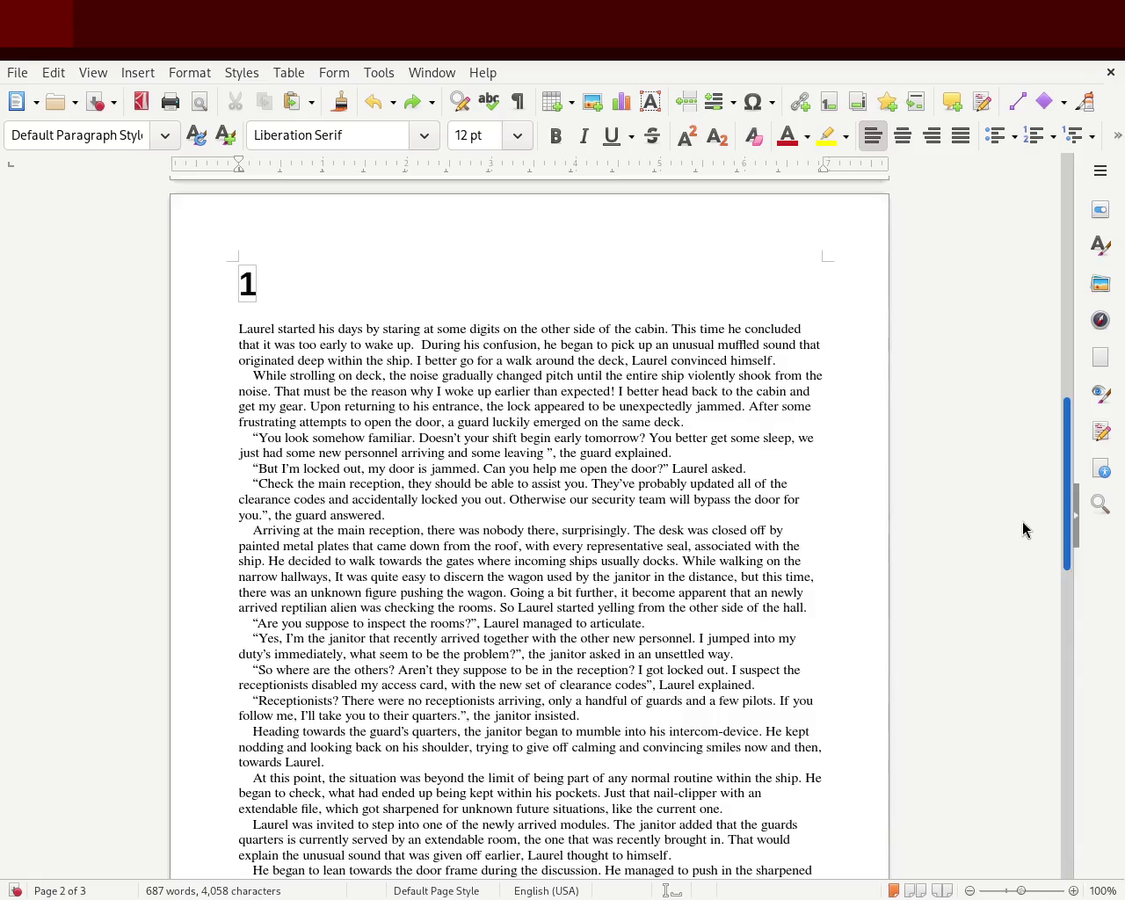
pyautogui.moveTo(1023, 528); pyautogui.dragTo(1023, 601)
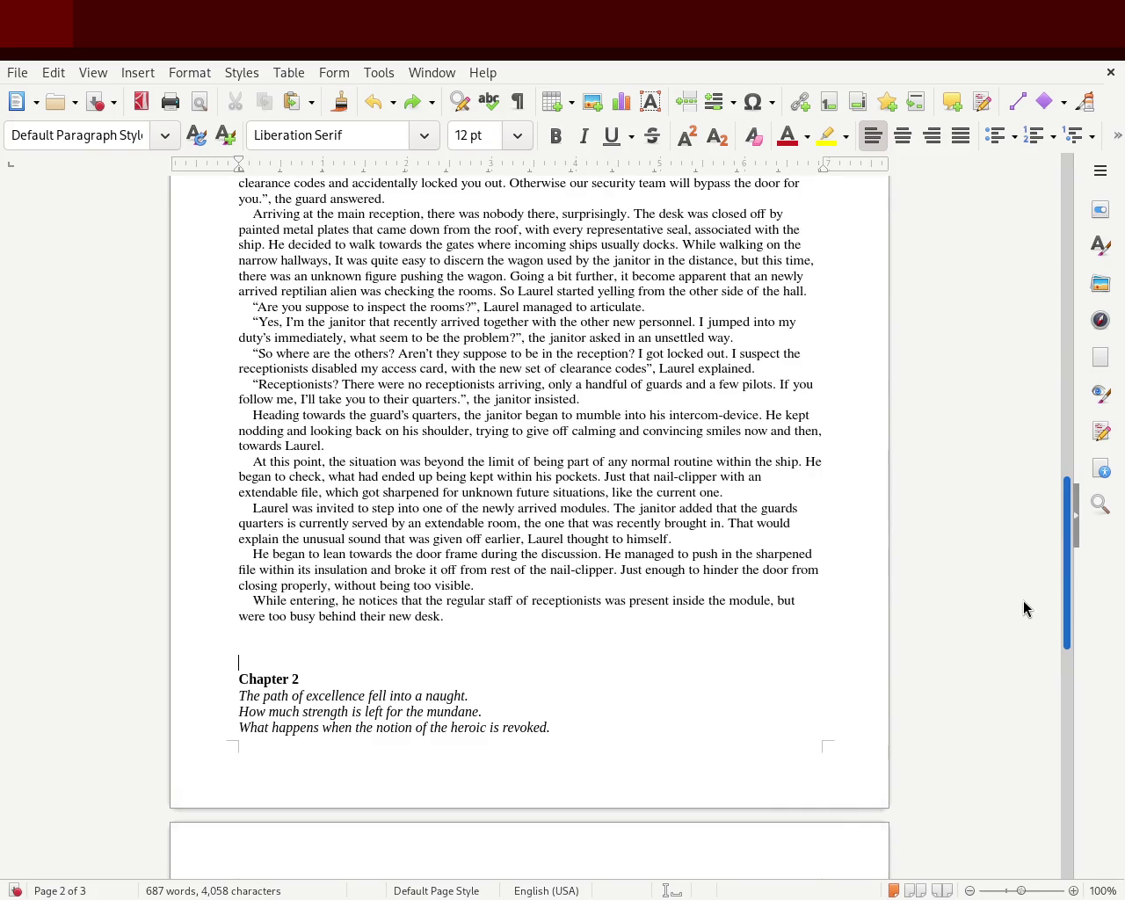
pyautogui.hotkey('ctrl', 'z')
pyautogui.hotkey('ctrl', 'z')
pyautogui.hotkey('ctrl', 'z')
pyautogui.hotkey('ctrl', 'y')
pyautogui.hotkey('ctrl', 'y')
pyautogui.hotkey('ctrl', 'y')
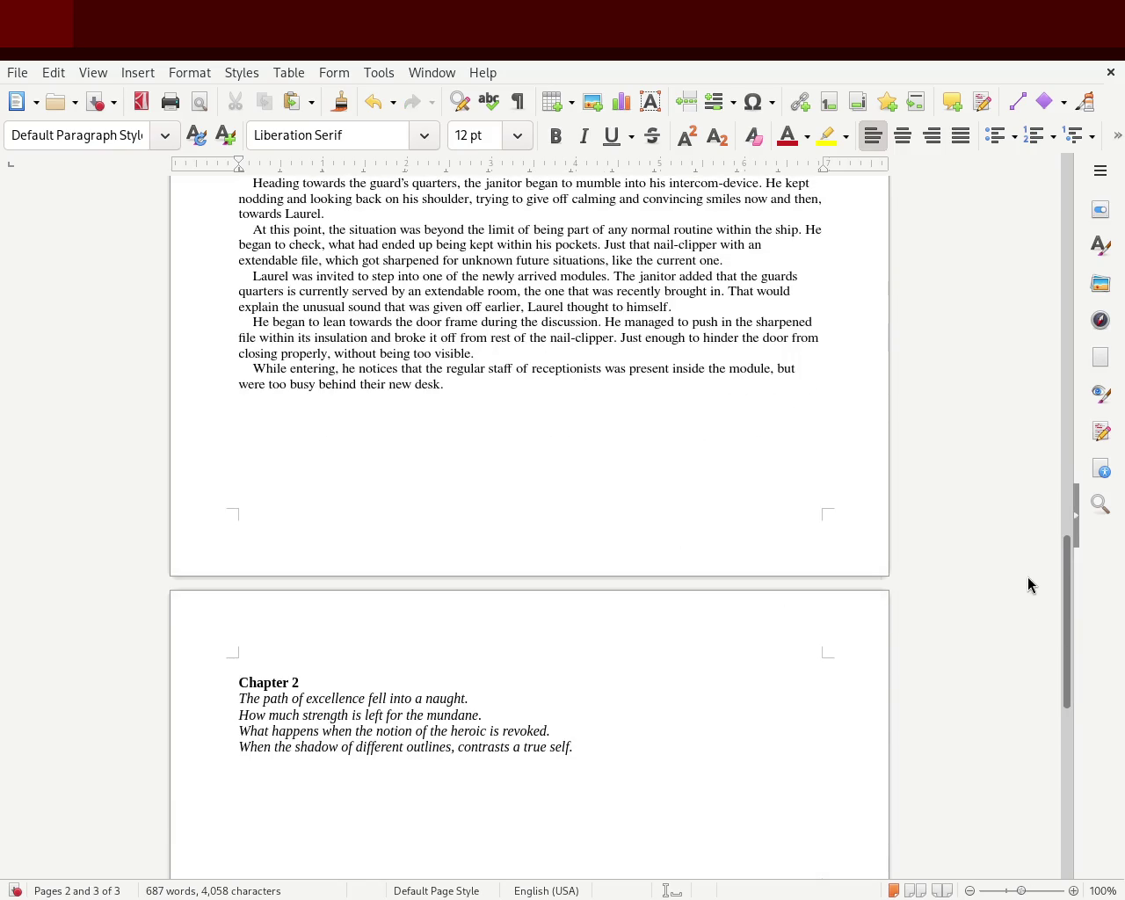
# - Zoom in to inspect the text and return to the 'While strolling' paragraph
pyautogui.moveTo(1070, 591)
pyautogui.mouseDown()
pyautogui.moveTo(1055, 427)
pyautogui.moveTo(1054, 493)
pyautogui.mouseUp()
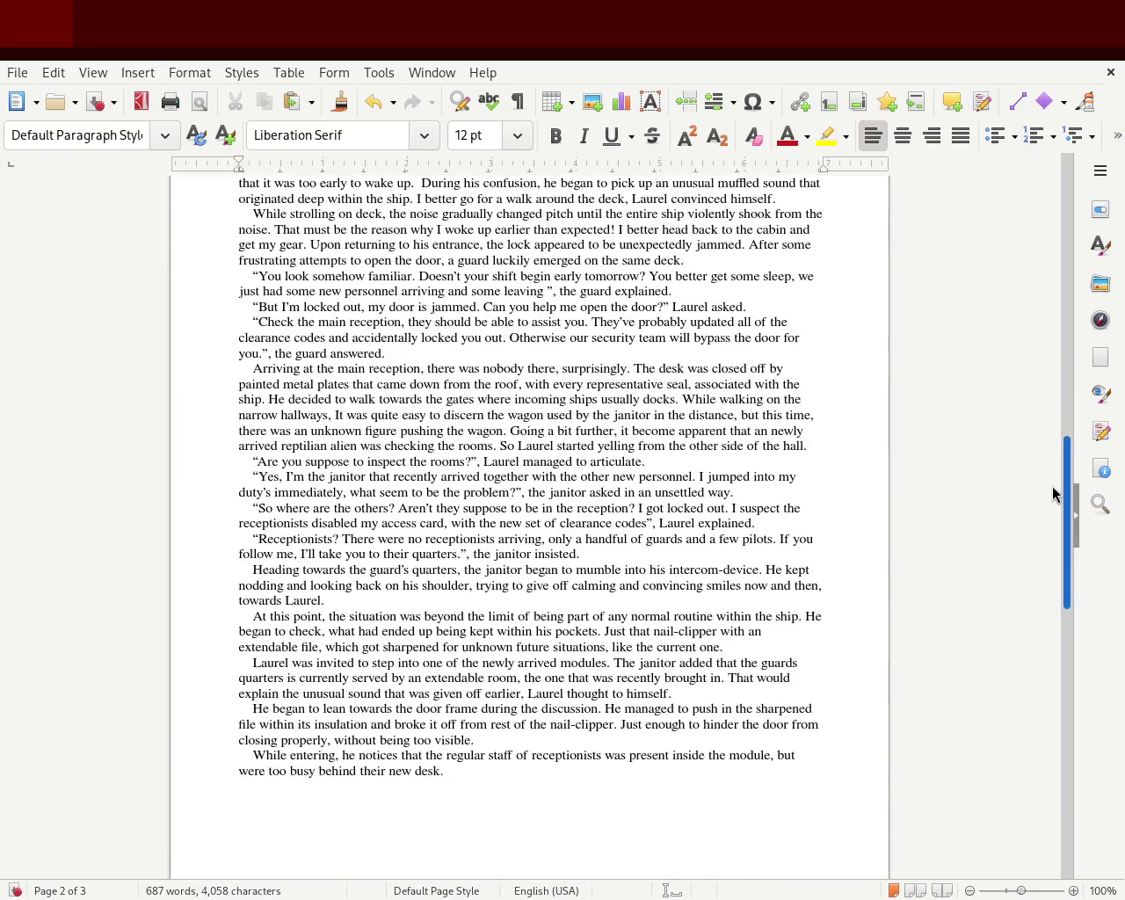
pyautogui.moveTo(1022, 892); pyautogui.dragTo(1025, 892)
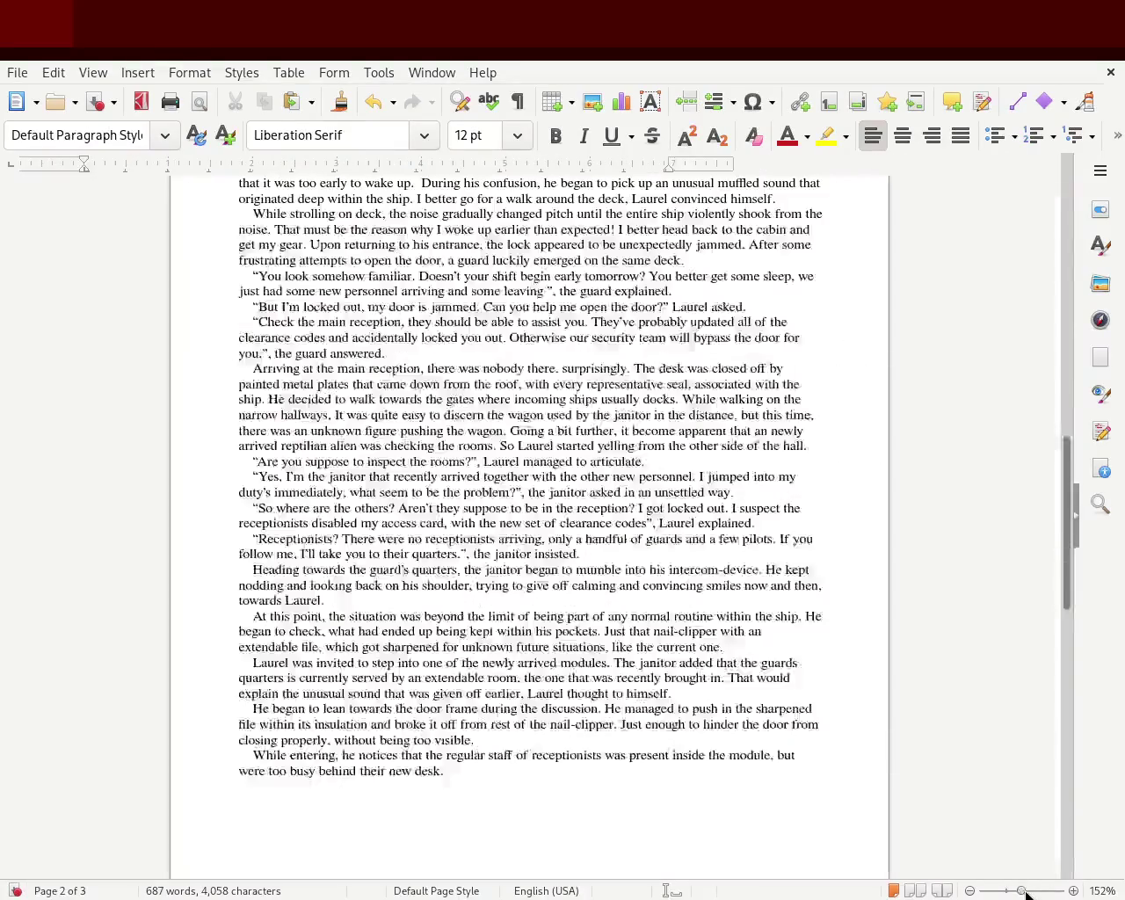
pyautogui.scroll(4, 1069, 528)
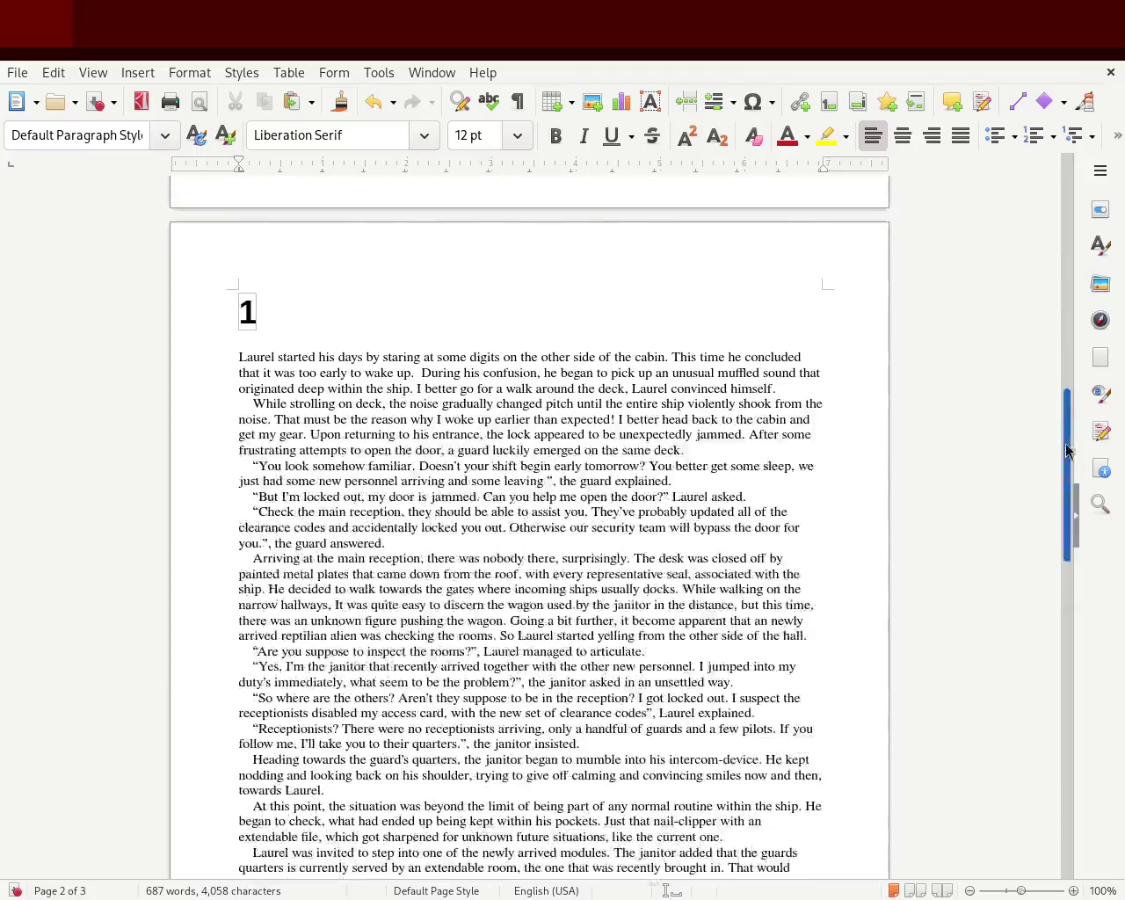
pyautogui.click(262, 395)
# - Add blank lines before 'While strolling' and 'Arriving', removing indents through 'But I'm locked out'
pyautogui.press('BackSpace')
pyautogui.press('BackSpace')
pyautogui.press('BackSpace')
pyautogui.press('BackSpace')
pyautogui.press('Return')
pyautogui.press('Down')
pyautogui.press('Down')
pyautogui.press('Down')
pyautogui.press('Down')
pyautogui.press('Down')
pyautogui.press('Delete')
pyautogui.press('Delete')
pyautogui.press('Delete')
pyautogui.press('Delete')
pyautogui.press('Down')
pyautogui.press('Down')
pyautogui.press('Delete')
pyautogui.press('Delete')
pyautogui.press('Delete')
pyautogui.press('Delete')
pyautogui.press('Down')
pyautogui.press('Delete')
pyautogui.press('Delete')
pyautogui.press('Delete')
pyautogui.press('Delete')
pyautogui.press('Down')
pyautogui.press('Down')
pyautogui.press('Down')
pyautogui.press('Delete')
pyautogui.press('Delete')
pyautogui.press('Return')
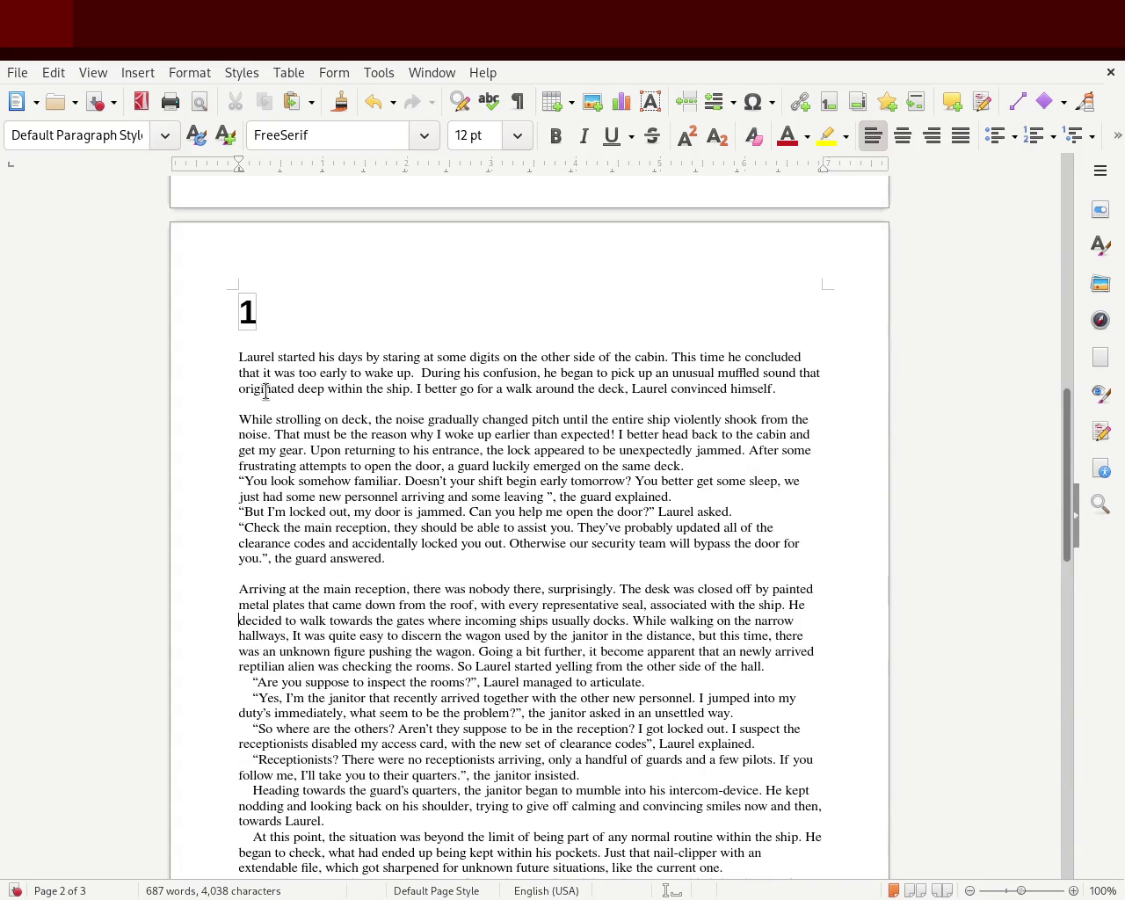
# - Remove the indents before 'Are you suppose', the janitor's reply, 'So where are the others' and 'Receptionists'
pyautogui.press('Down')
pyautogui.press('Delete')
pyautogui.press('Delete')
pyautogui.press('Delete')
pyautogui.press('Down')
pyautogui.press('Delete')
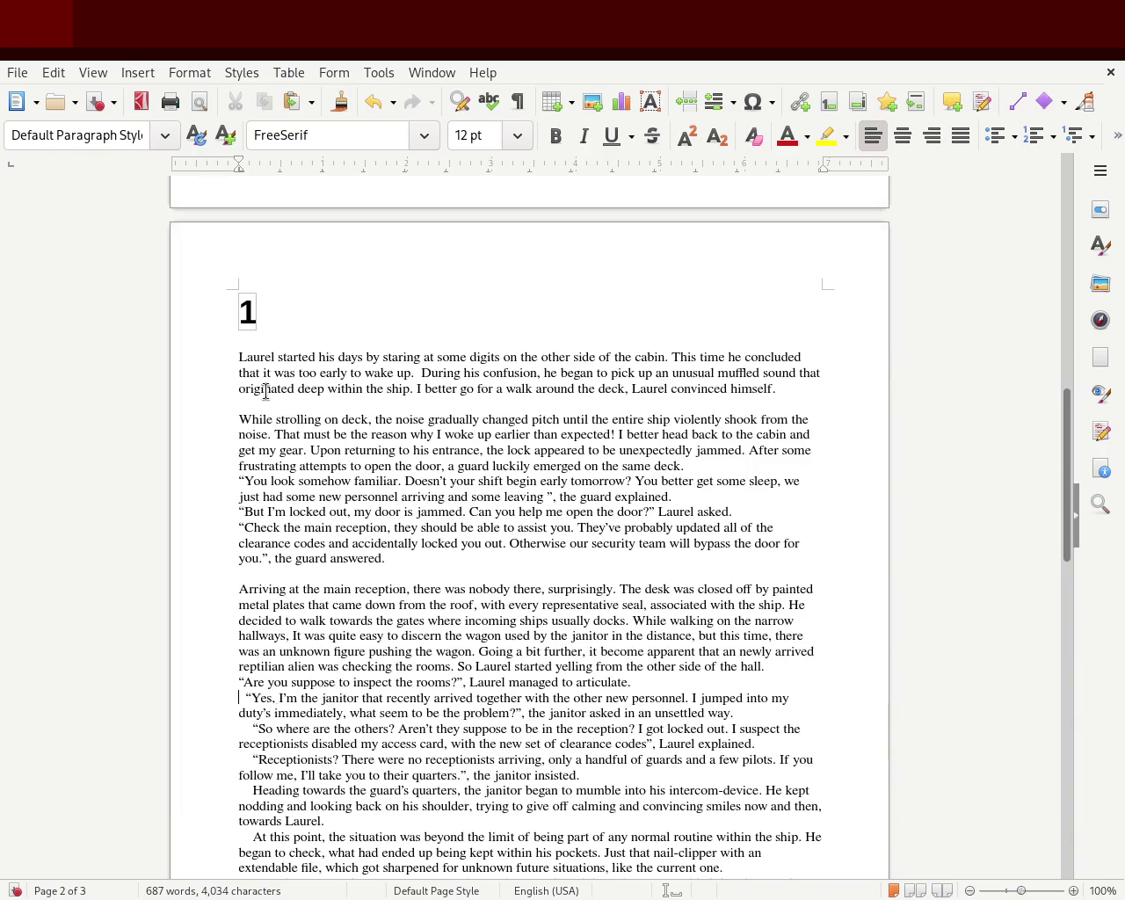
pyautogui.press('Delete')
pyautogui.press('Down')
pyautogui.press('Delete')
pyautogui.press('Delete')
pyautogui.press('Delete')
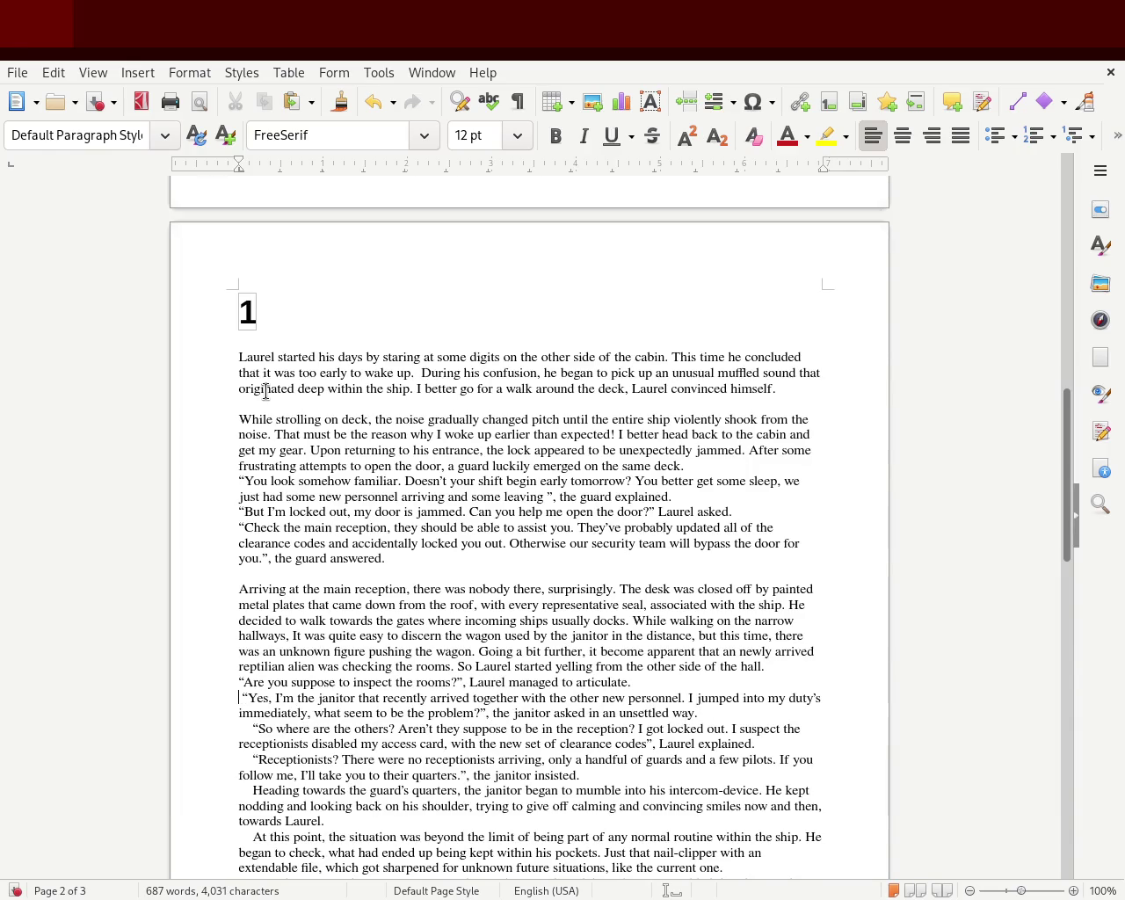
pyautogui.press('Delete')
pyautogui.press('Down')
pyautogui.press('Delete')
pyautogui.press('Delete')
pyautogui.press('Delete')
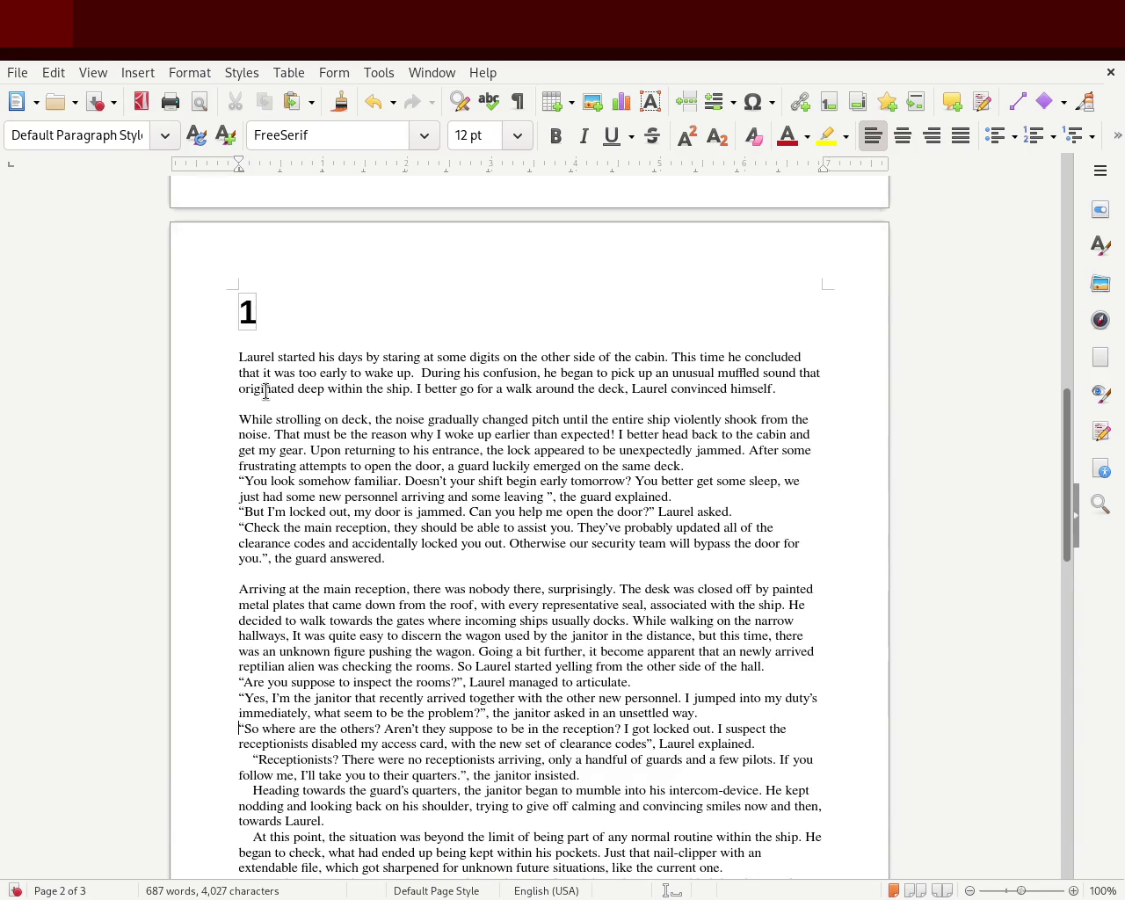
pyautogui.press('Delete')
pyautogui.press('Delete')
pyautogui.press('Delete')
pyautogui.press('Delete')
pyautogui.press('Down')
pyautogui.press('Delete')
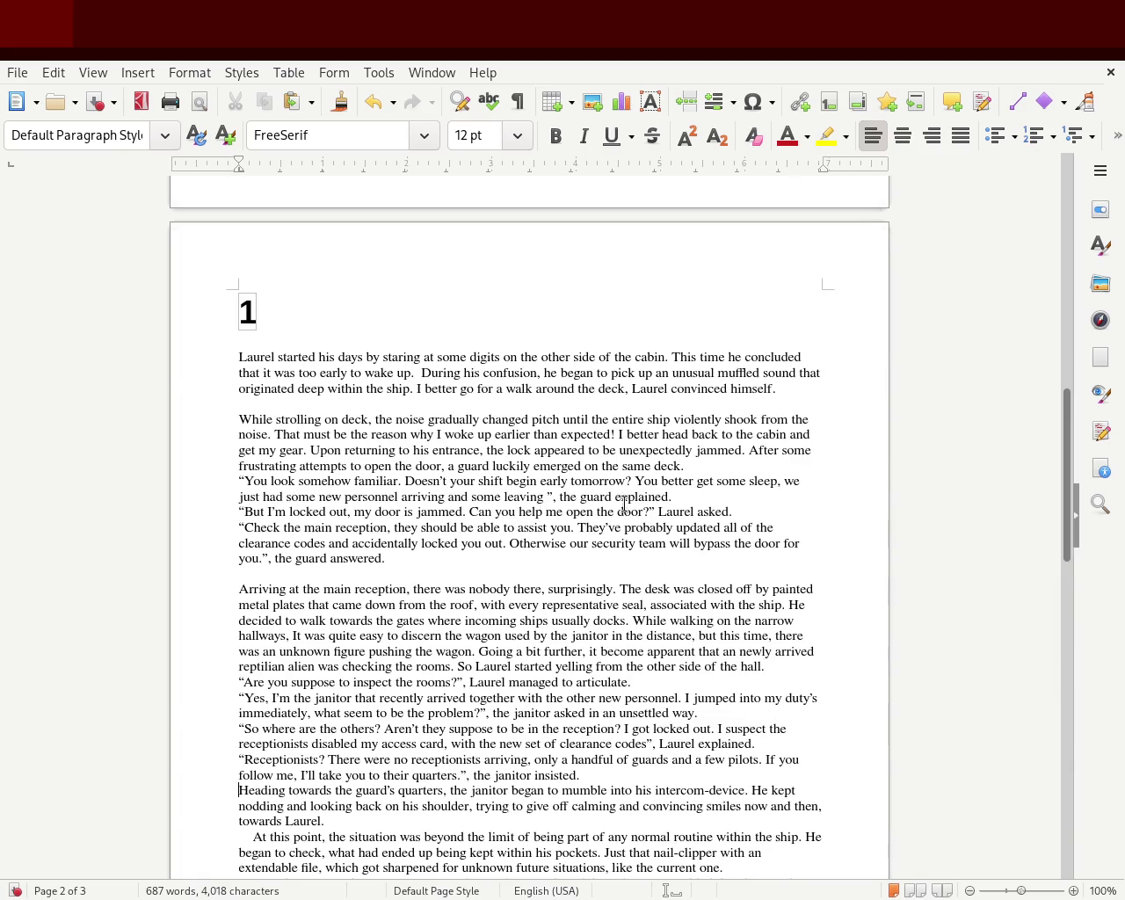
# - Join the guard's greeting to 'same deck.' and put 'But I'm locked out' and “Check the main reception” on new lines
pyautogui.click(711, 467)
pyautogui.press('Delete')
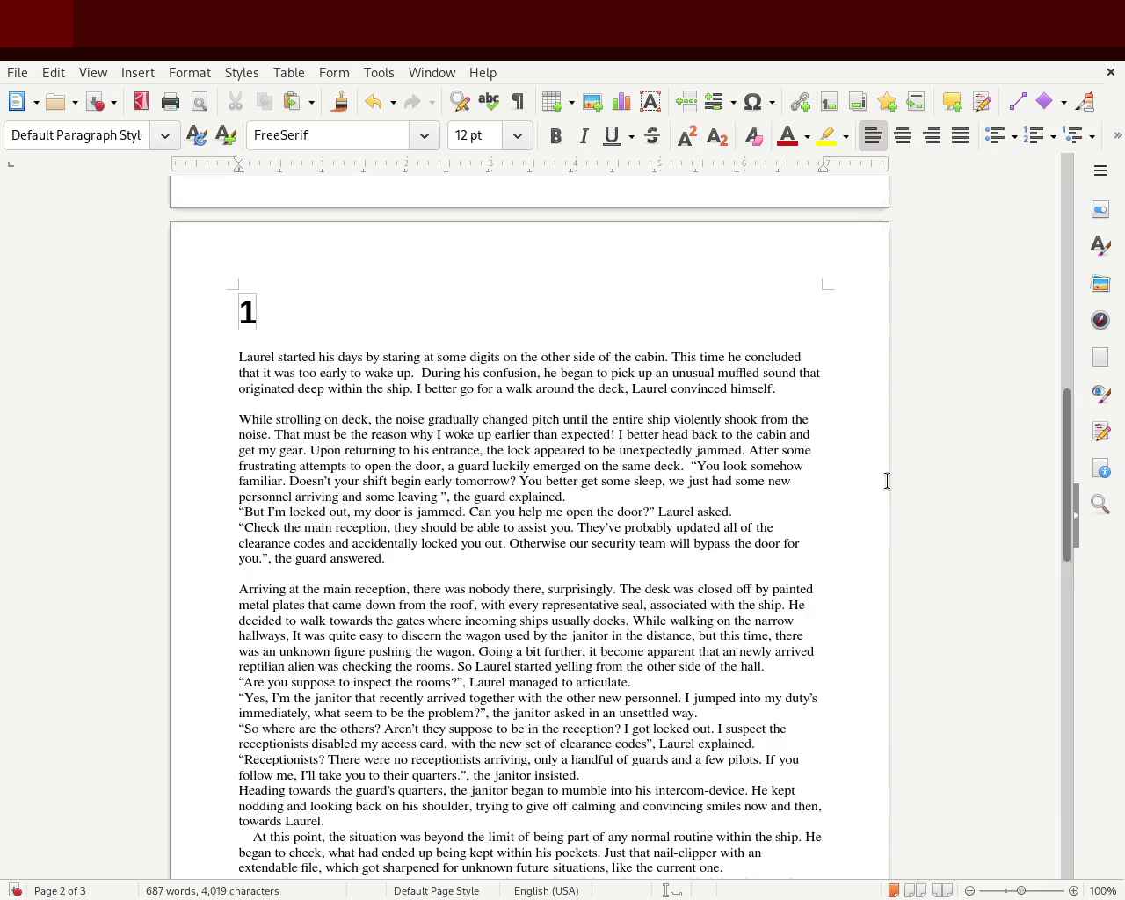
pyautogui.hotkey('ctrl', 'Right')
pyautogui.hotkey('ctrl', 'Right')
pyautogui.hotkey('ctrl', 'Right')
pyautogui.hotkey('ctrl', 'Right')
pyautogui.press('Delete')
pyautogui.press('Return')
pyautogui.press('Right')
pyautogui.press('Right')
pyautogui.press('Right')
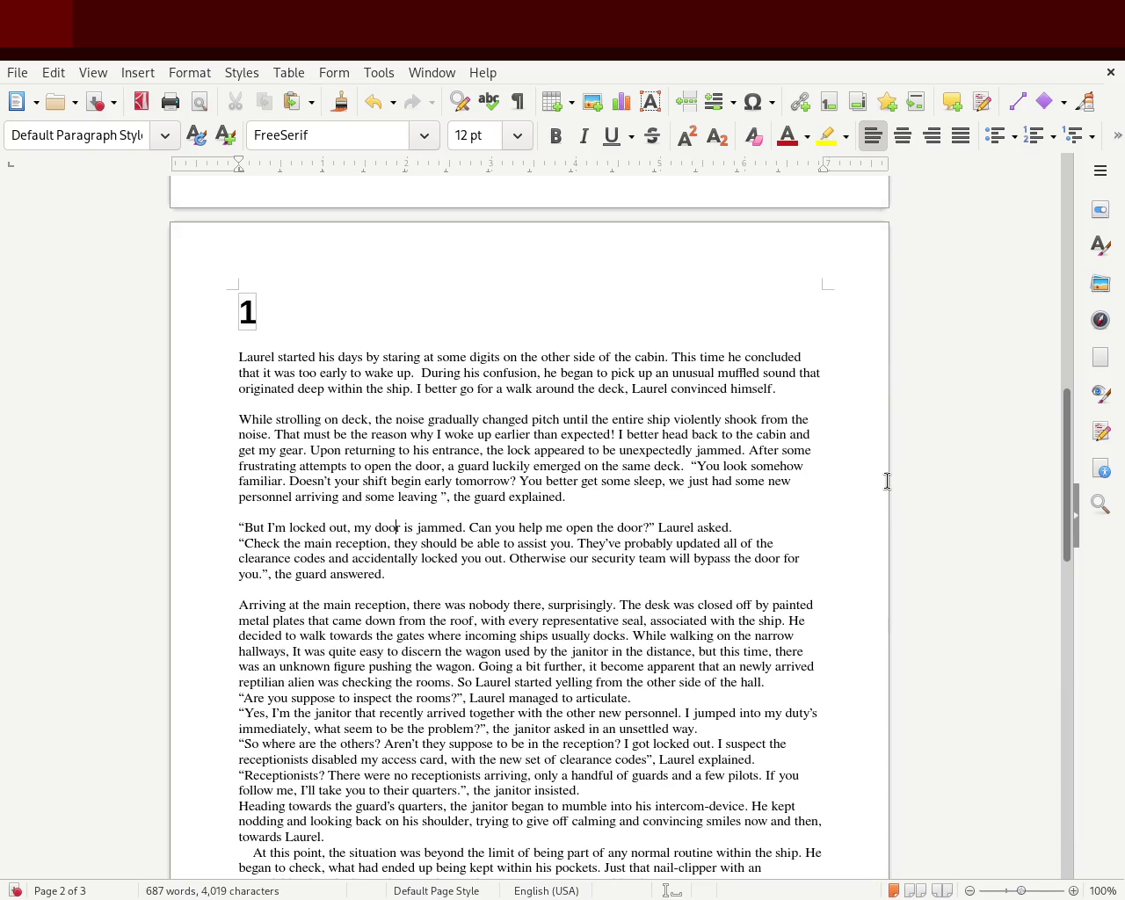
pyautogui.press('Down')
pyautogui.press('Home')
pyautogui.press('Delete')
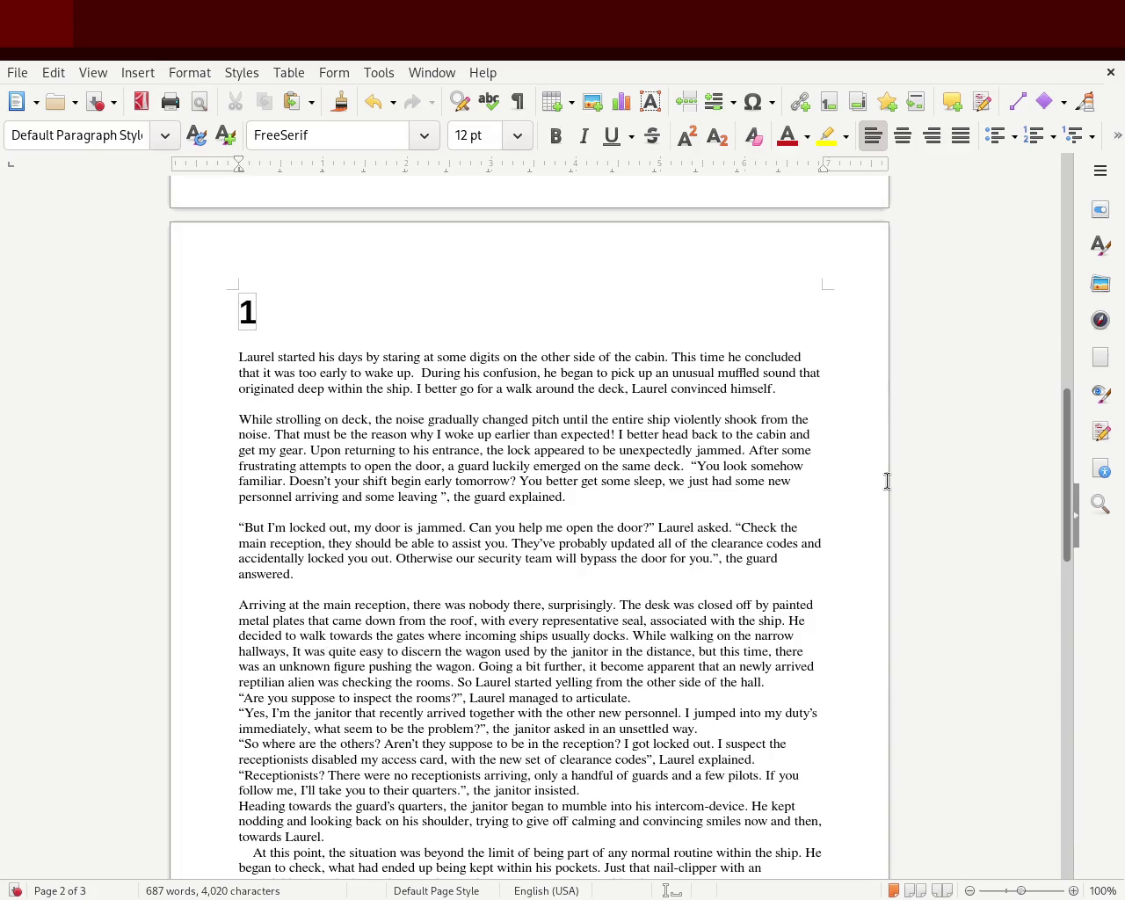
pyautogui.hotkey('shift', 'Return')
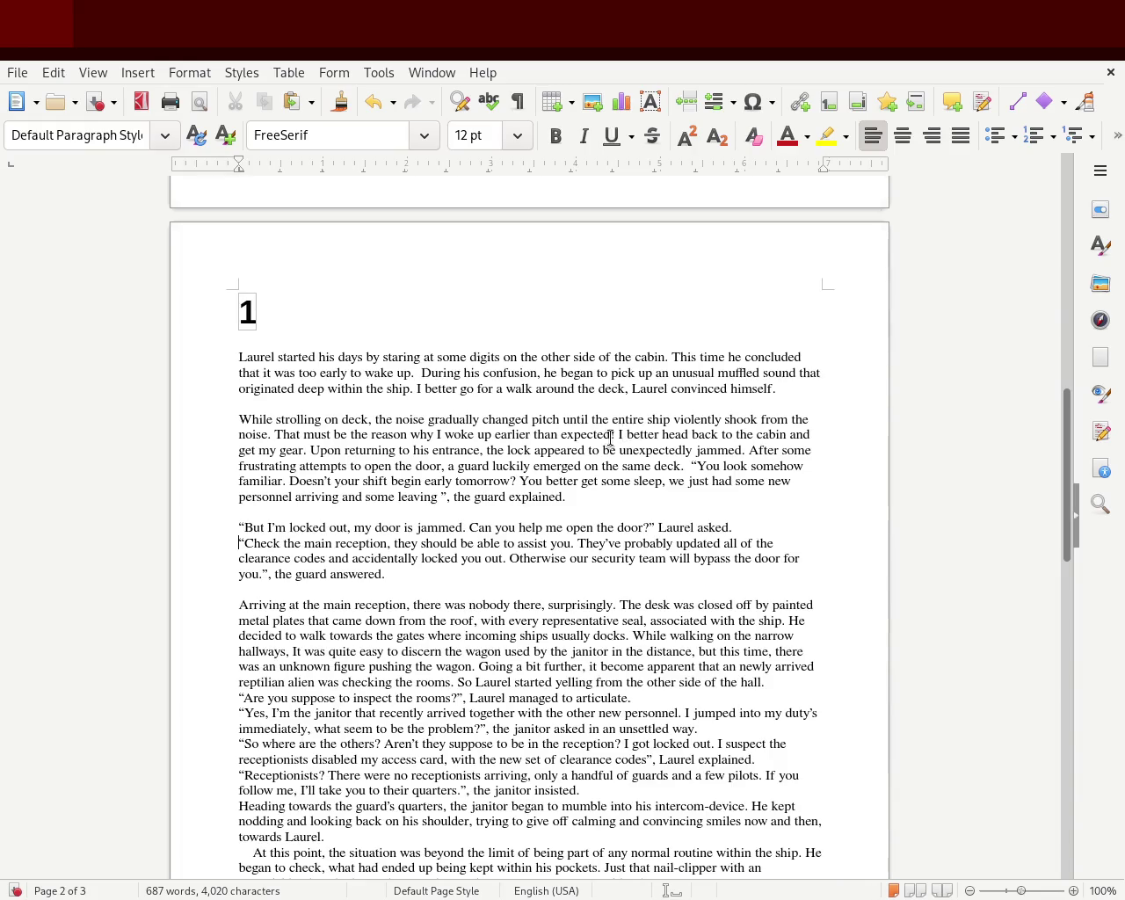
# - Italicize the thought 'I better go for a walk around the deck'
pyautogui.moveTo(414, 393); pyautogui.dragTo(623, 390)
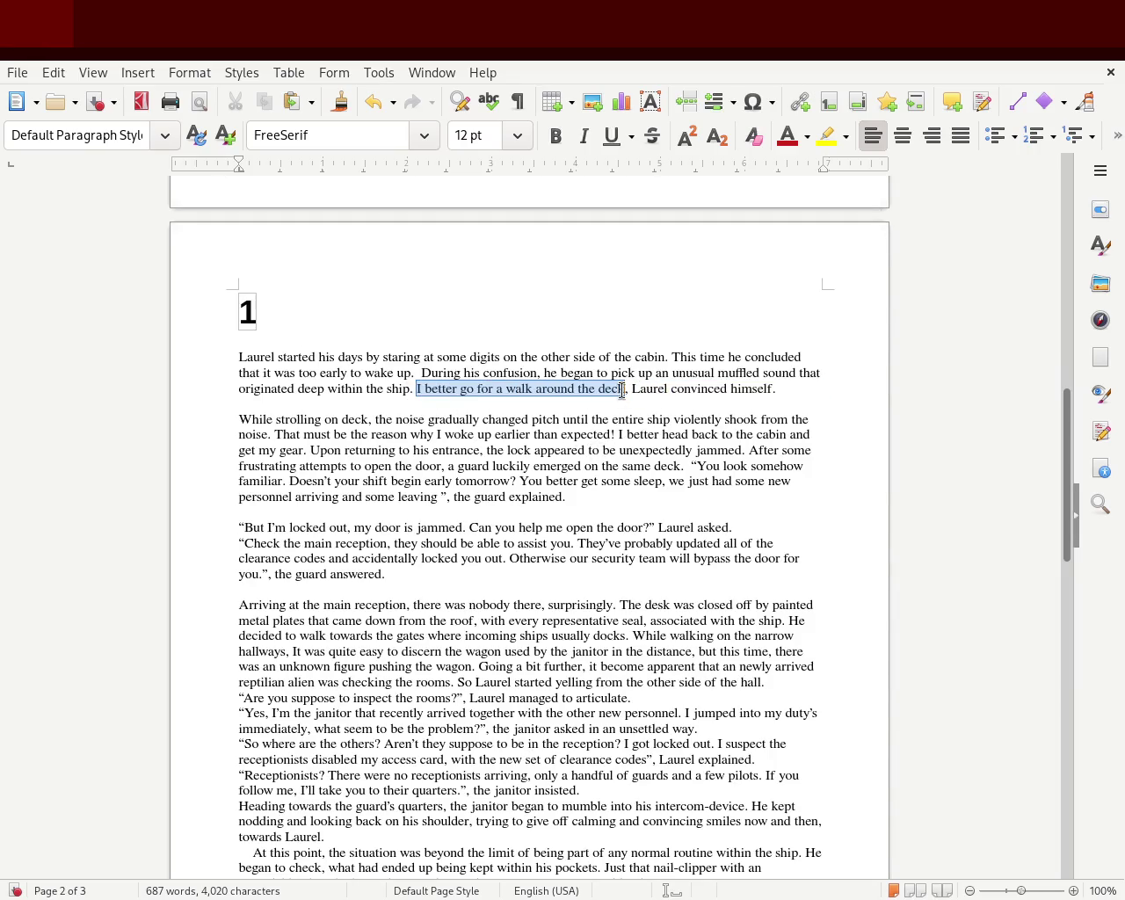
pyautogui.click(584, 141)
pyautogui.click(485, 357)
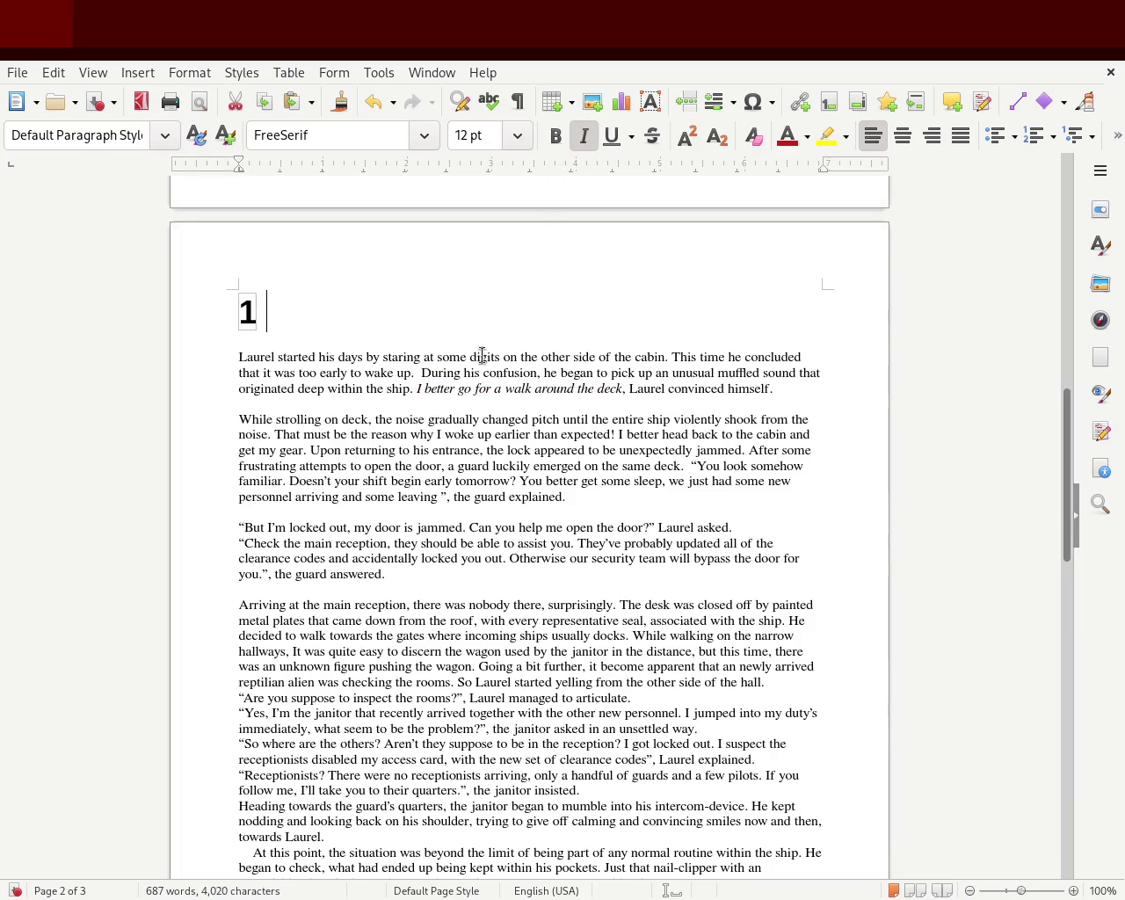
pyautogui.press('Up')
pyautogui.click(336, 401)
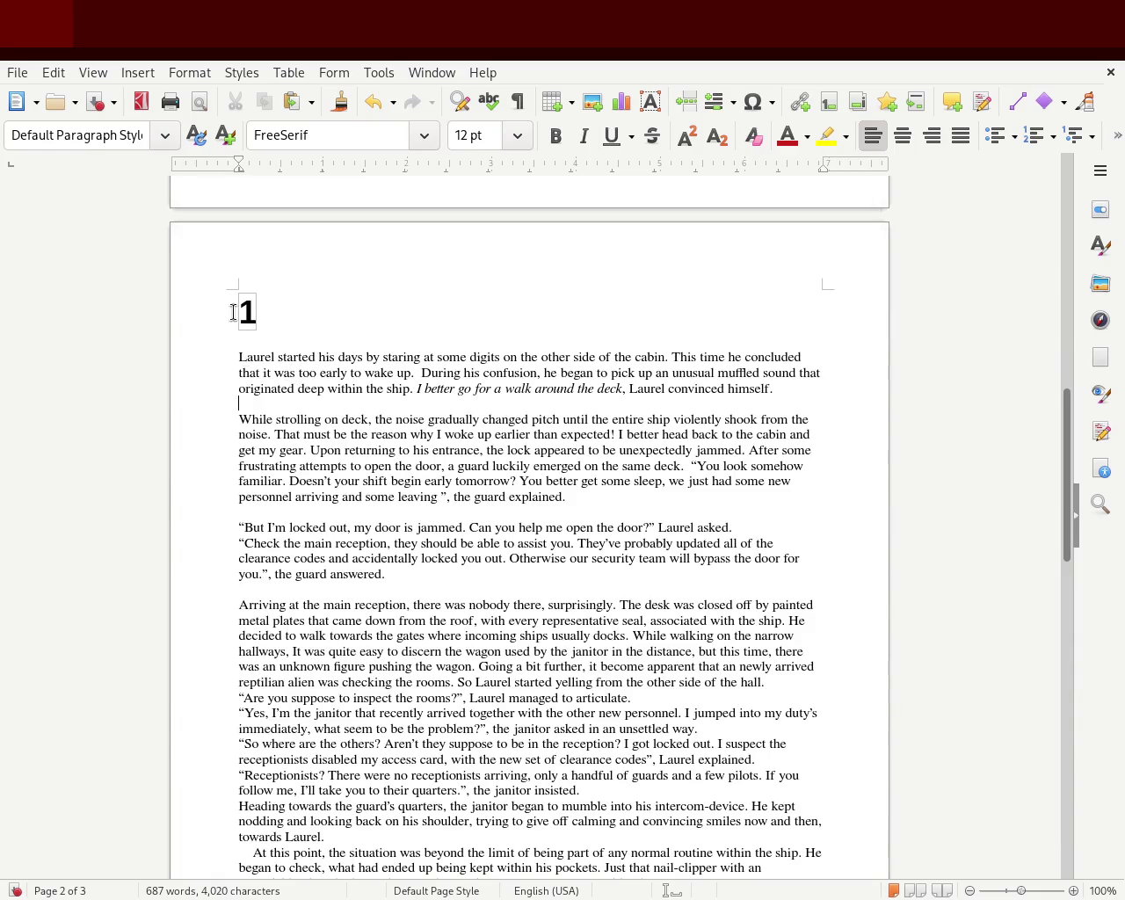
pyautogui.moveTo(239, 342); pyautogui.dragTo(395, 559)
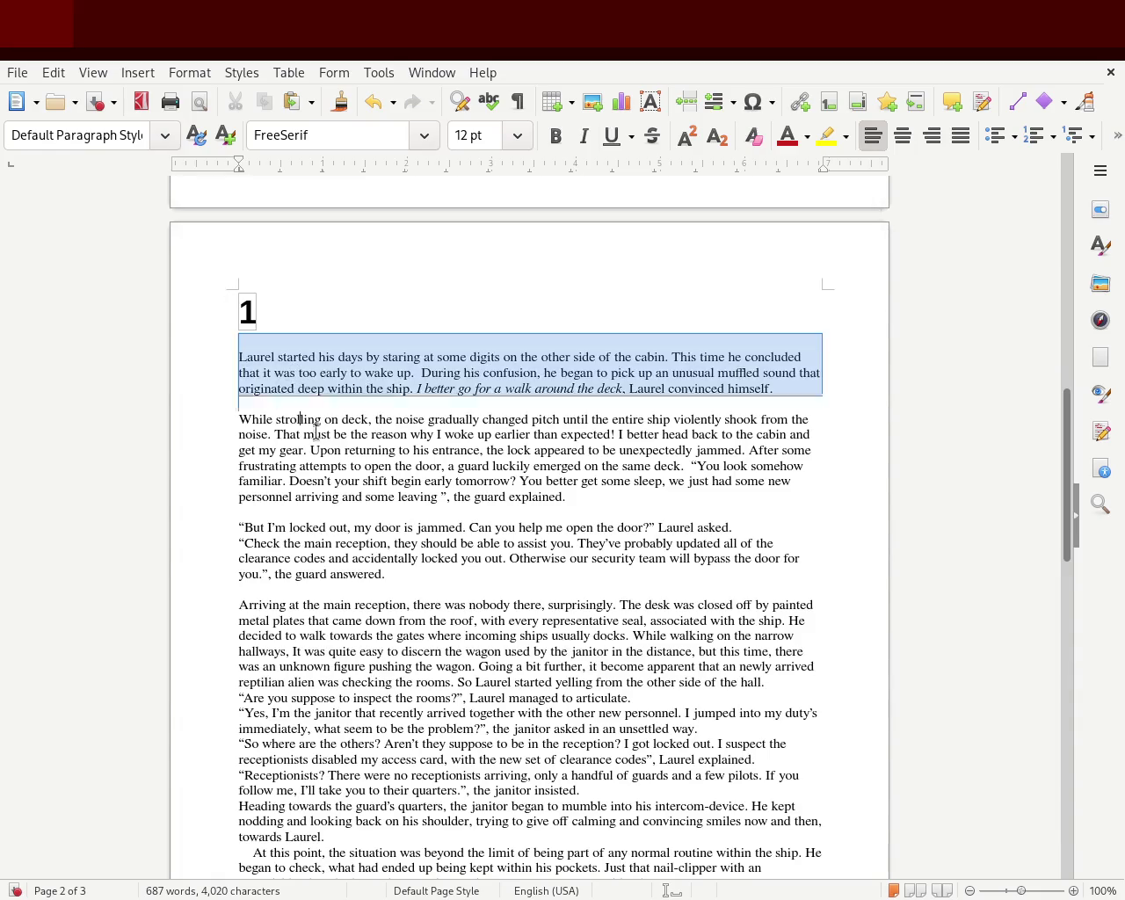
pyautogui.moveTo(1071, 514); pyautogui.dragTo(1052, 723)
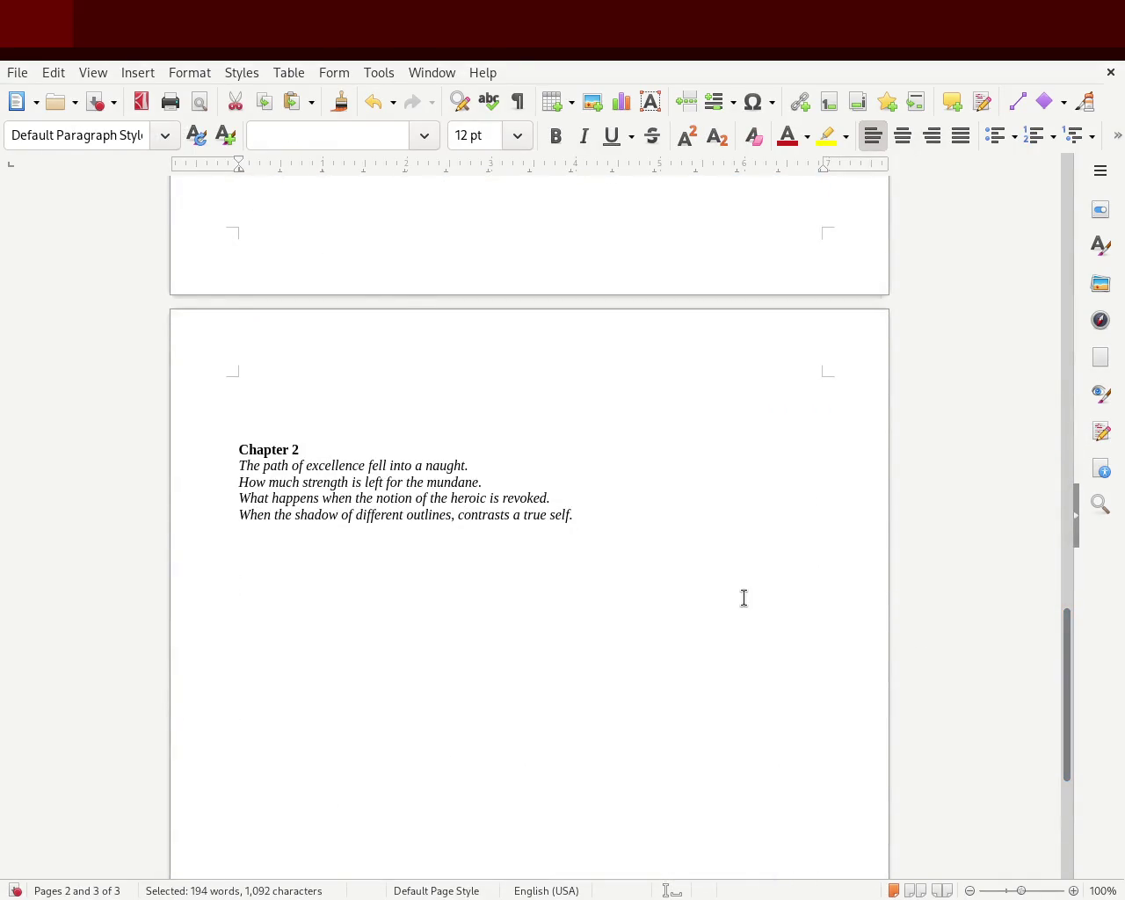
# - Clear all direct formatting, then style 'The function of nothing' as Title and its subtitle line as Subtitle
pyautogui.hotkey('ctrl', 'a')
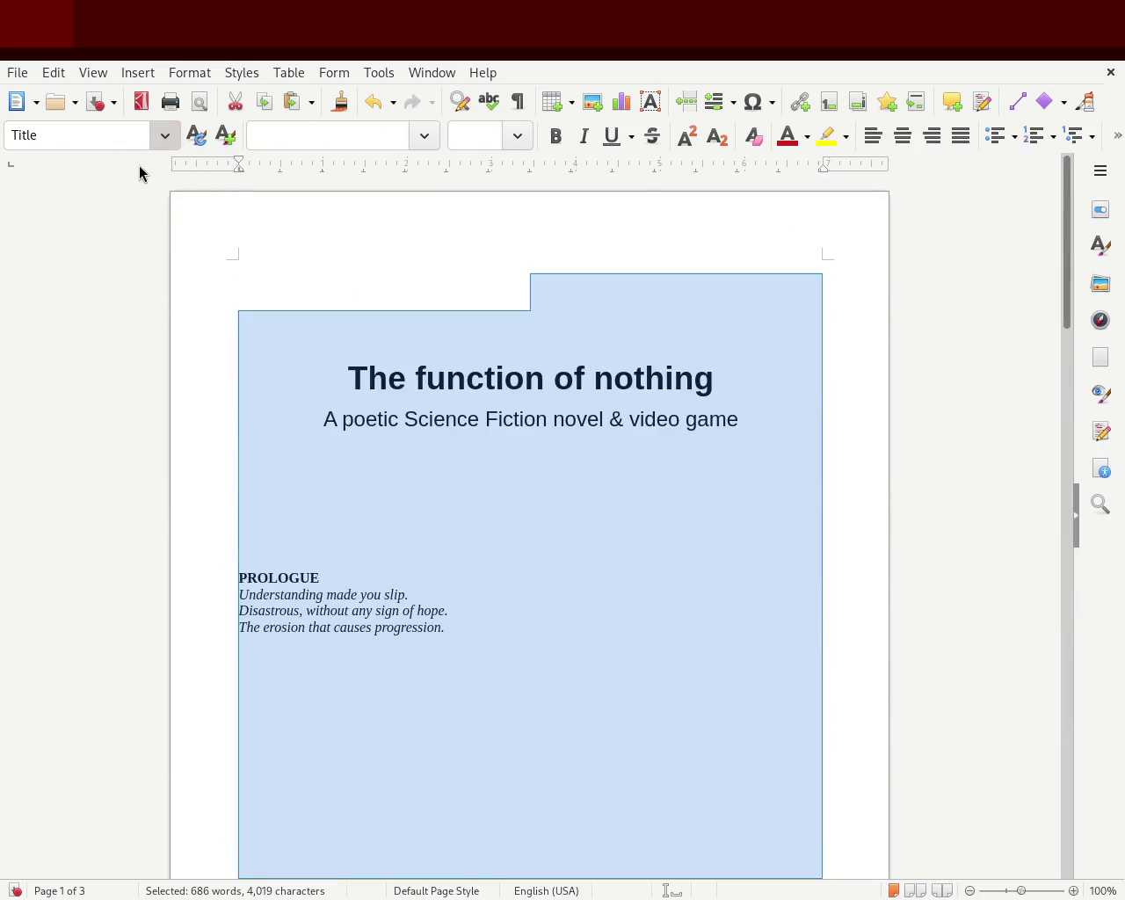
pyautogui.hotkey('ctrl', 'm')
pyautogui.click(378, 317)
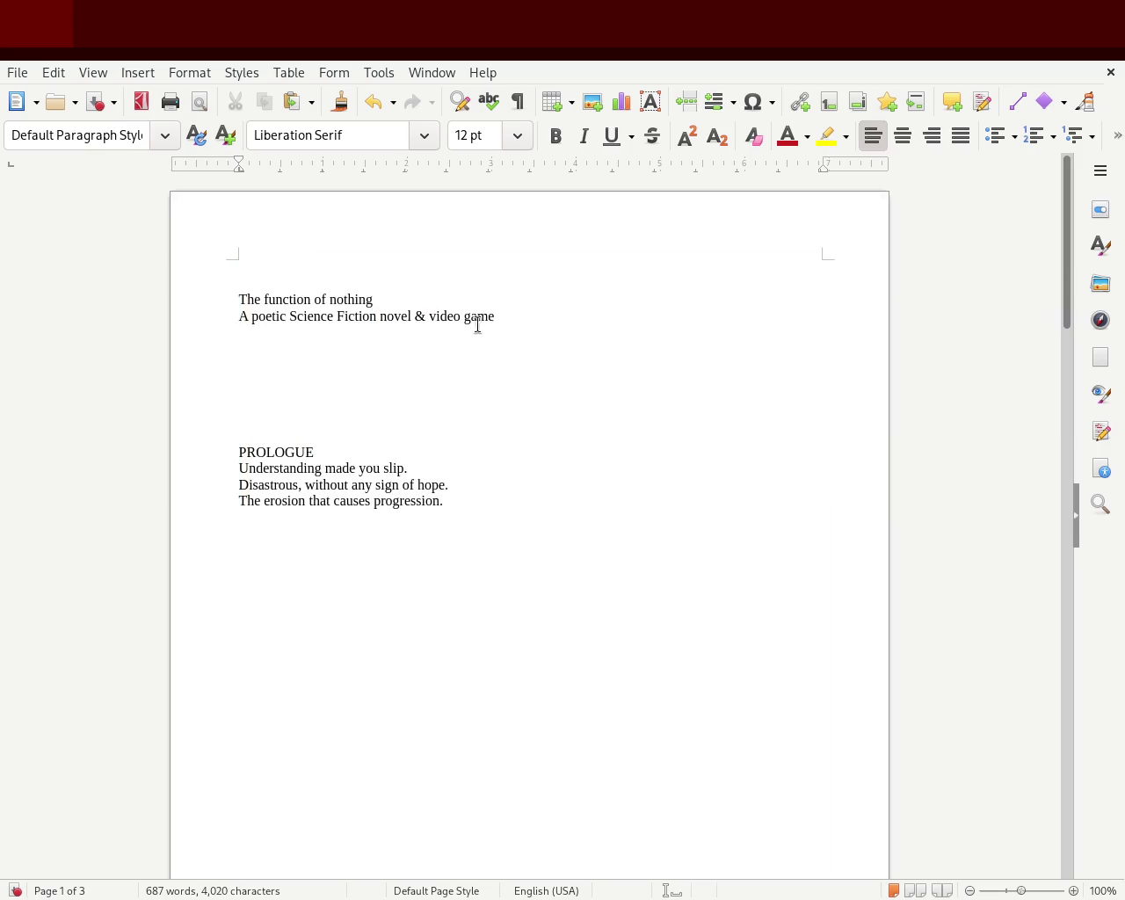
pyautogui.moveTo(374, 300); pyautogui.dragTo(195, 300)
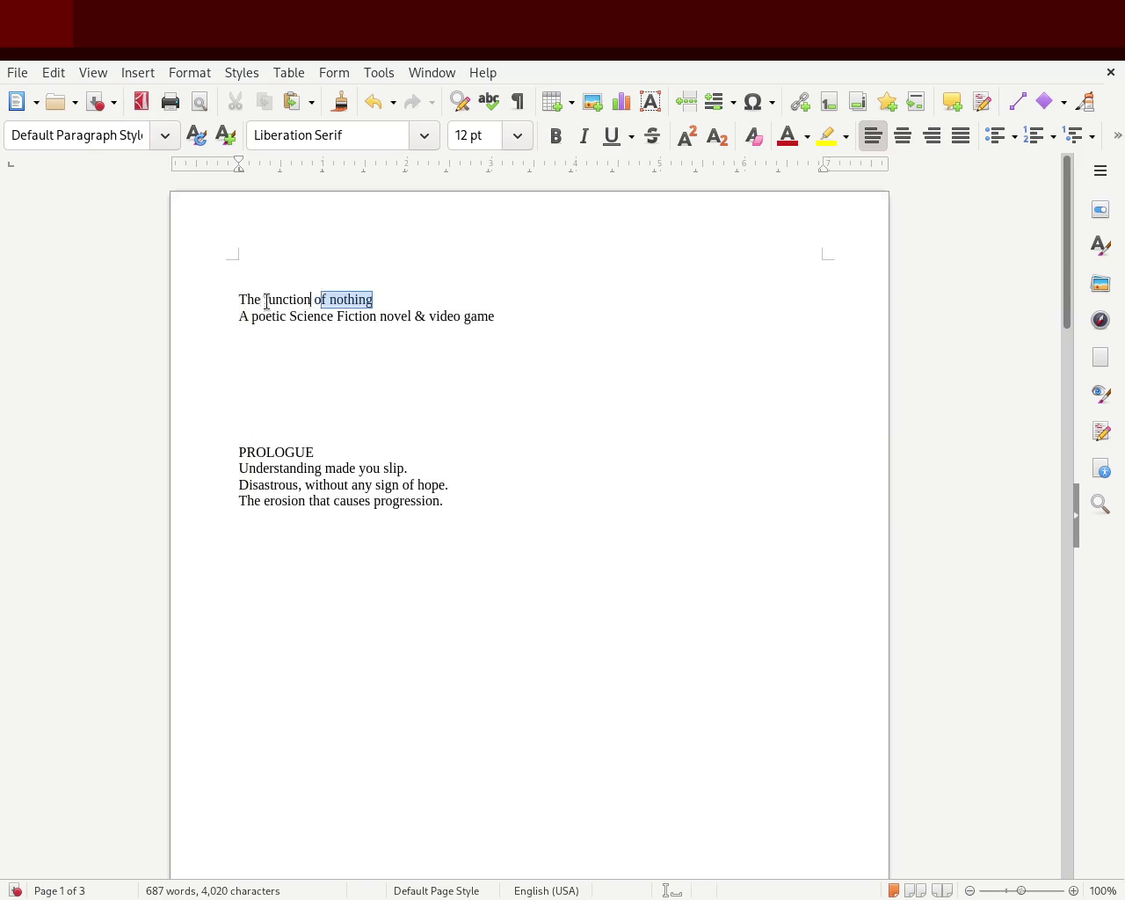
pyautogui.click(165, 142)
pyautogui.click(137, 247)
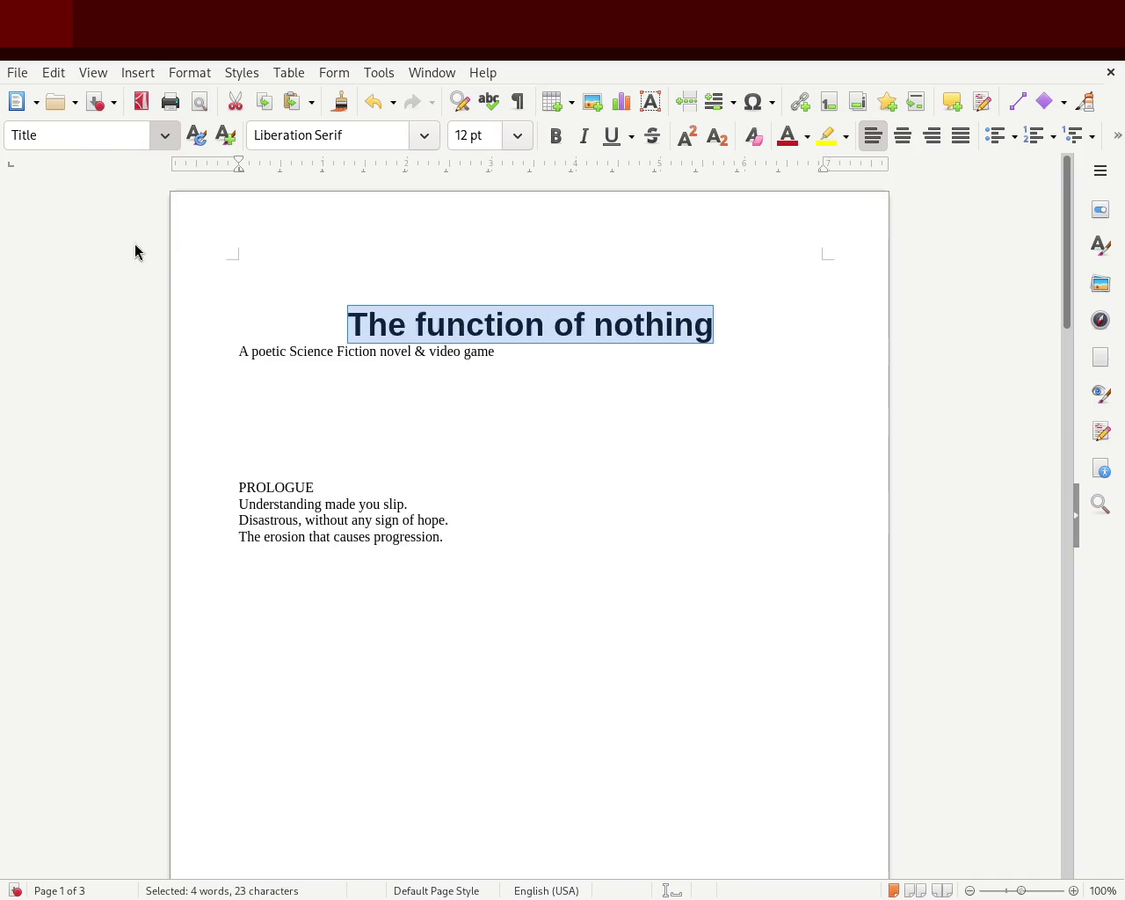
pyautogui.tripleClick(331, 351)
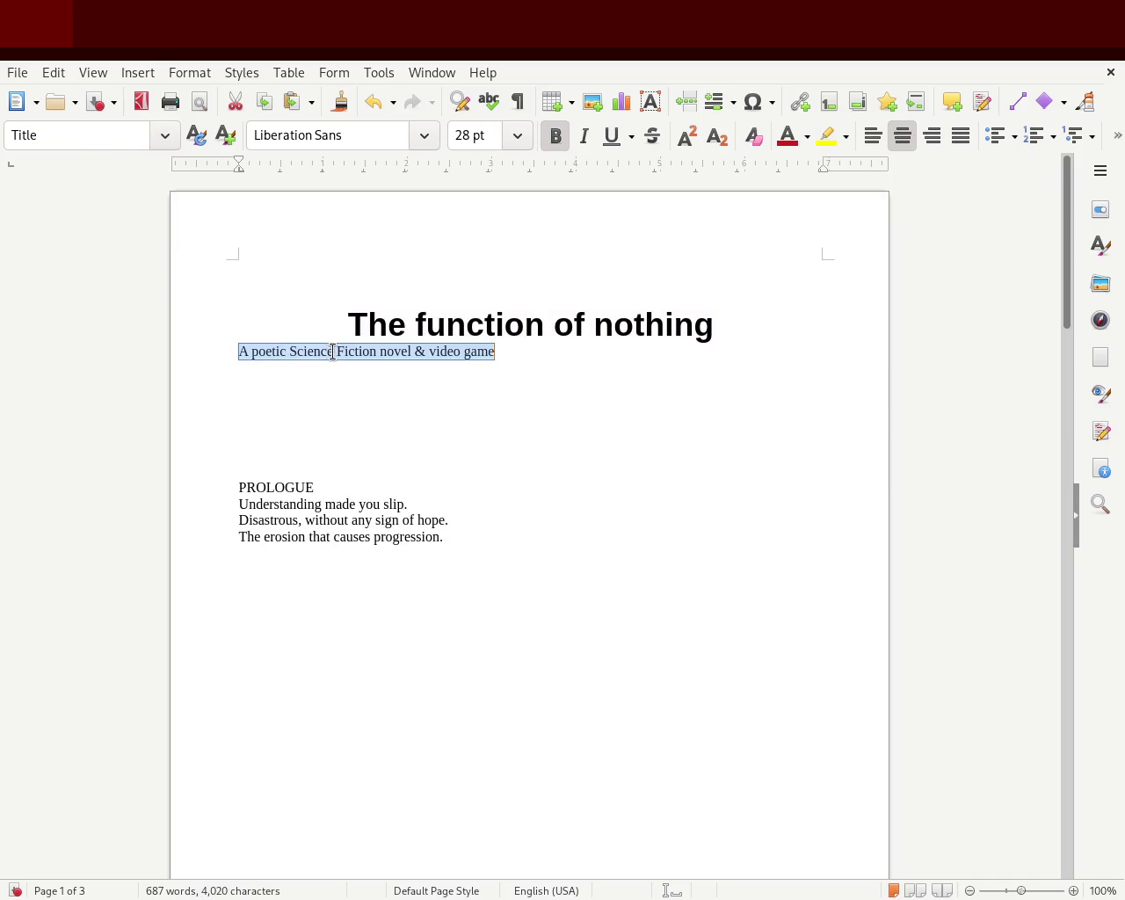
pyautogui.click(143, 286)
pyautogui.click(410, 477)
pyautogui.click(483, 565)
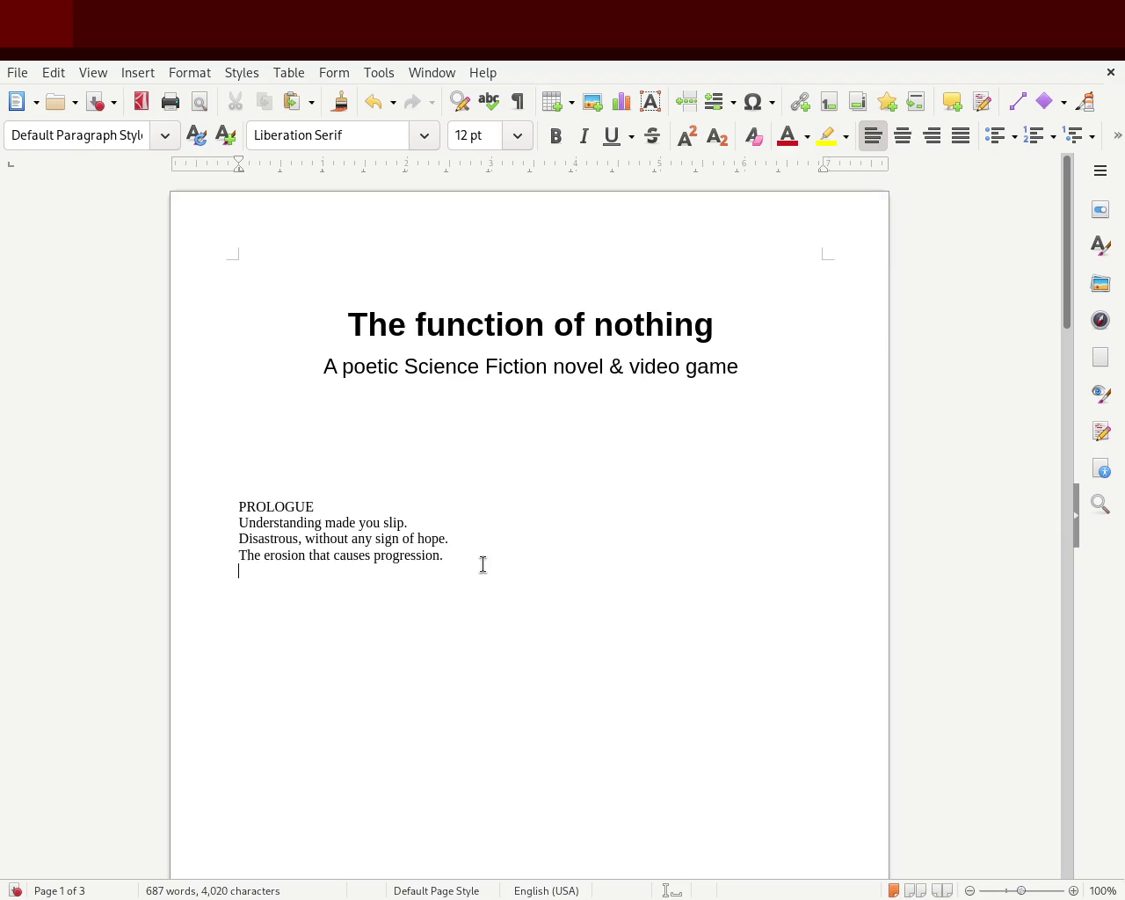
# - Make PROLOGUE bold and the three prologue verse lines italic
pyautogui.moveTo(339, 506); pyautogui.dragTo(243, 507)
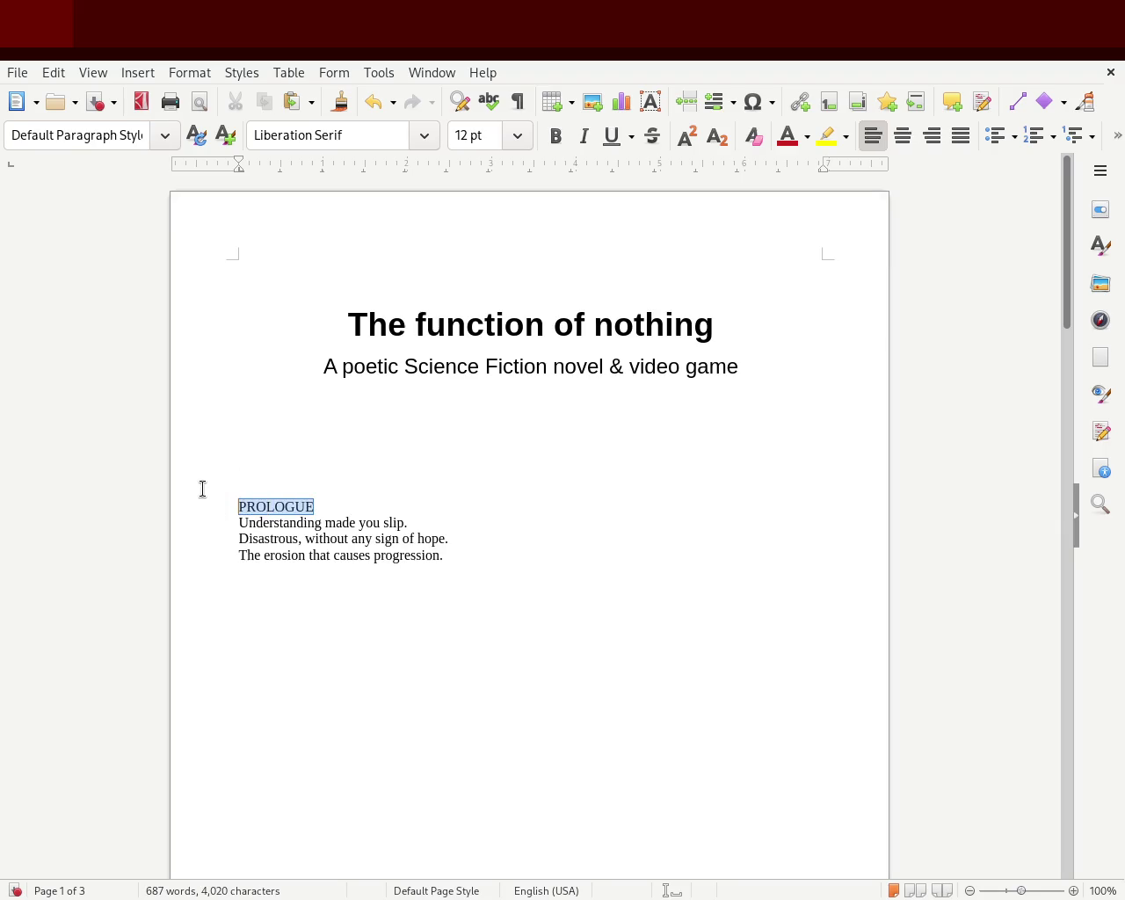
pyautogui.click(554, 136)
pyautogui.moveTo(487, 558); pyautogui.dragTo(182, 525)
pyautogui.click(584, 137)
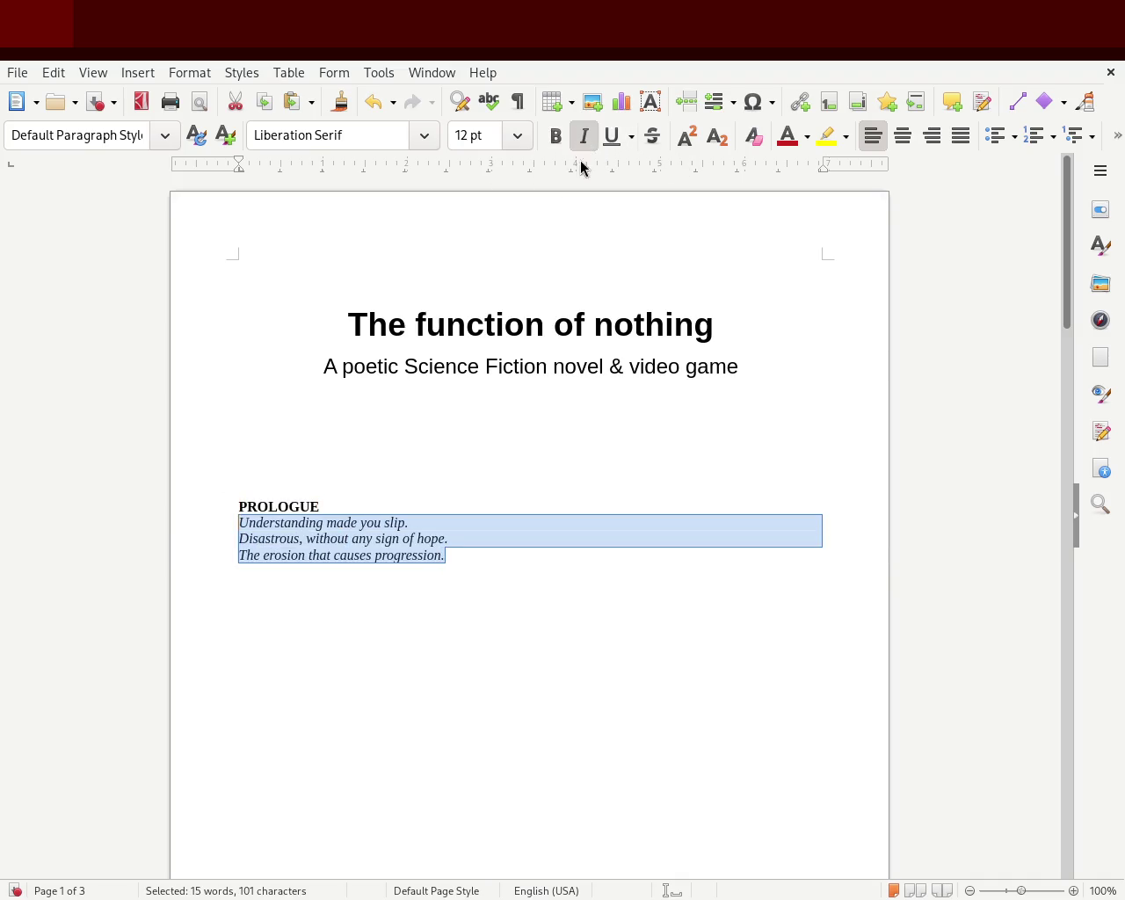
pyautogui.click(524, 404)
pyautogui.moveTo(1059, 282); pyautogui.dragTo(1036, 422)
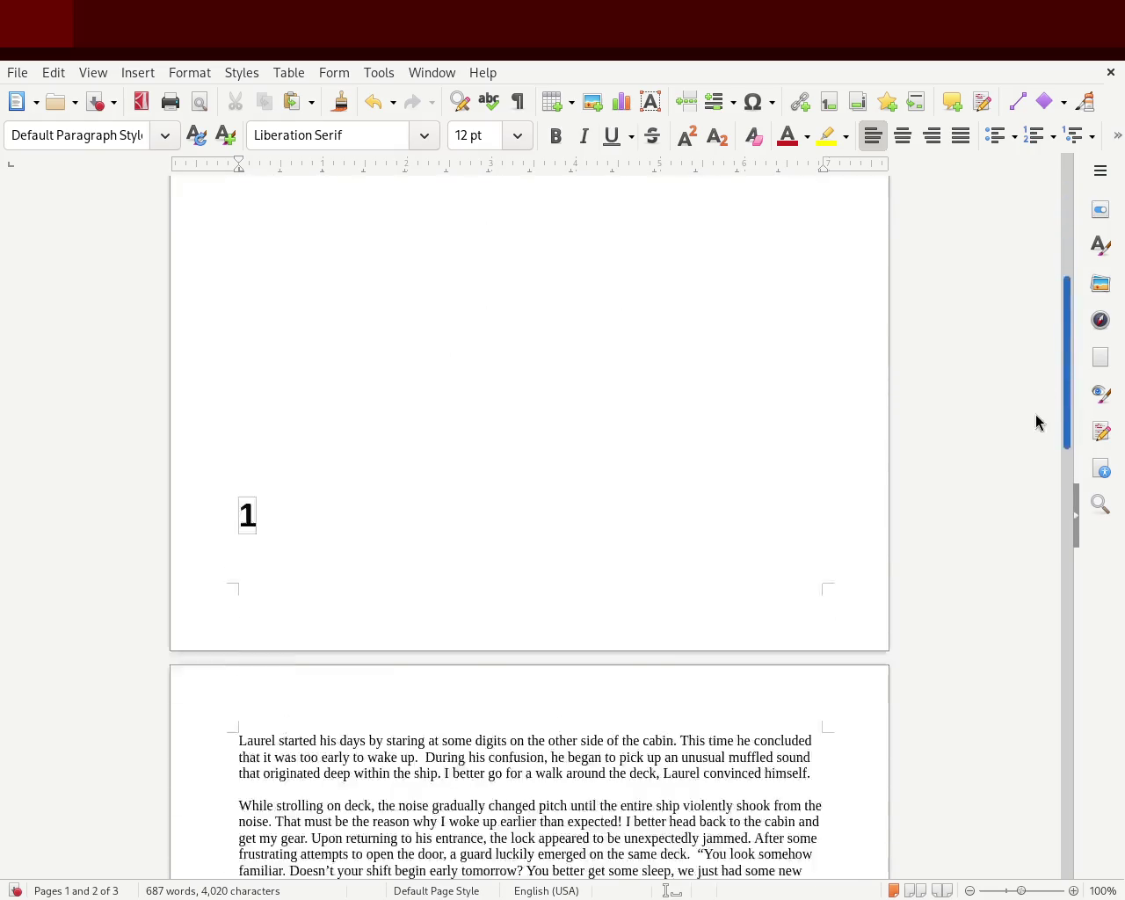
# - Add a blank line above heading '1' so it starts page 2, then save the manuscript
pyautogui.scroll(-5, 1036, 422)
pyautogui.click(286, 240)
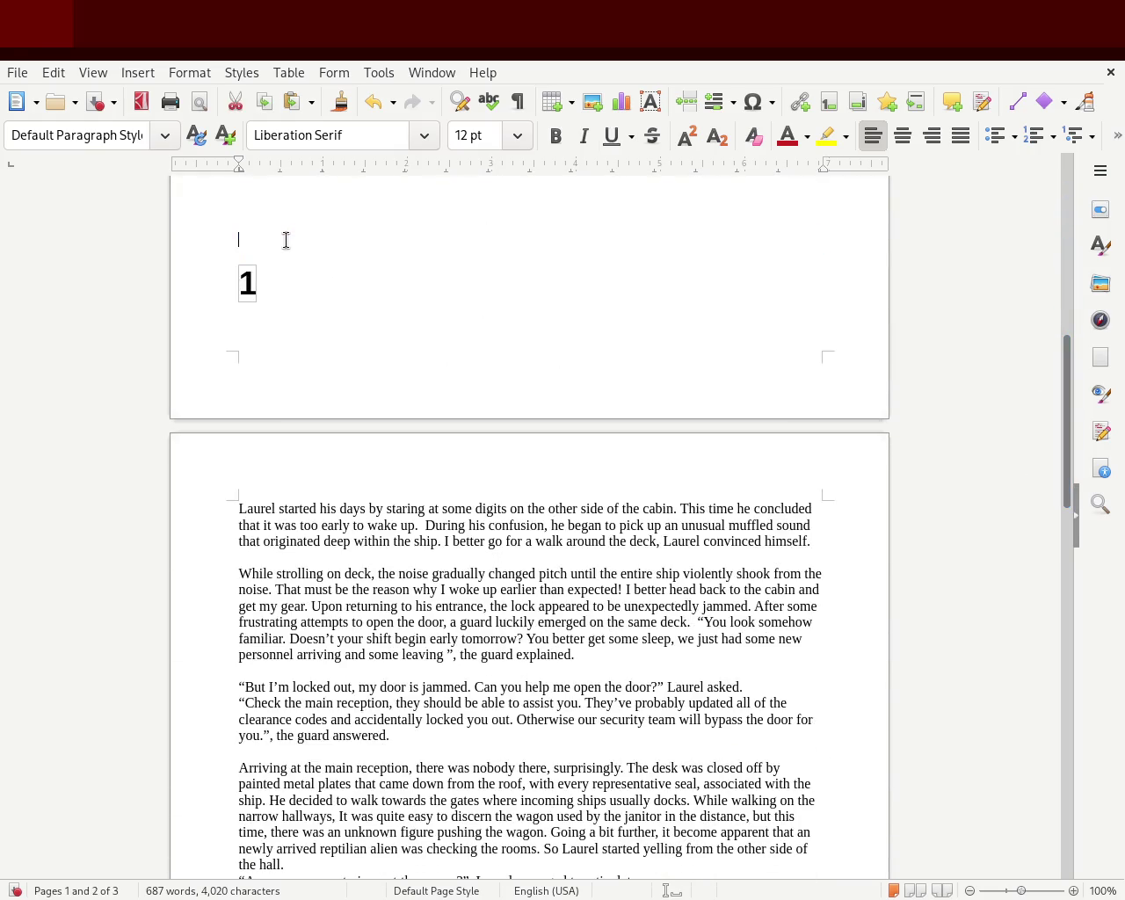
pyautogui.press('Return')
pyautogui.press('Return')
pyautogui.press('Return')
pyautogui.press('Return')
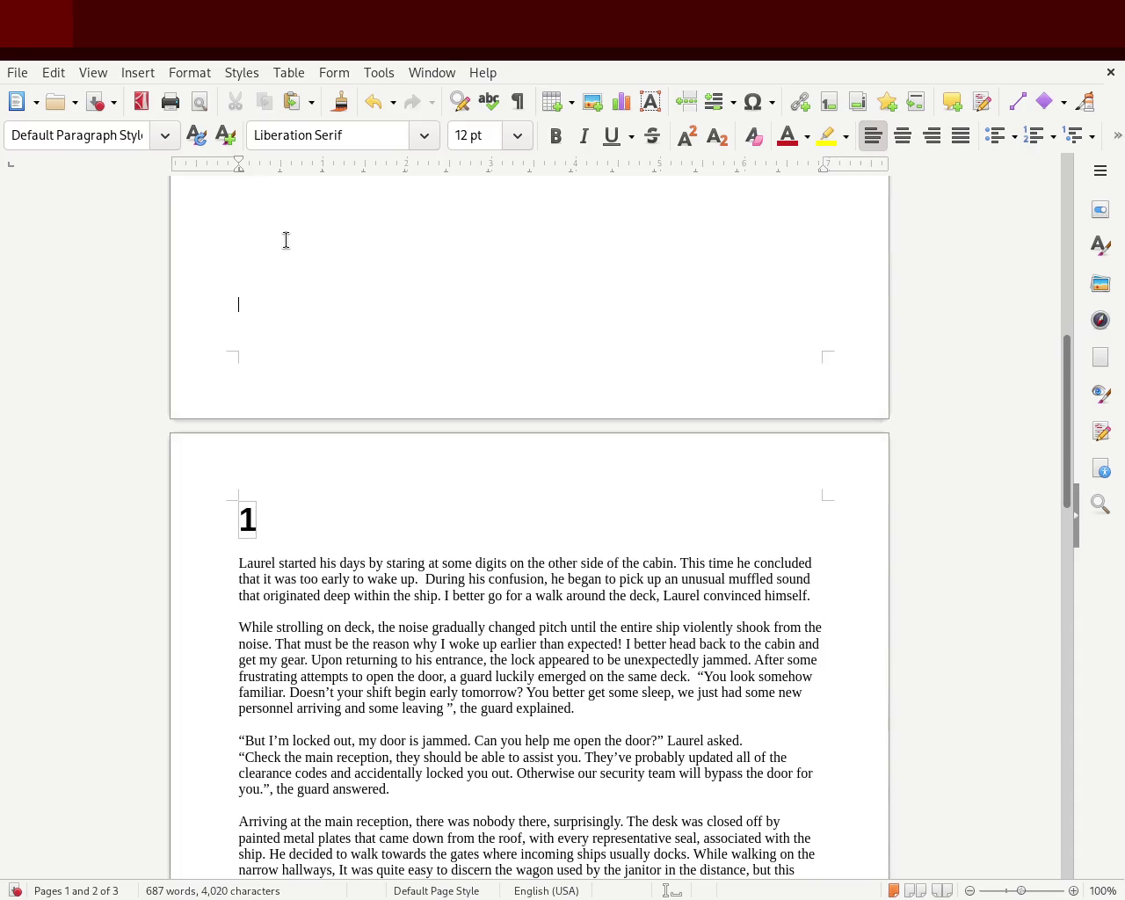
pyautogui.moveTo(305, 520); pyautogui.dragTo(154, 534)
pyautogui.click(303, 508)
pyautogui.moveTo(1062, 451); pyautogui.dragTo(1035, 592)
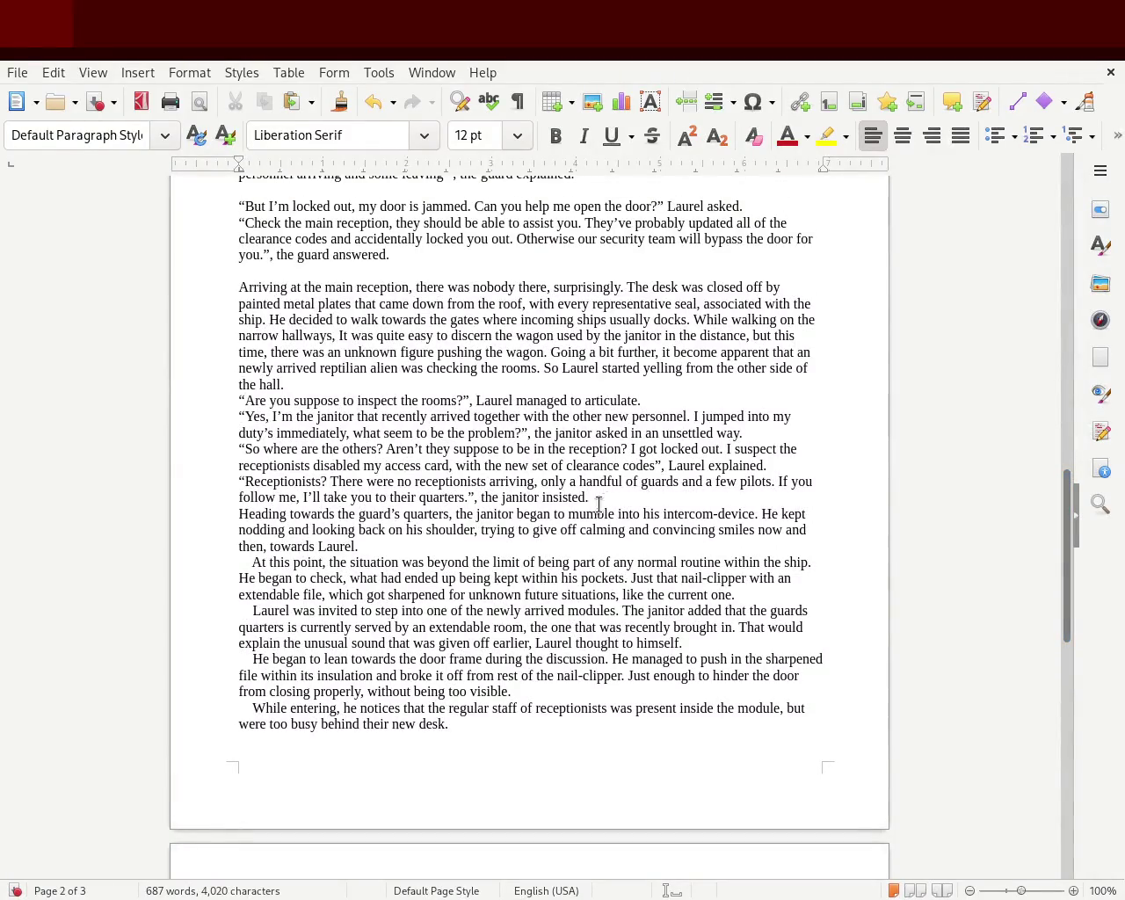
pyautogui.hotkey('ctrl', 's')
pyautogui.moveTo(1067, 529); pyautogui.dragTo(1077, 468)
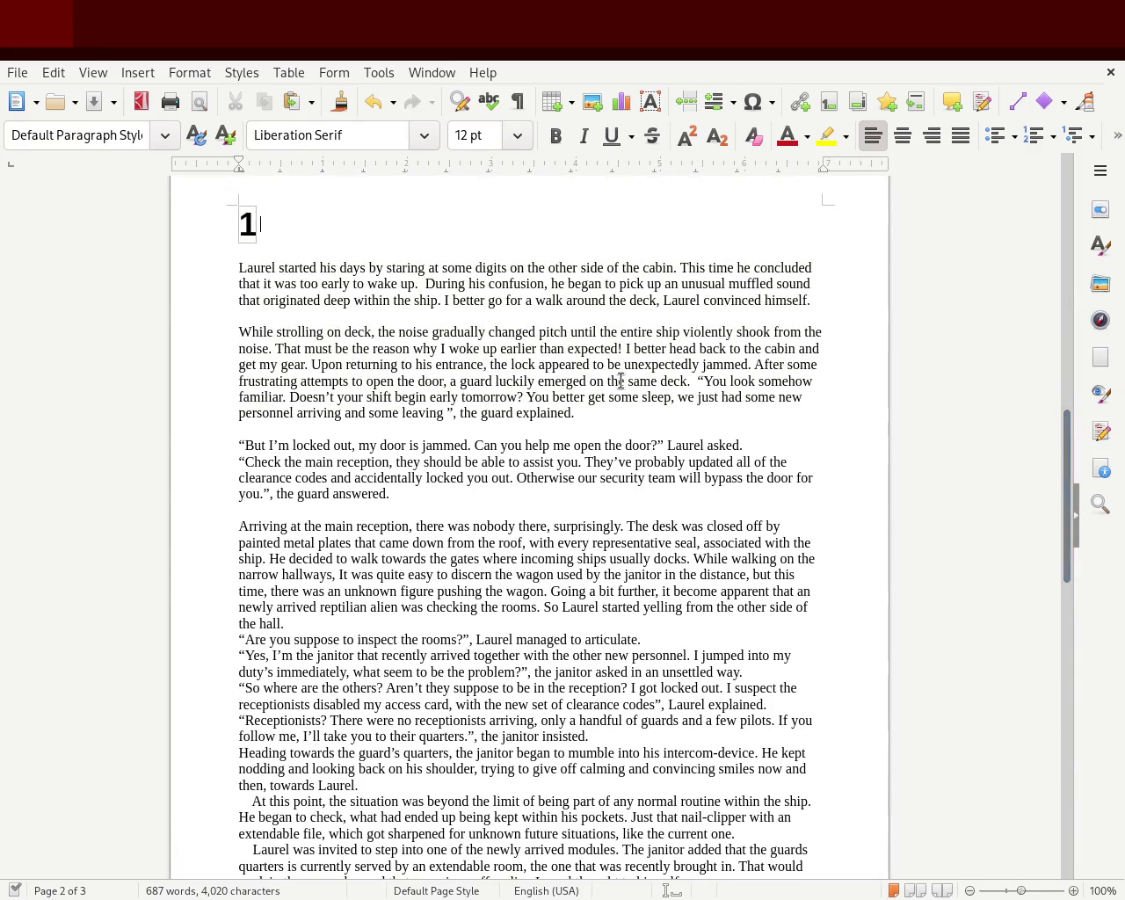
# - Put “You look somehow familiar” on its own spaced line, drop the blank after 'the guard explained.', and save
pyautogui.click(700, 377)
pyautogui.press('Return')
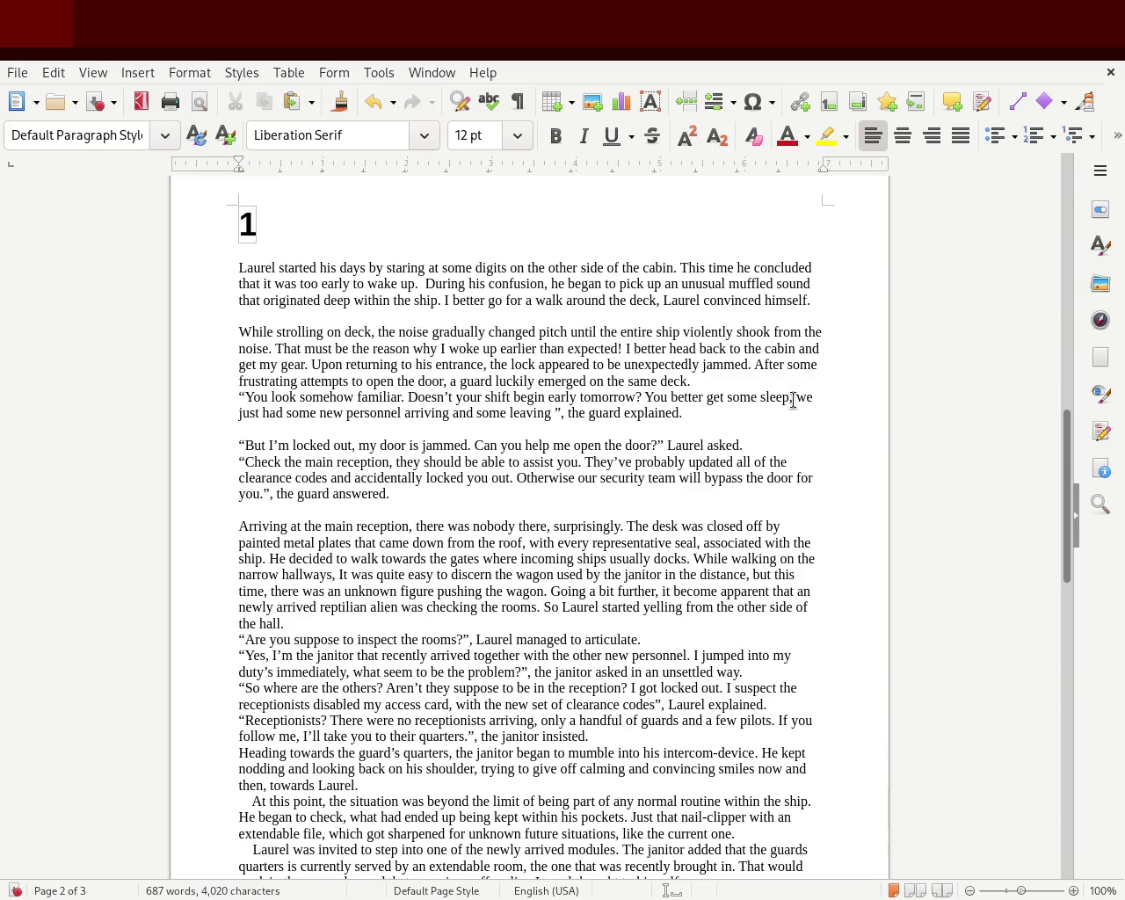
pyautogui.press('Return')
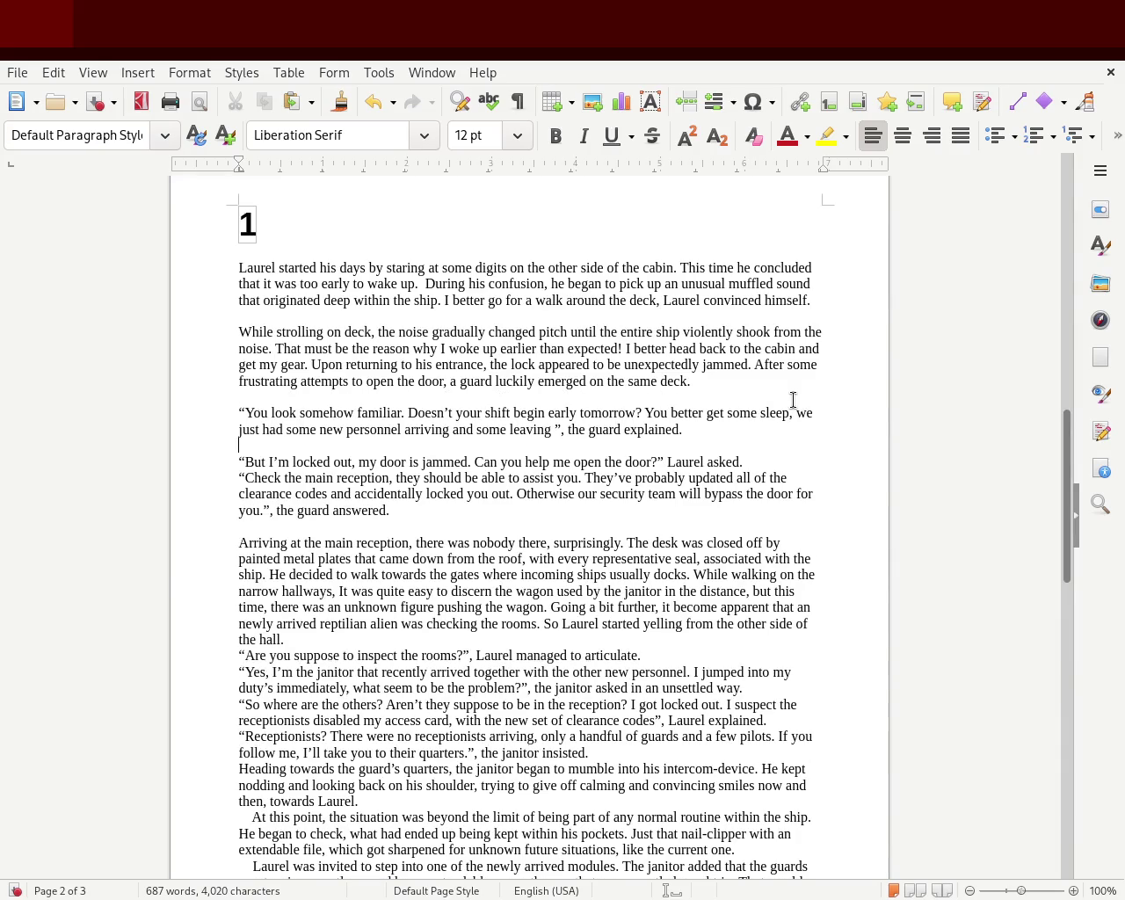
pyautogui.press('Down')
pyautogui.press('Delete')
pyautogui.press('Down')
pyautogui.press('Down')
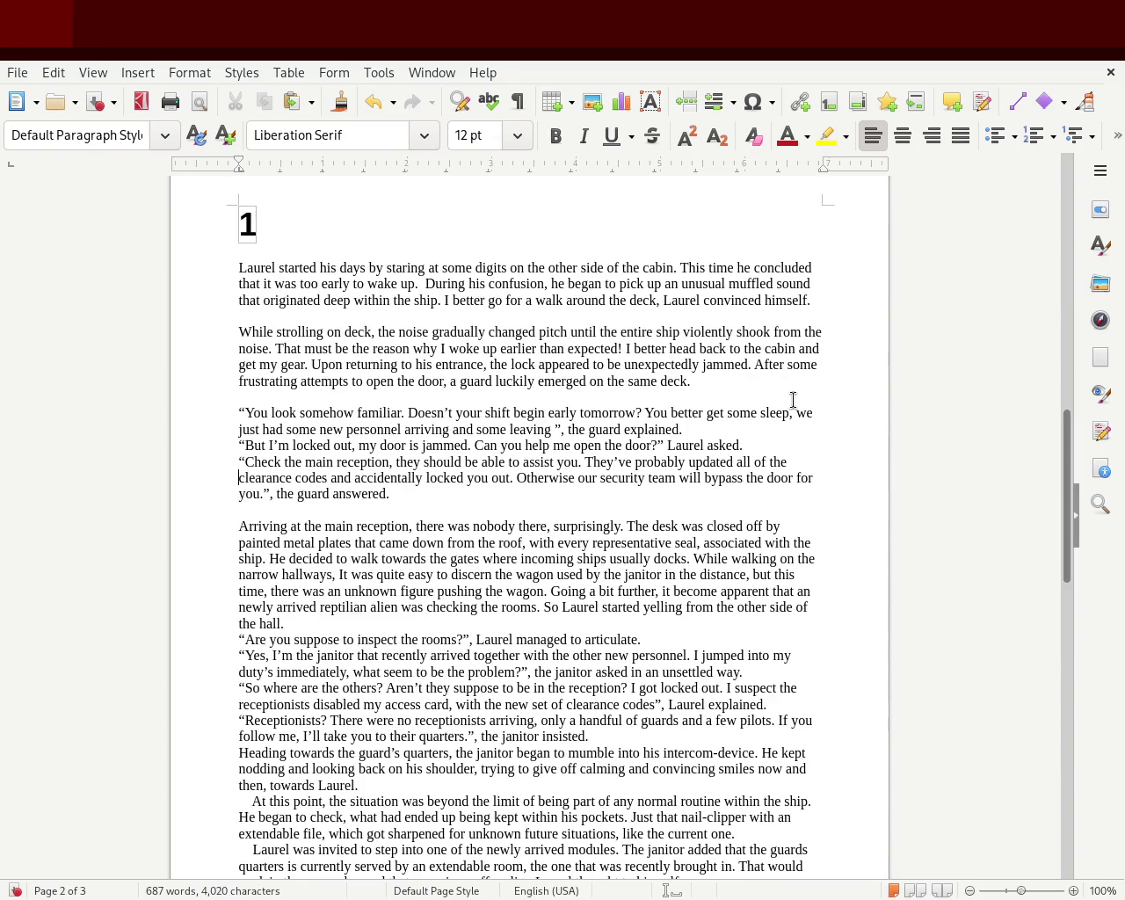
pyautogui.hotkey('ctrl', 's')
# - Add blank lines after “the hall.” and “towards Laurel.” and remove the indent before “At this point”
pyautogui.click(334, 619)
pyautogui.press('Return')
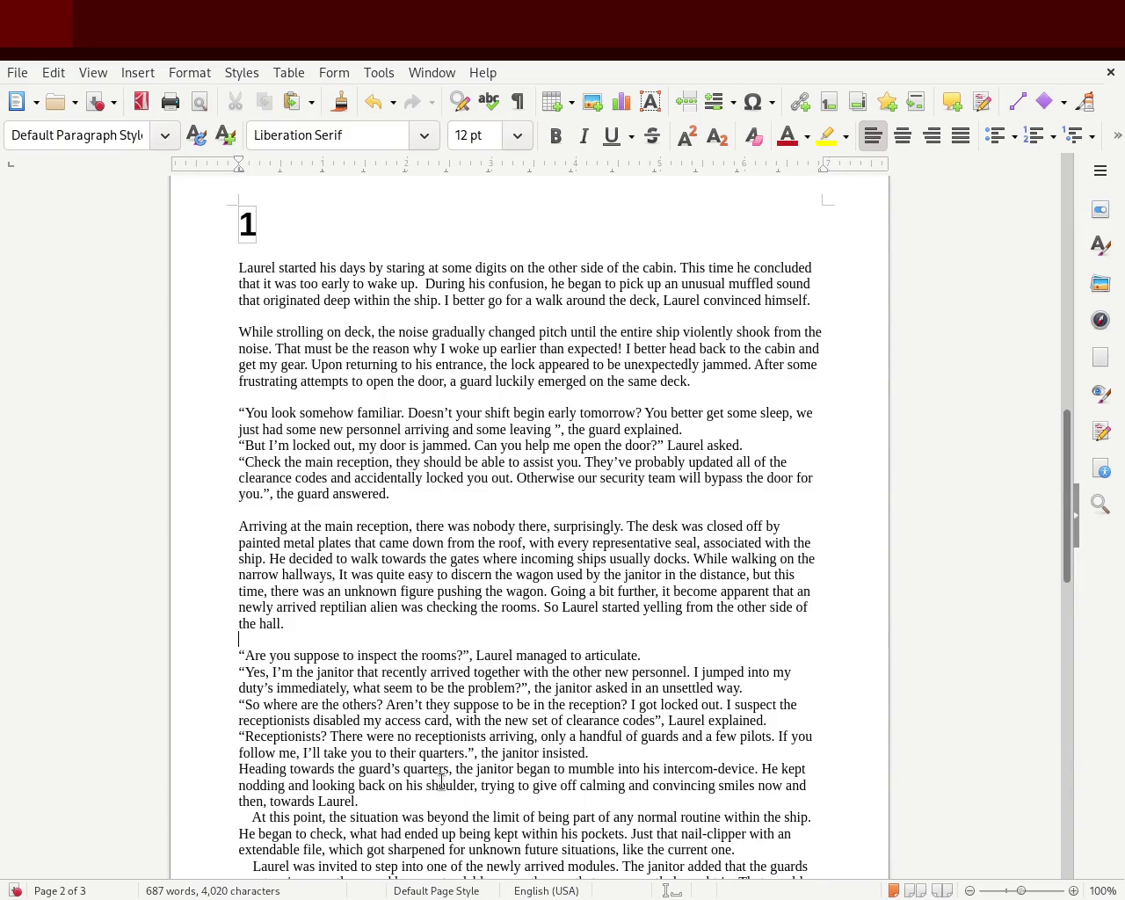
pyautogui.click(395, 802)
pyautogui.press('Return')
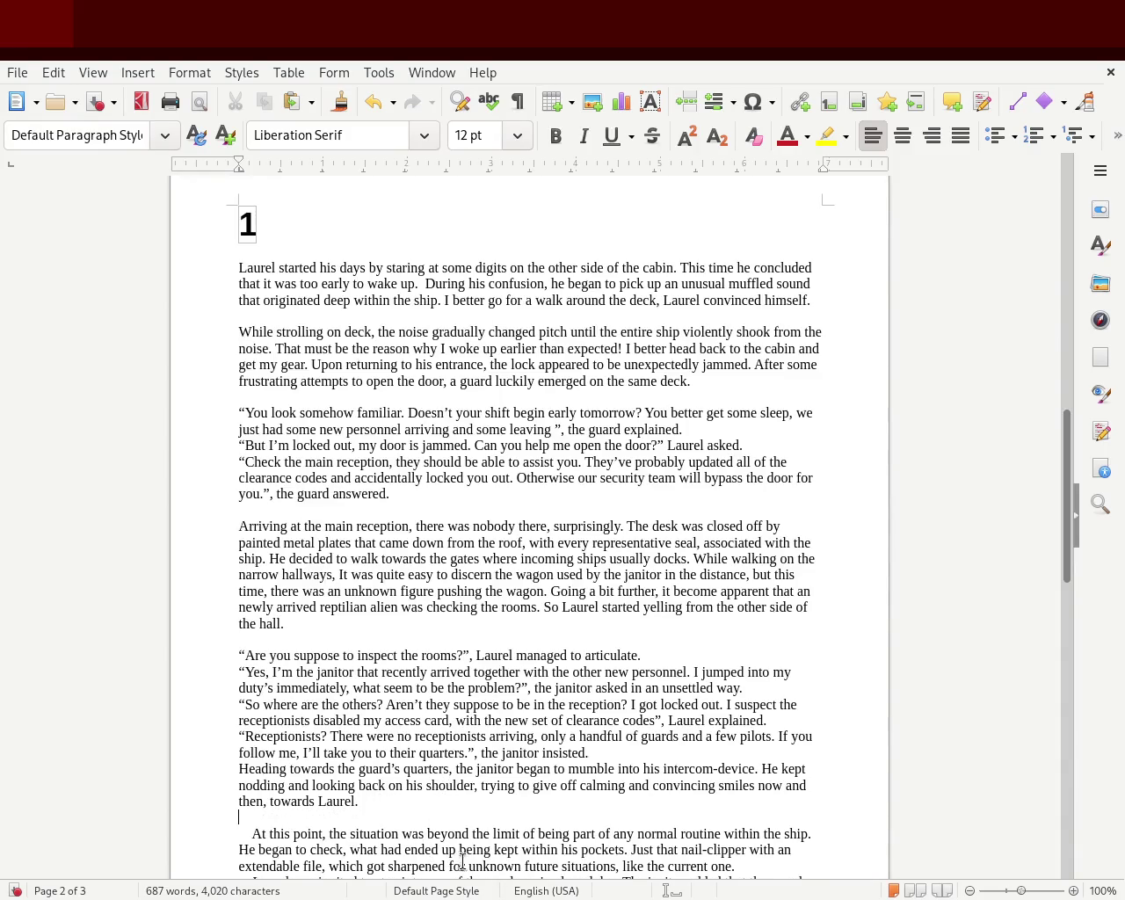
pyautogui.press('Delete')
pyautogui.press('Delete')
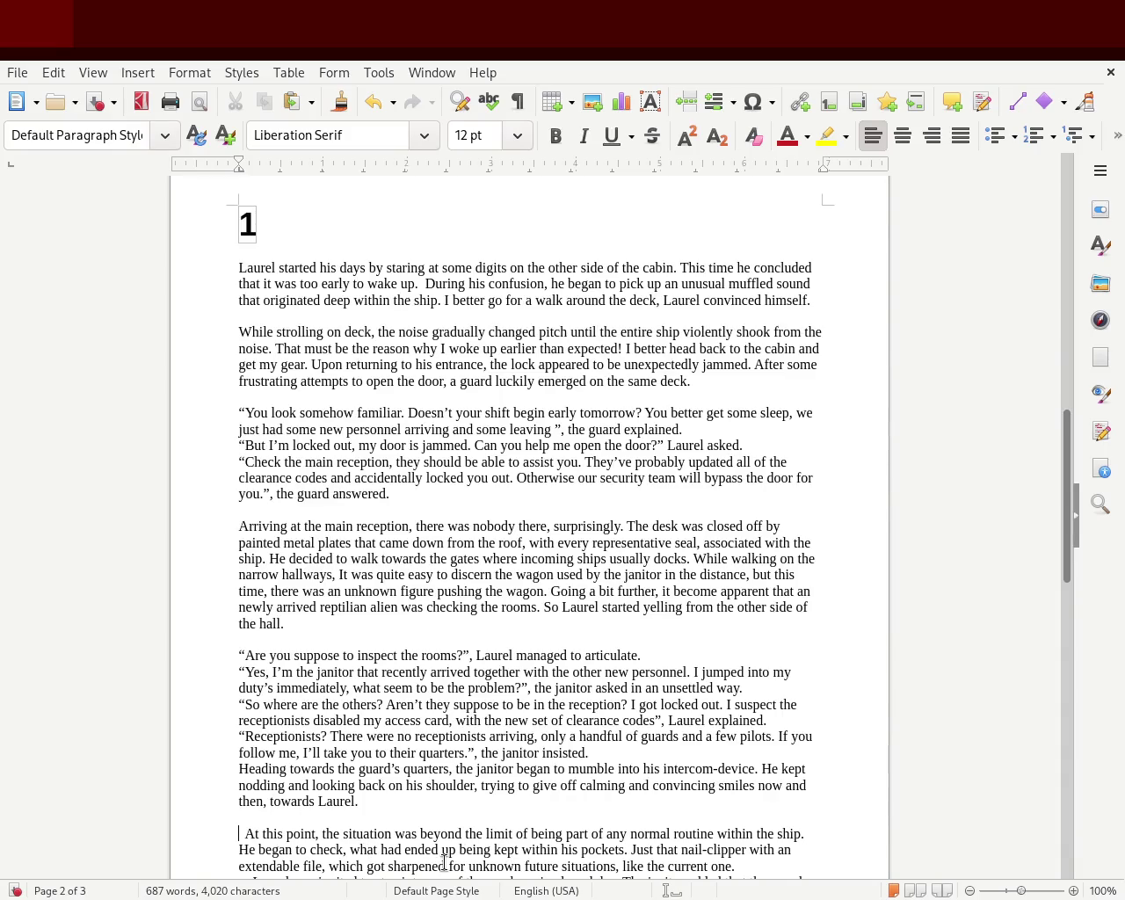
pyautogui.press('Delete')
pyautogui.press('Delete')
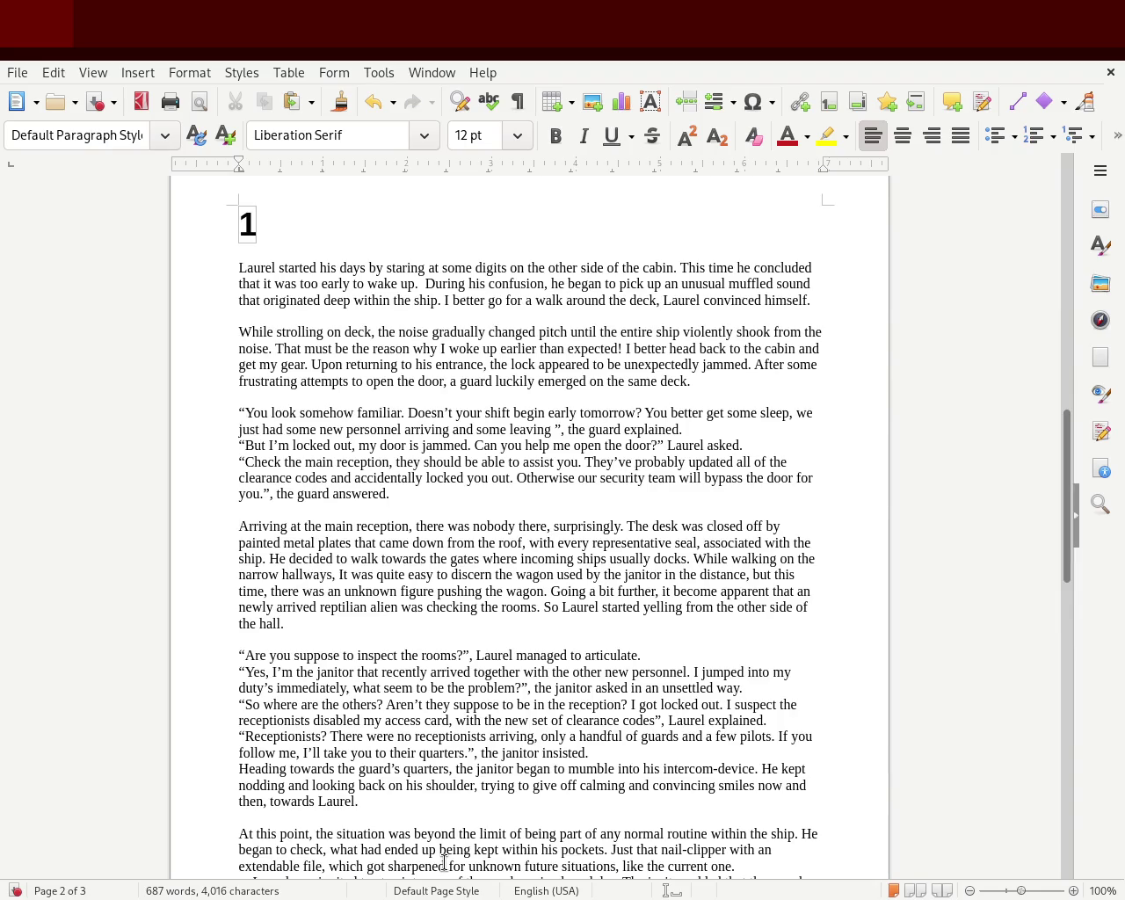
pyautogui.moveTo(445, 300); pyautogui.dragTo(654, 298)
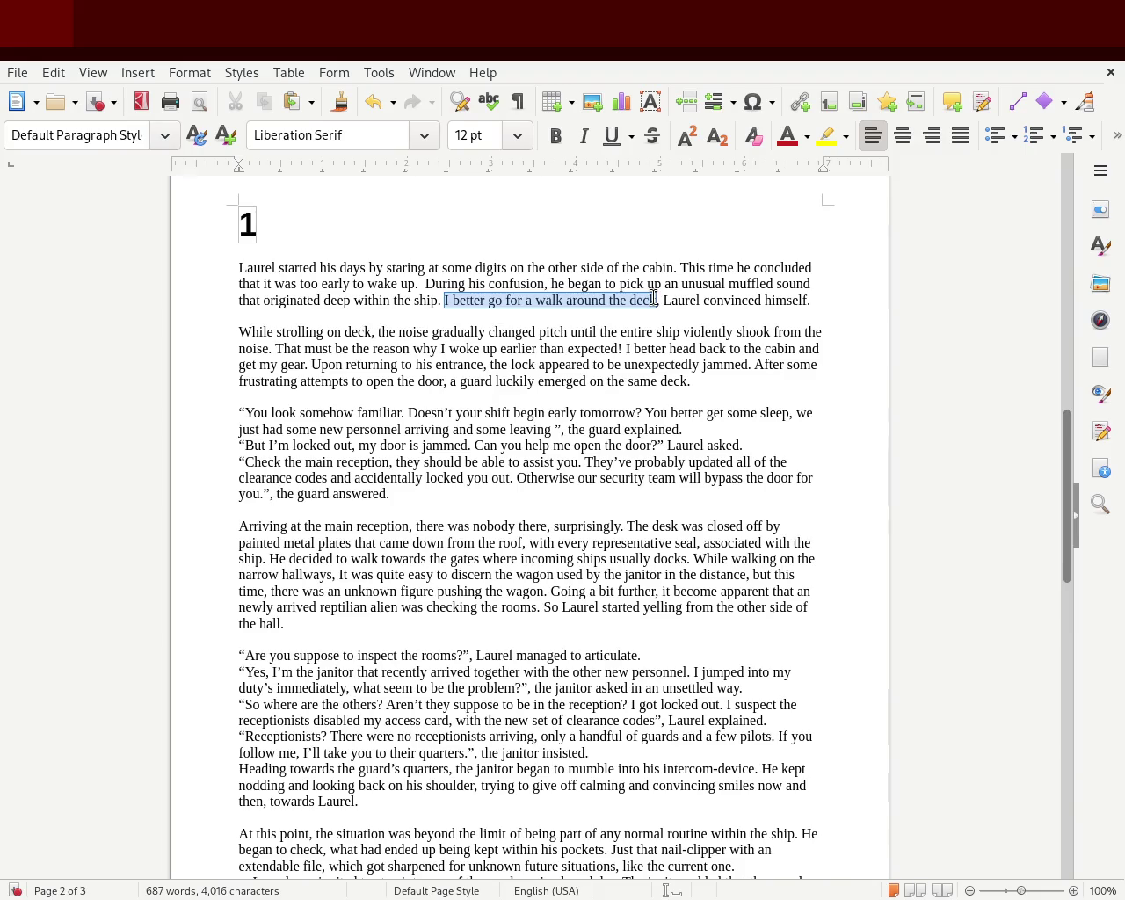
# - Italicise the thought 'I better go for a walk around the deck' and change 'time' to 'day'
pyautogui.click(585, 145)
pyautogui.click(504, 352)
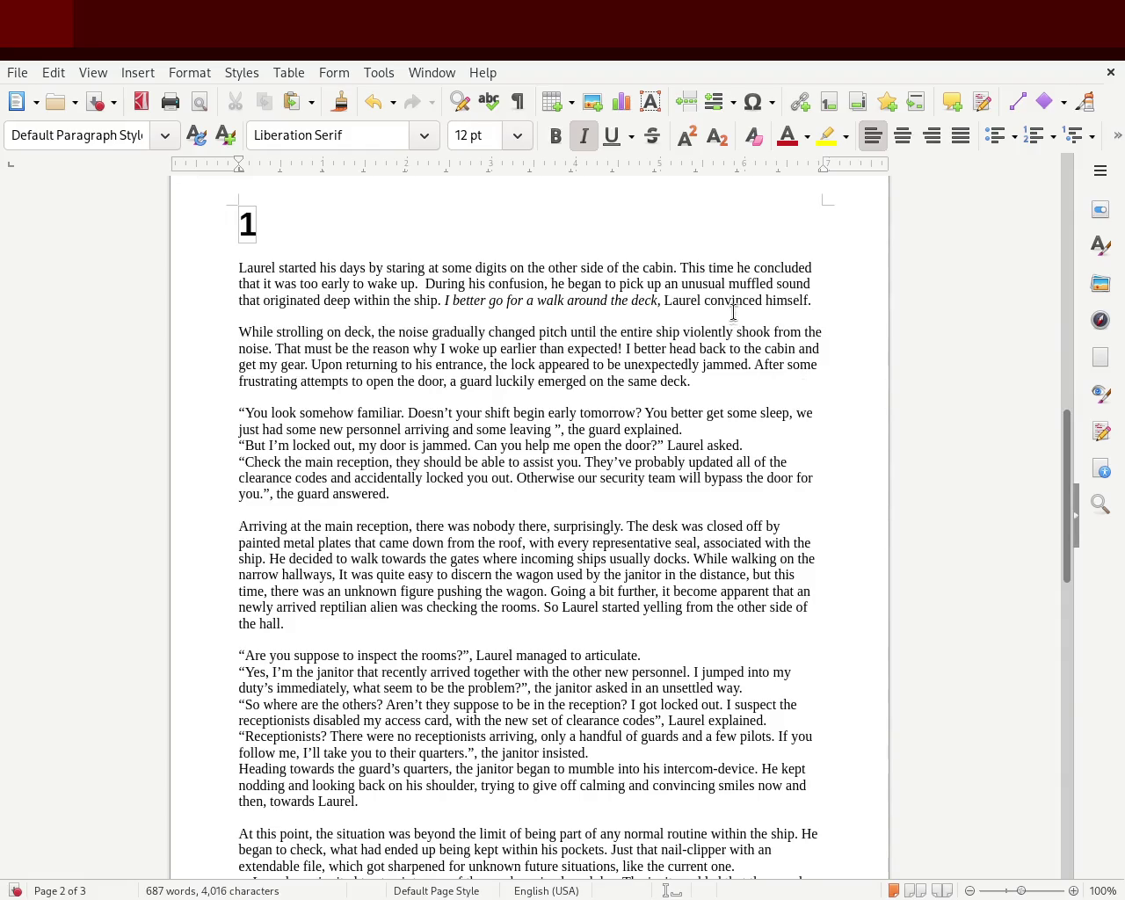
pyautogui.doubleClick(719, 266)
pyautogui.write('dat')
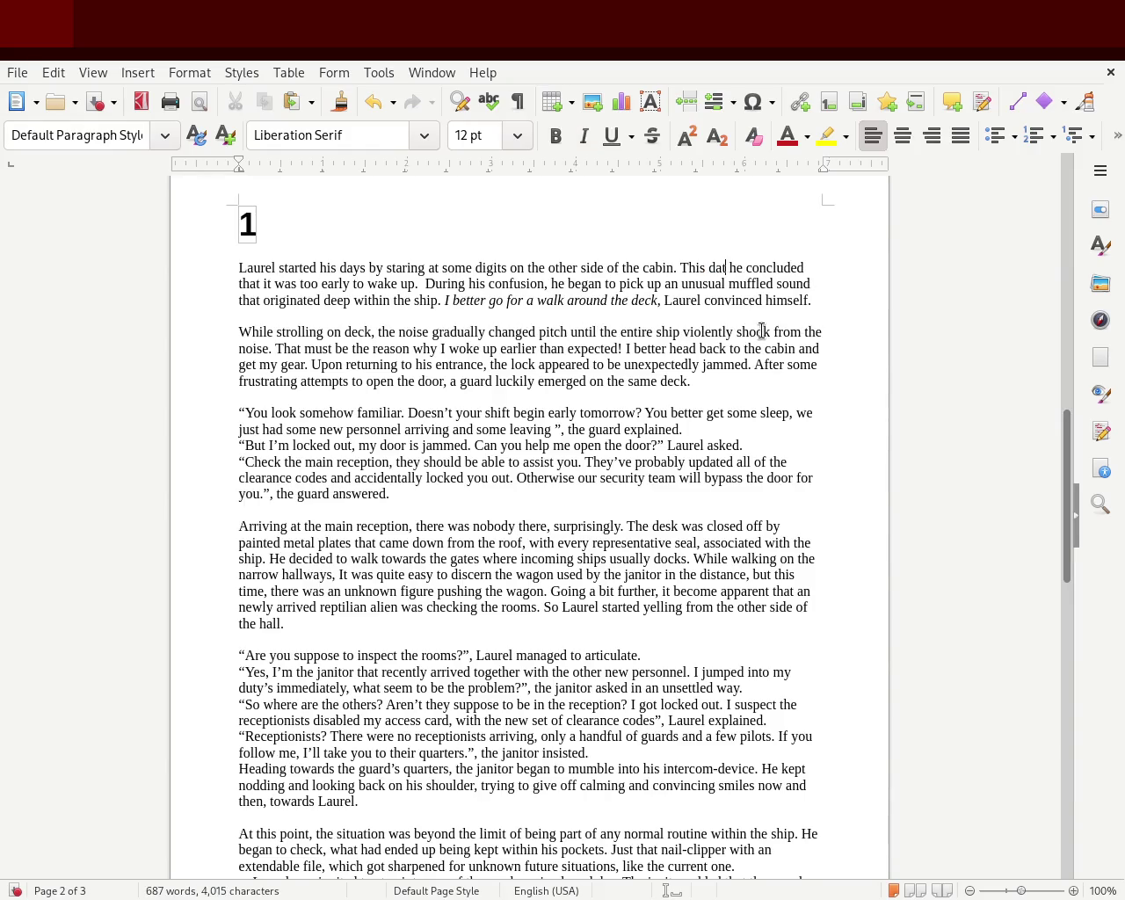
pyautogui.press('BackSpace')
pyautogui.write('y')
# - Reword the sentence opening so it reads 'On this occasion he concluded'
pyautogui.doubleClick(719, 266)
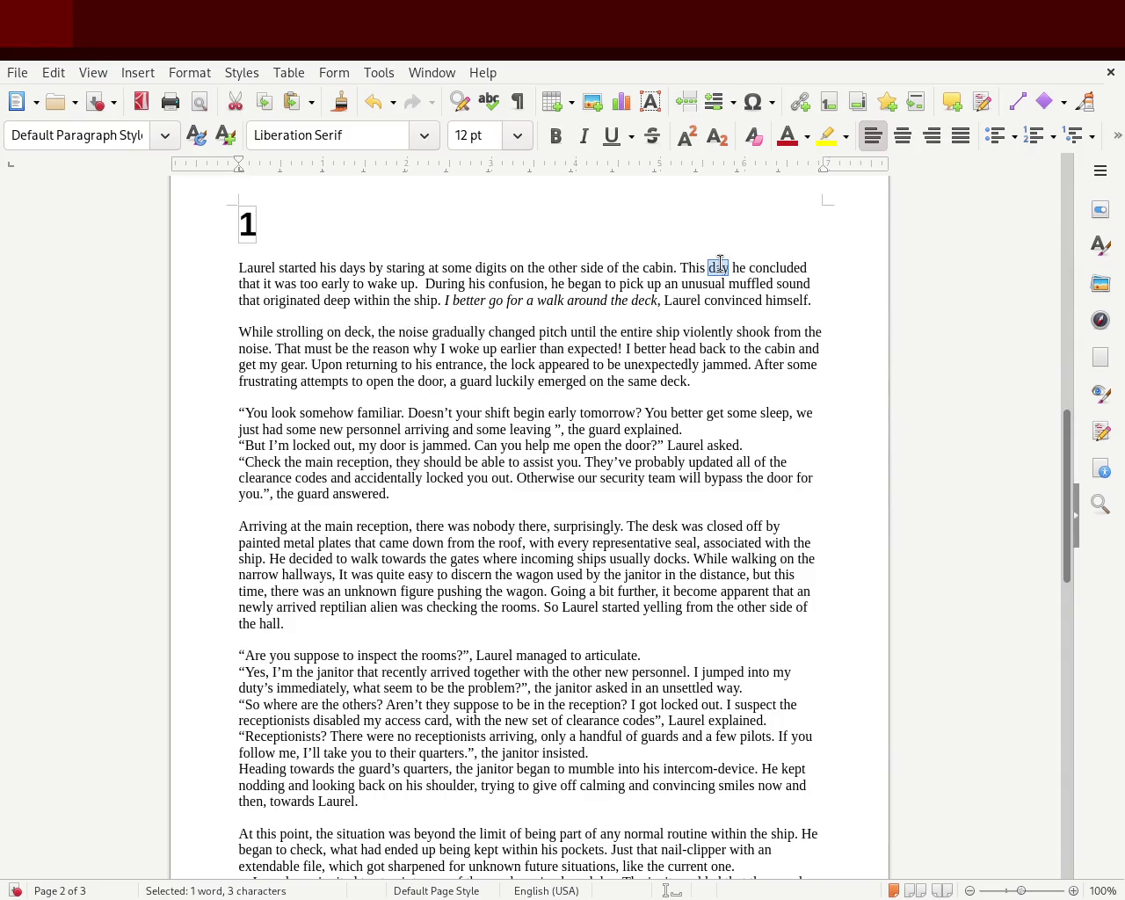
pyautogui.press('BackSpace')
pyautogui.press('BackSpace')
pyautogui.press('BackSpace')
pyautogui.press('BackSpace')
pyautogui.write('On this occuasi')
pyautogui.press('BackSpace')
pyautogui.press('BackSpace')
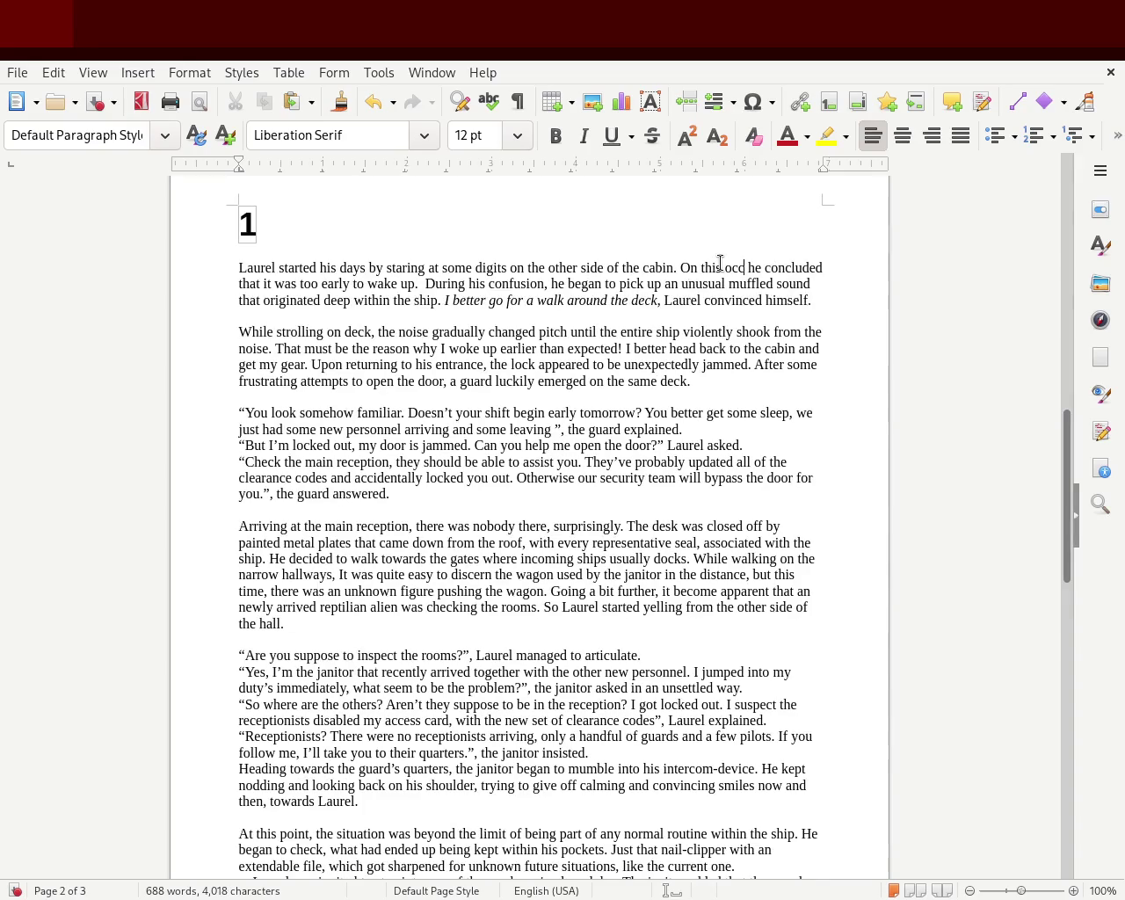
pyautogui.write('sion')
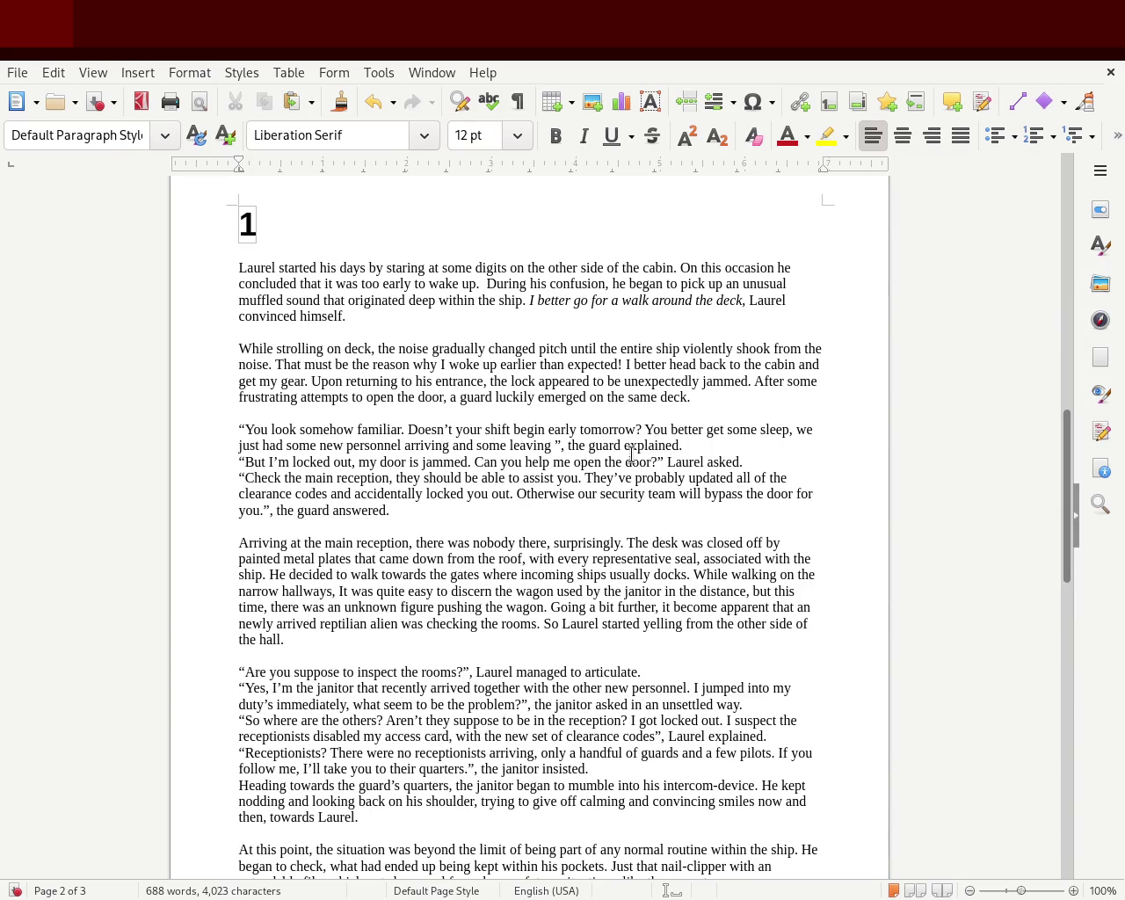
pyautogui.doubleClick(534, 283)
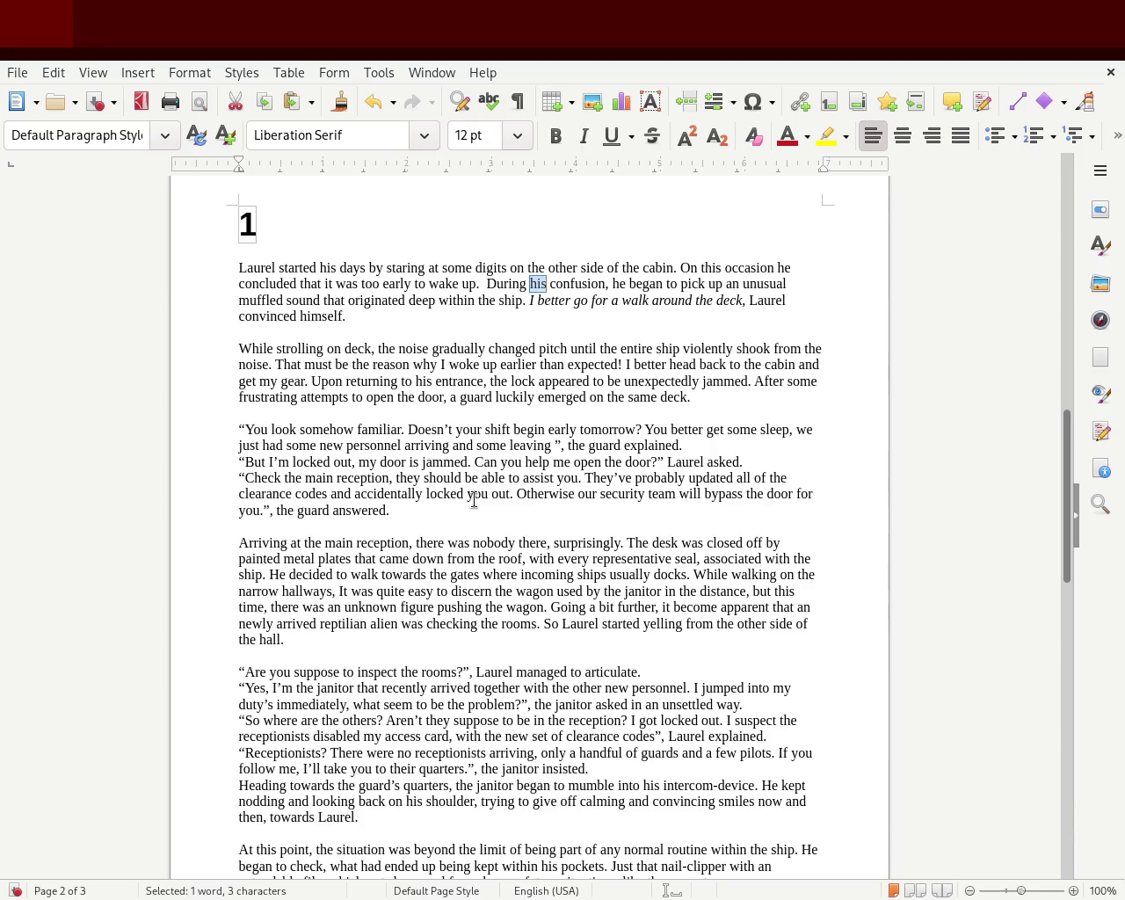
pyautogui.moveTo(275, 364); pyautogui.dragTo(620, 365)
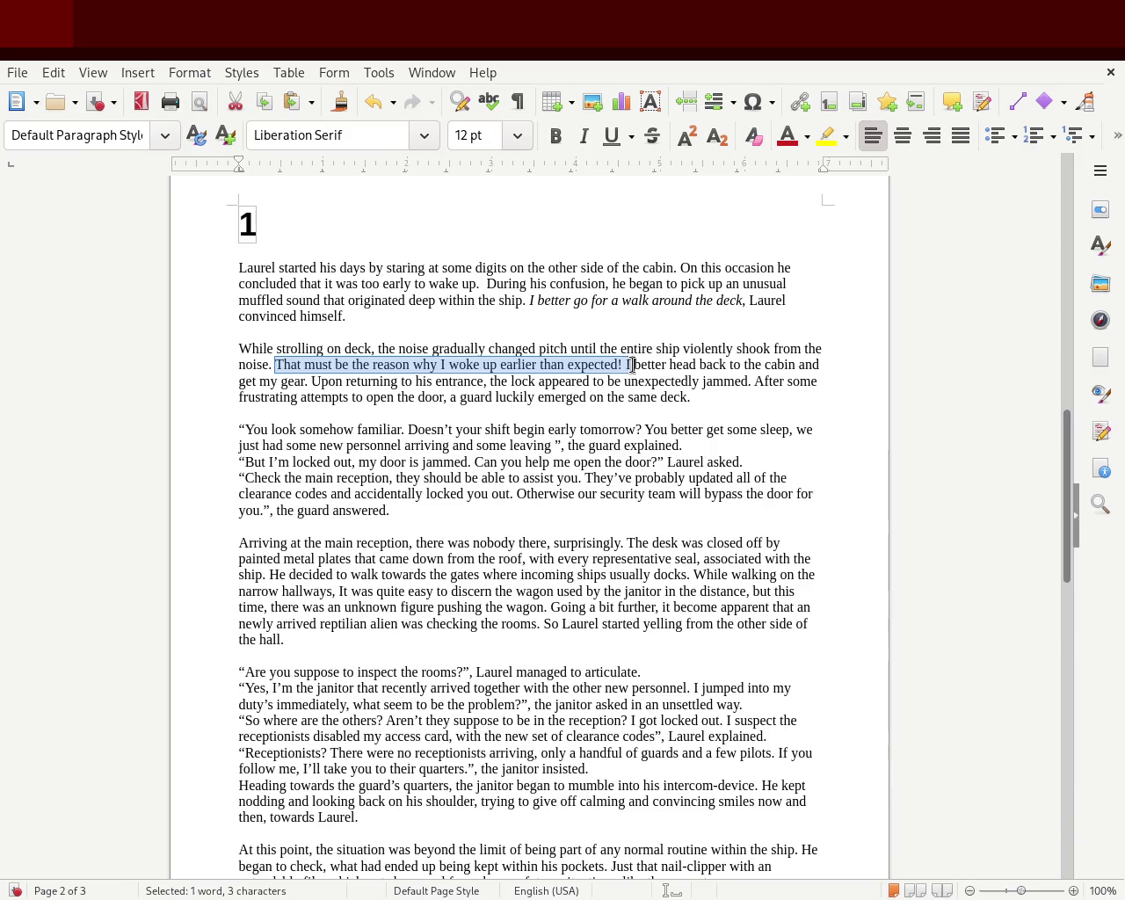
# - Italicise the inner thought 'That must be the reason… get my gear.'
pyautogui.moveTo(620, 364); pyautogui.dragTo(303, 385)
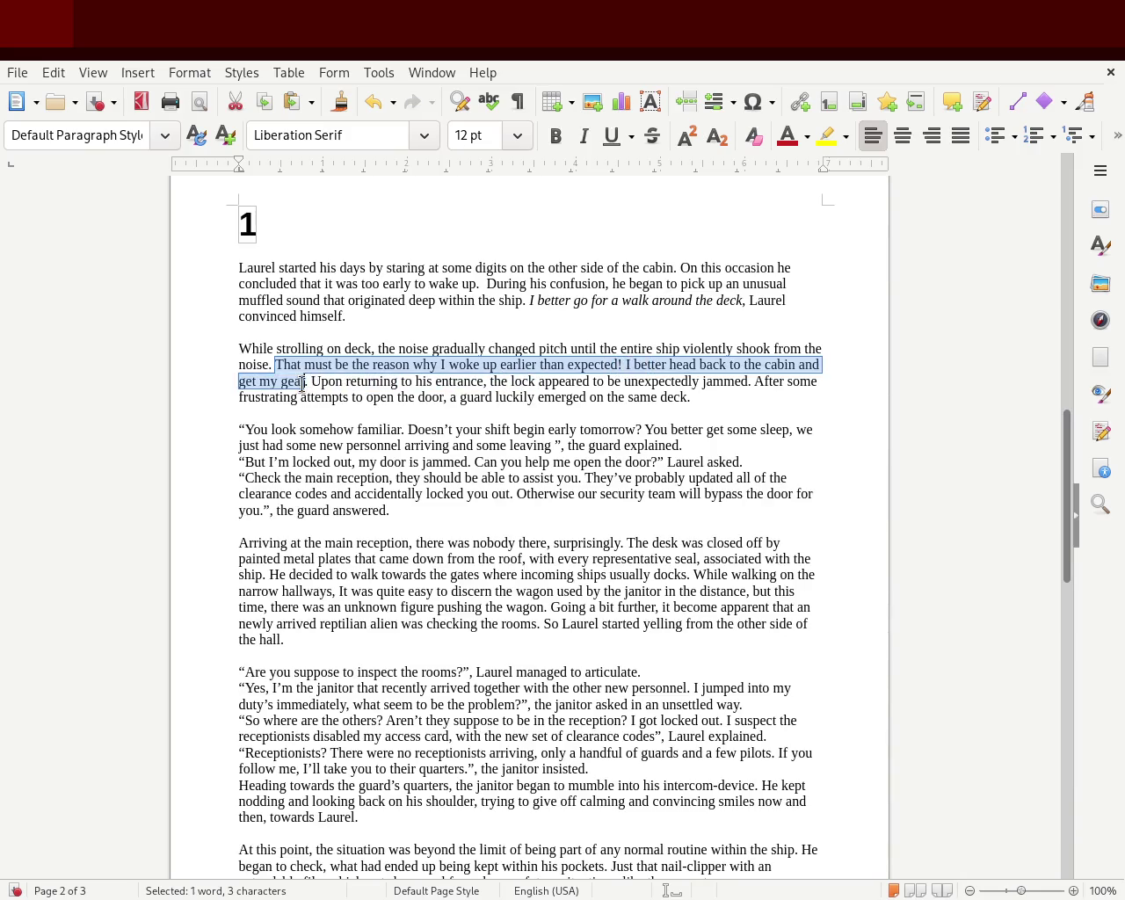
pyautogui.click(584, 136)
pyautogui.click(511, 278)
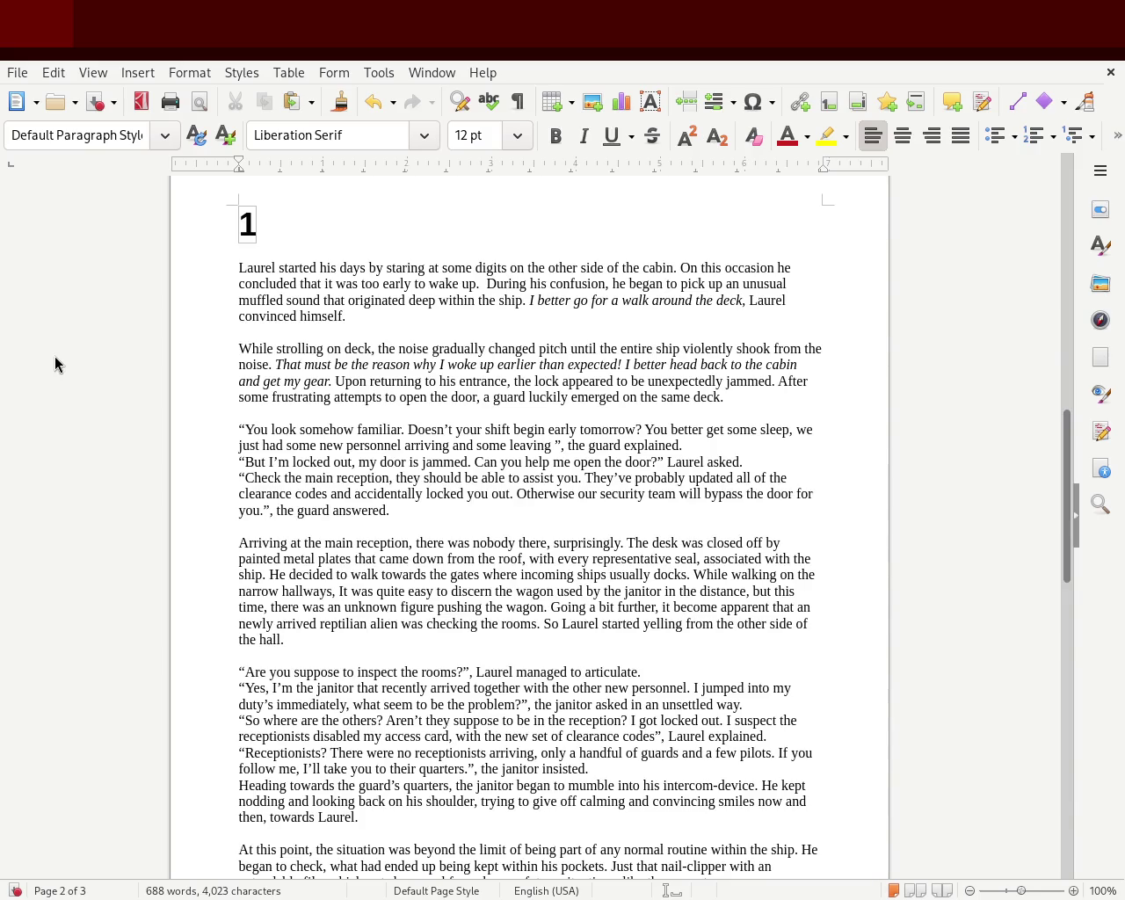
# - Lowercase 'Doesn't' so the guard's line reads 'somehow familiar, doesn't your shift'
pyautogui.click(407, 431)
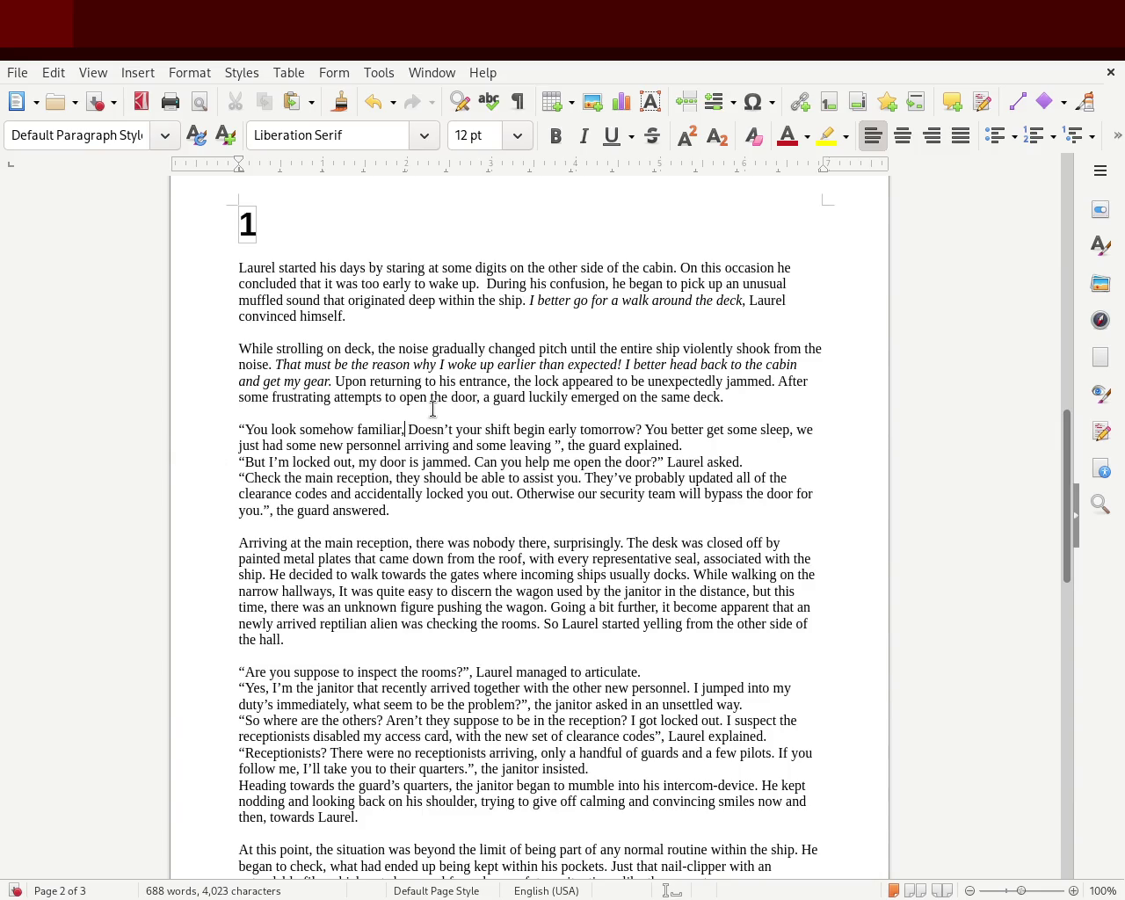
pyautogui.write(',')
pyautogui.press('Delete')
pyautogui.write('d')
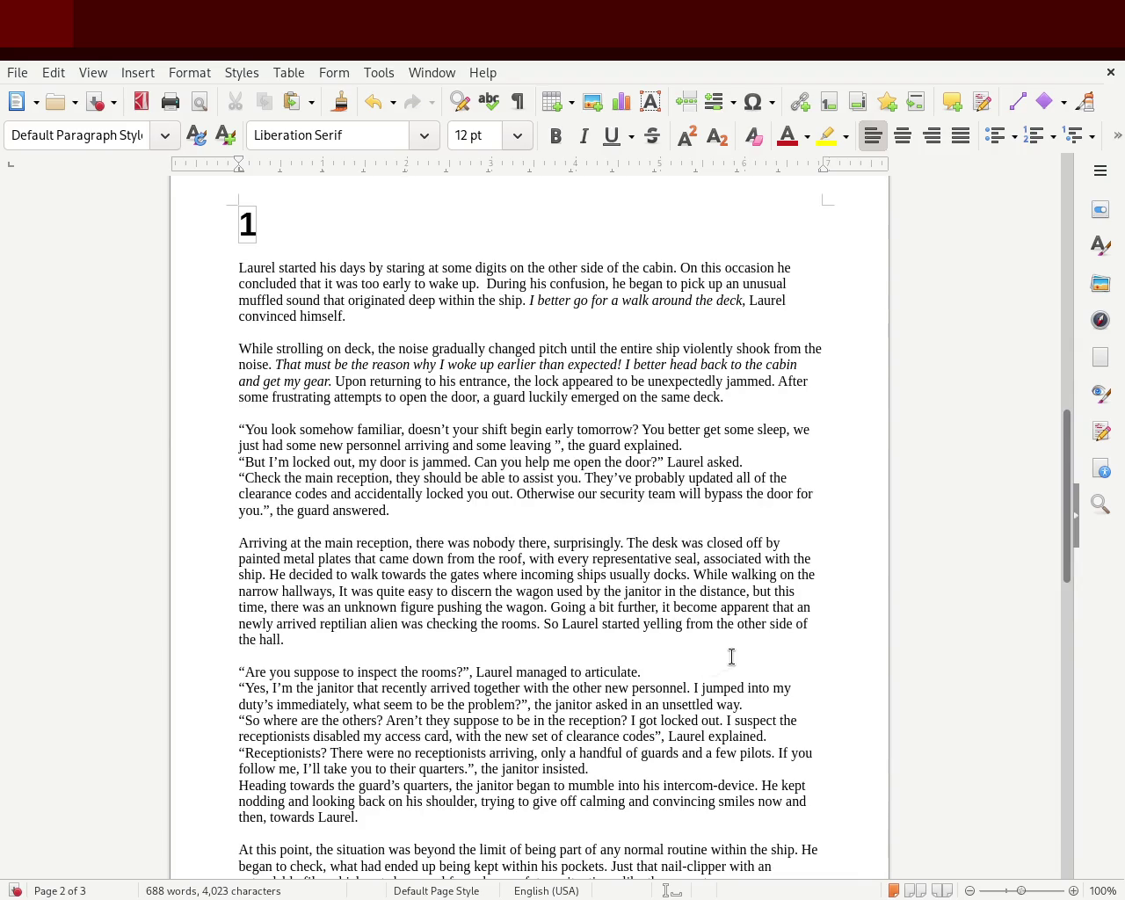
# - Replace 'this time, there' with 'pushed by' and delete the repeated words after it
pyautogui.doubleClick(784, 591)
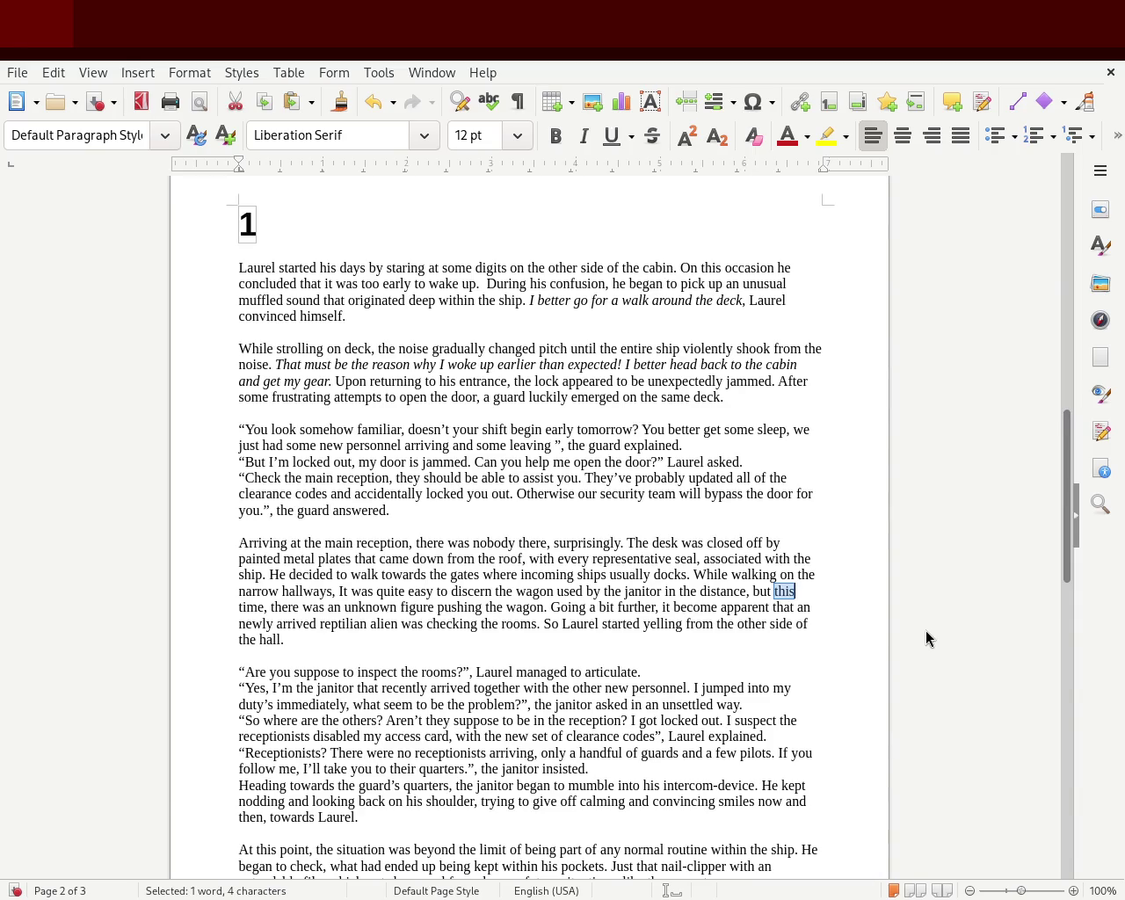
pyautogui.press('Left')
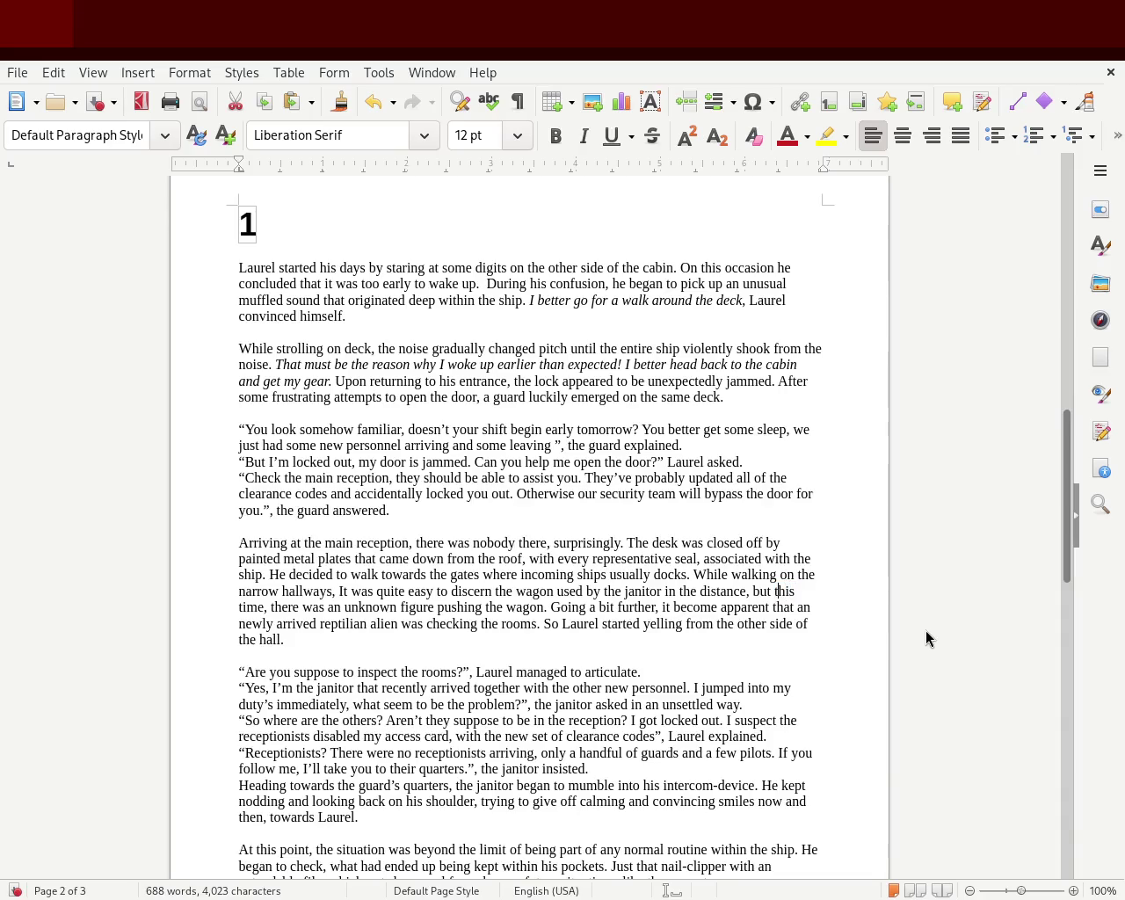
pyautogui.press('Delete')
pyautogui.press('Delete')
pyautogui.press('Delete')
pyautogui.press('Delete')
pyautogui.press('Delete')
pyautogui.press('Delete')
pyautogui.press('Delete')
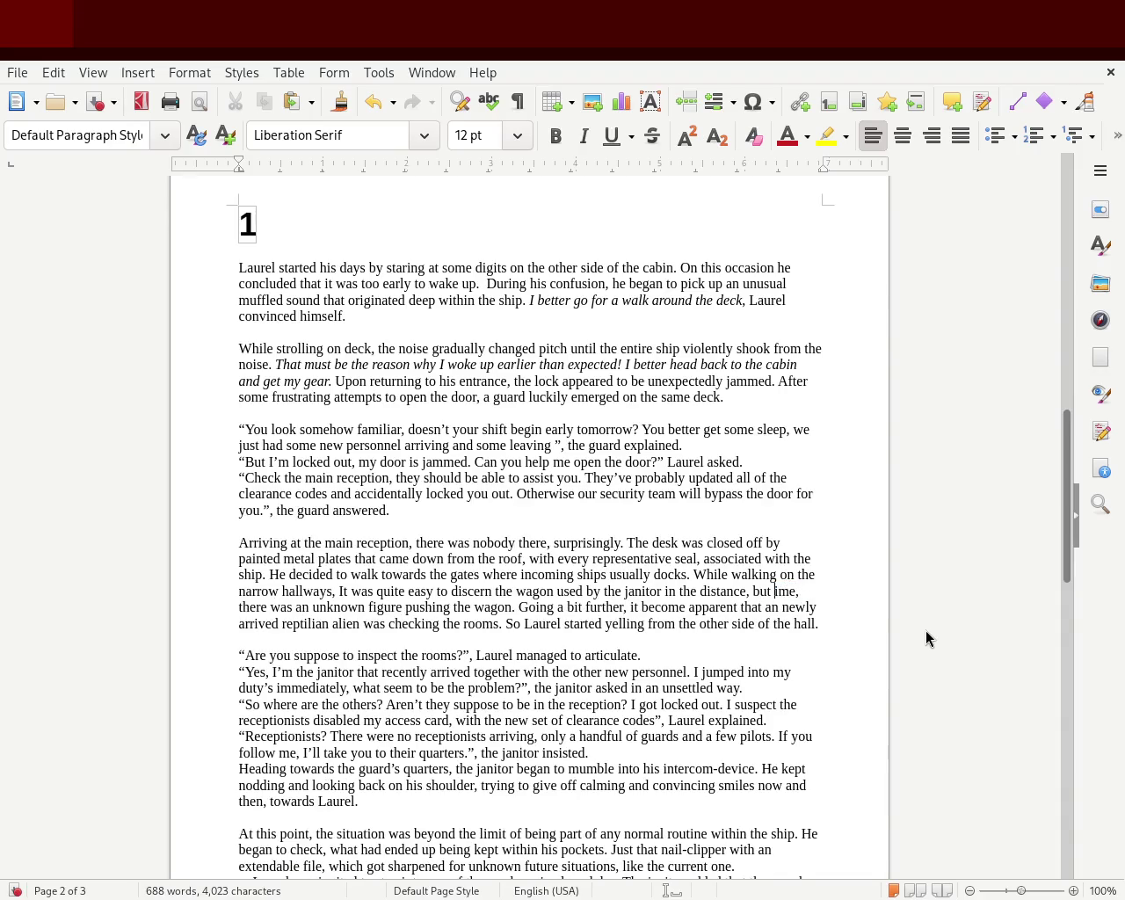
pyautogui.press('Delete')
pyautogui.press('Delete')
pyautogui.press('Delete')
pyautogui.press('Delete')
pyautogui.press('Delete')
pyautogui.press('Delete')
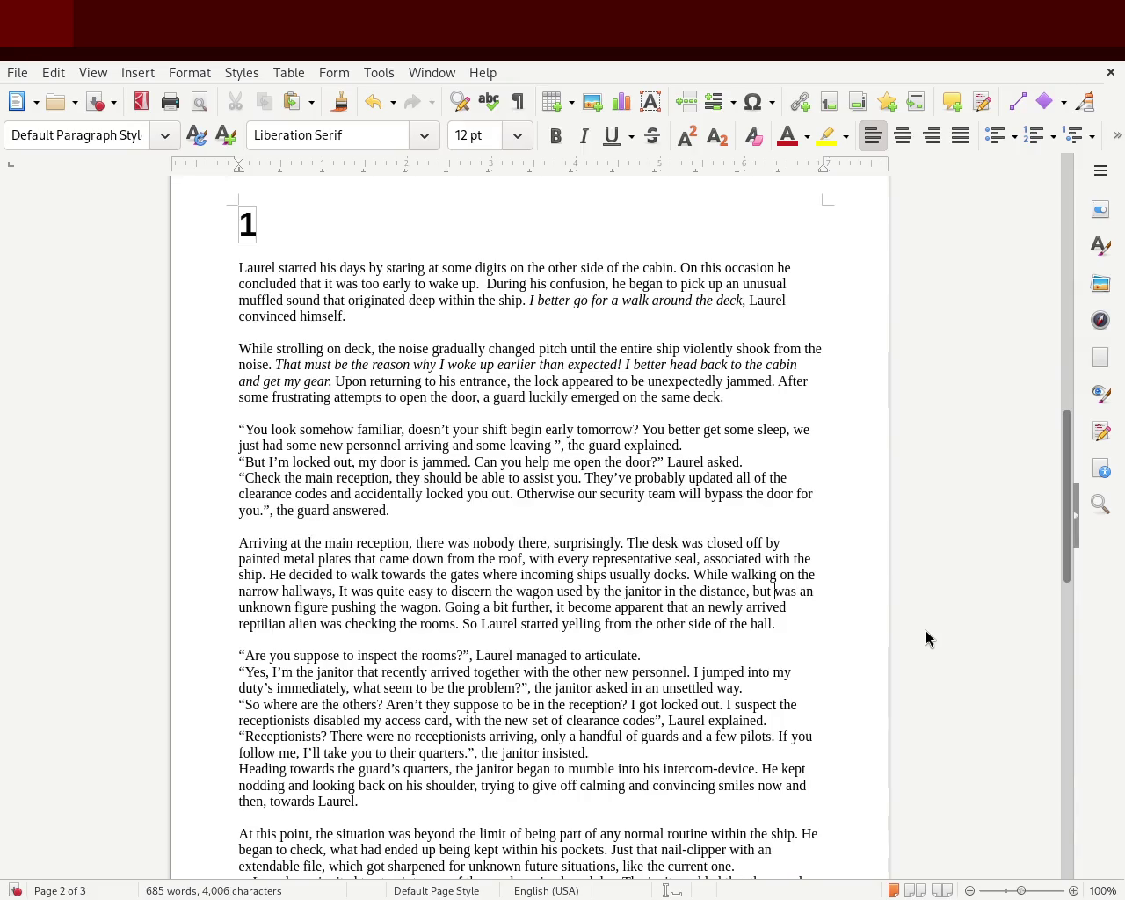
pyautogui.write('push an ')
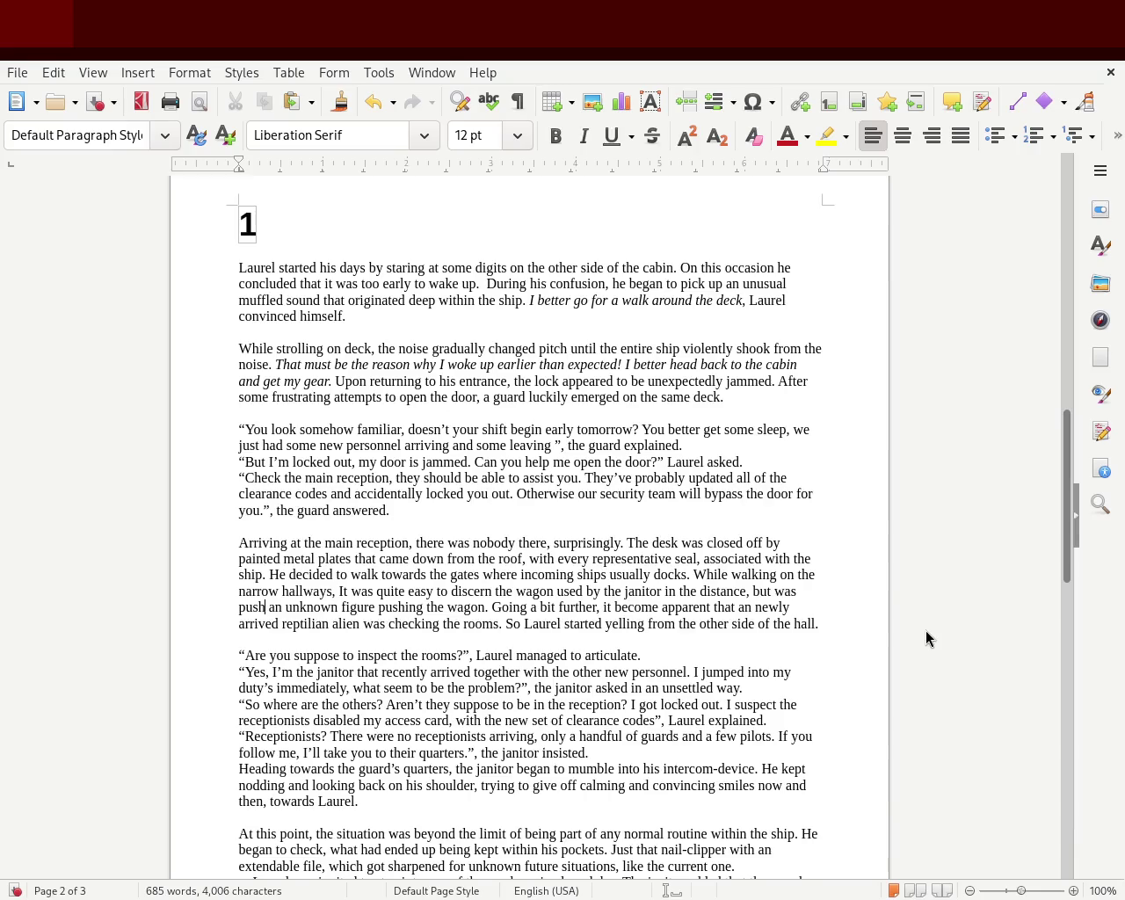
pyautogui.write('hed by')
pyautogui.hotkey('ctrl', 'Right')
pyautogui.hotkey('ctrl', 'Right')
pyautogui.hotkey('ctrl', 'Right')
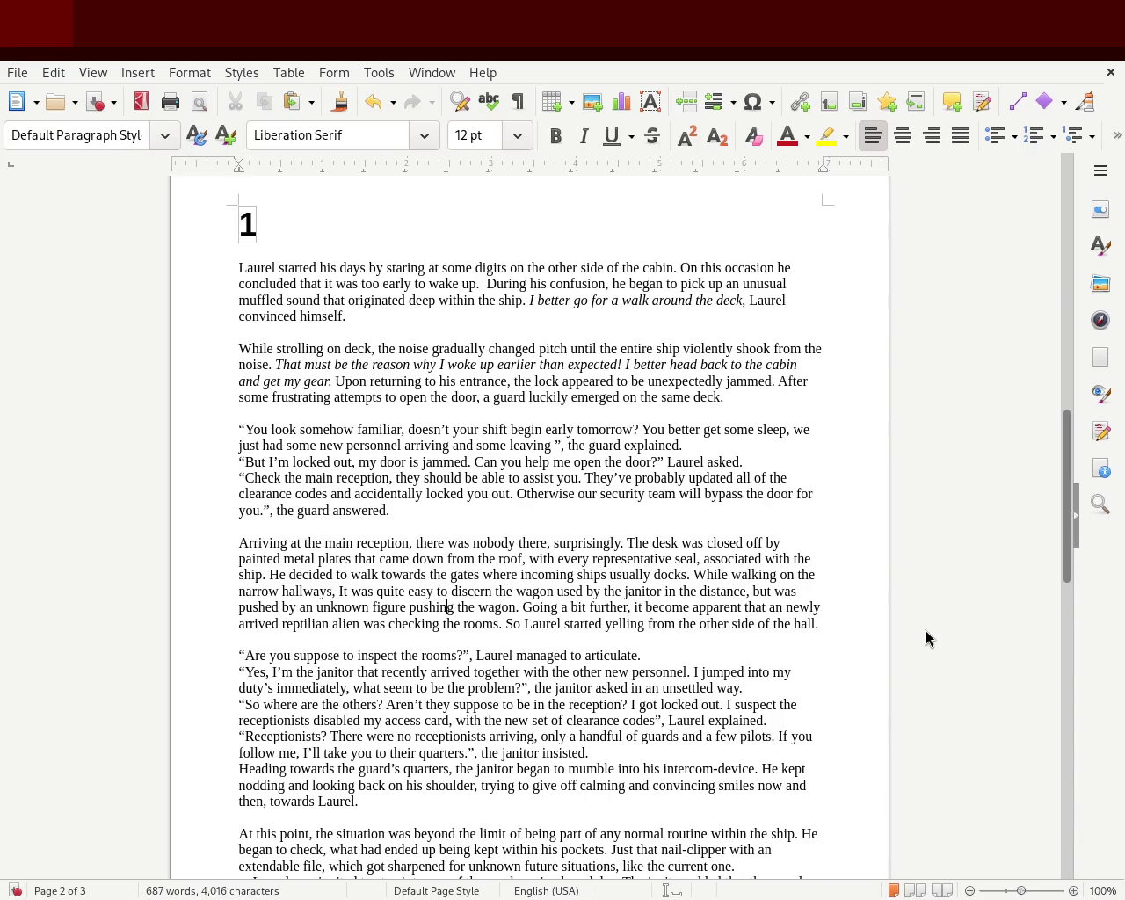
pyautogui.press('Delete')
pyautogui.press('Delete')
pyautogui.press('Delete')
pyautogui.press('Delete')
pyautogui.press('Delete')
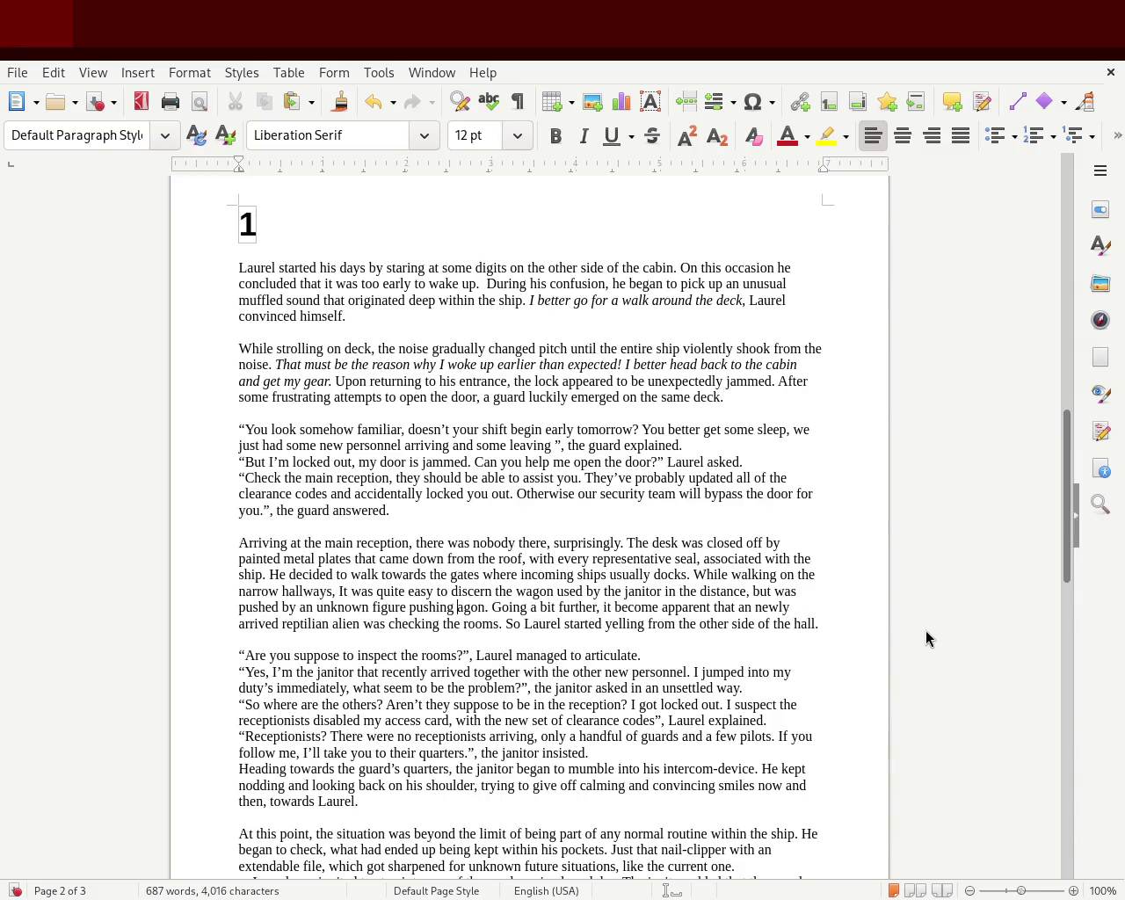
pyautogui.press('Delete')
pyautogui.press('Delete')
pyautogui.press('Delete')
pyautogui.press('Delete')
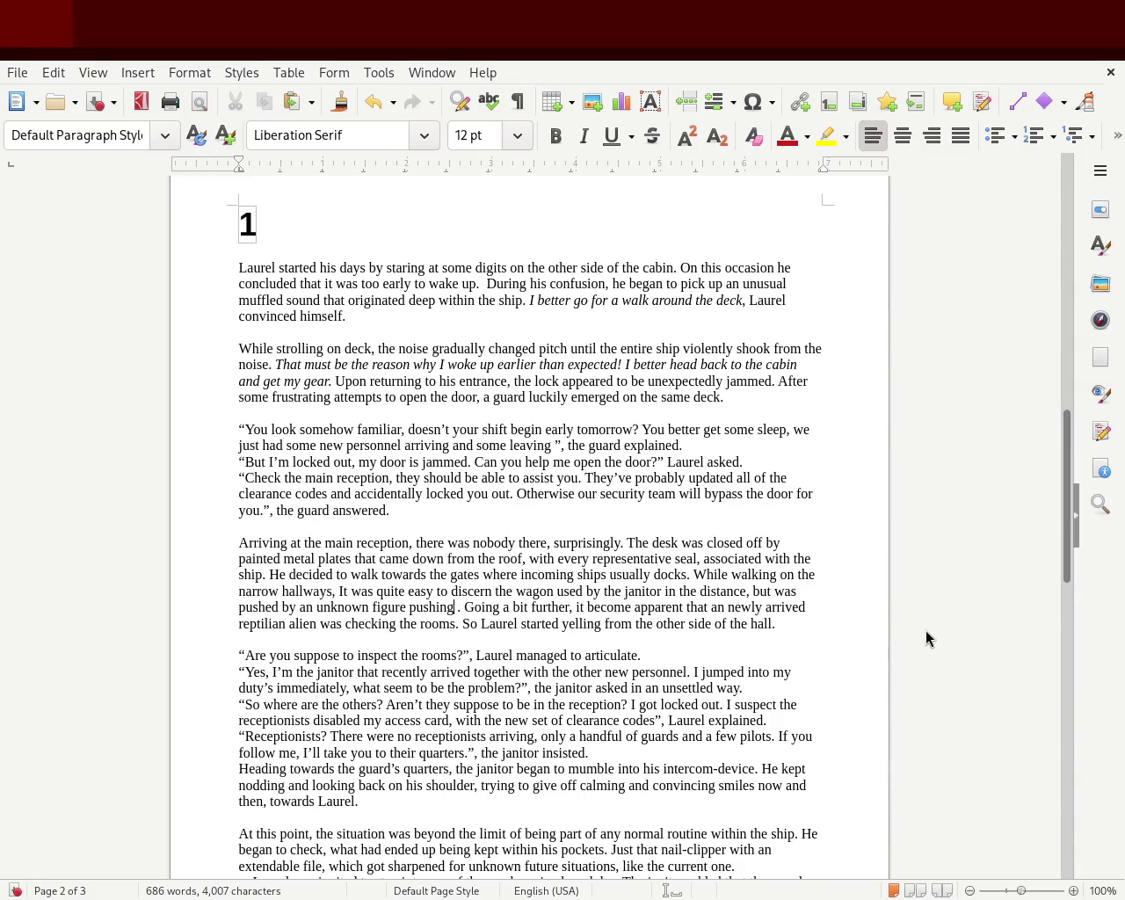
pyautogui.press('Delete')
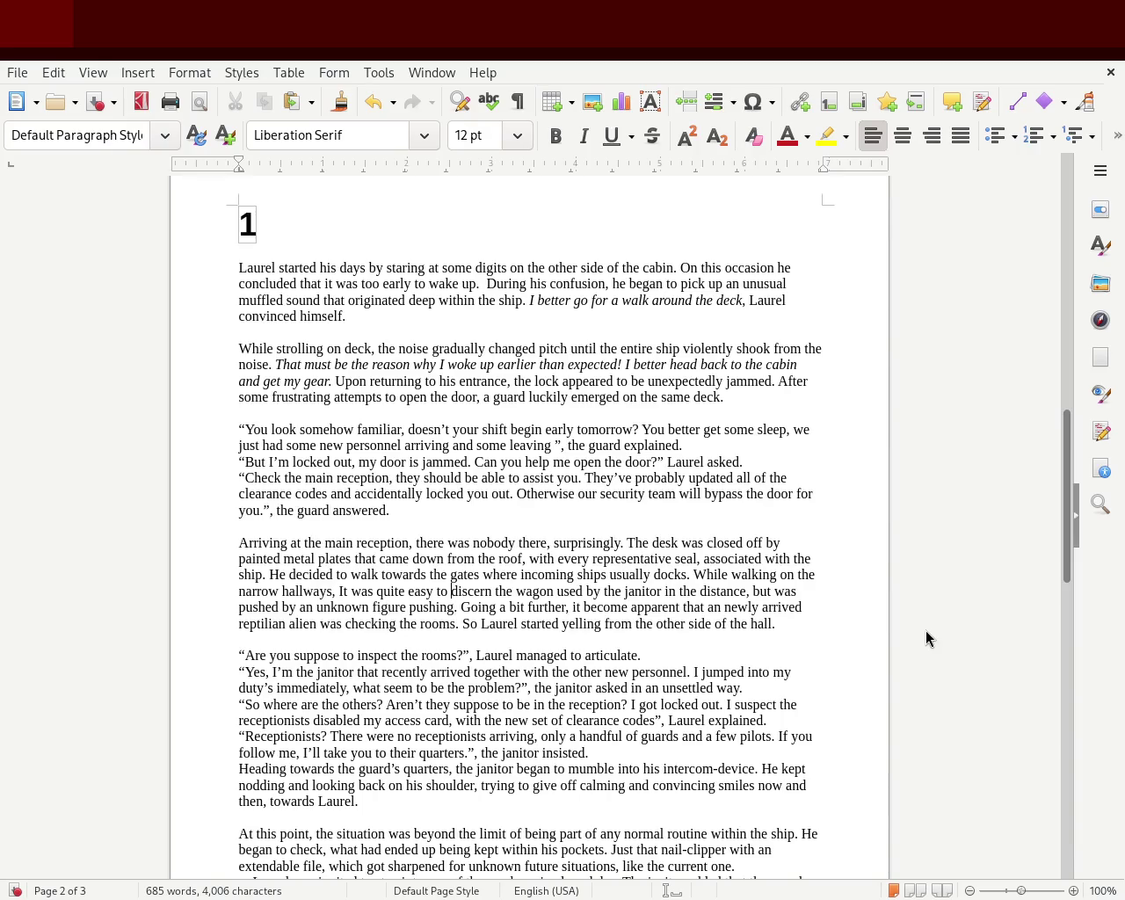
# - Add the comma after 'wagon', turn 'but was' into 'But seem to be', and delete leftover 'pushing'
pyautogui.press('Right')
pyautogui.press('Right')
pyautogui.press('Right')
pyautogui.write(',')
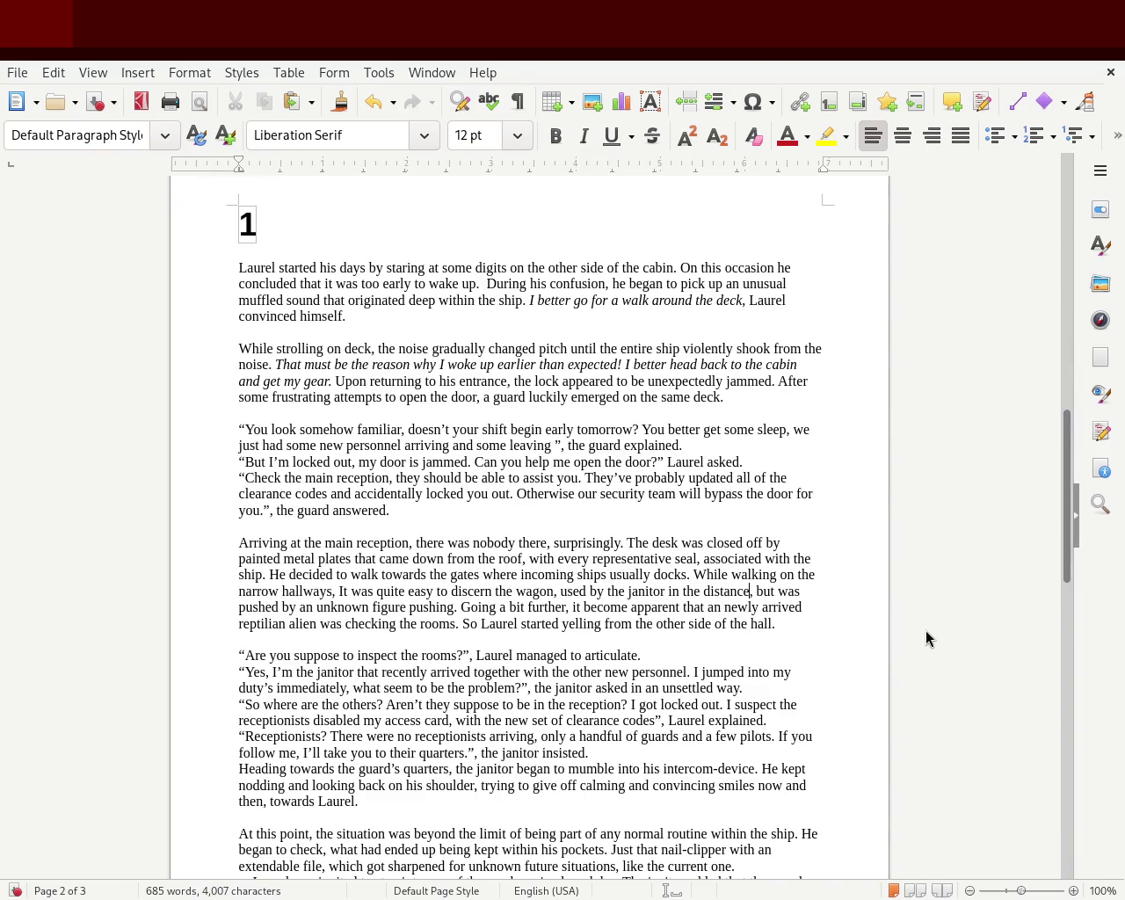
pyautogui.write(', T')
pyautogui.press('BackSpace')
pyautogui.press('BackSpace')
pyautogui.press('Delete')
pyautogui.write('B')
pyautogui.press('Delete')
pyautogui.press('Delete')
pyautogui.press('Delete')
pyautogui.write('seen')
pyautogui.press('BackSpace')
pyautogui.press('BackSpace')
pyautogui.write('m to ')
pyautogui.write('be')
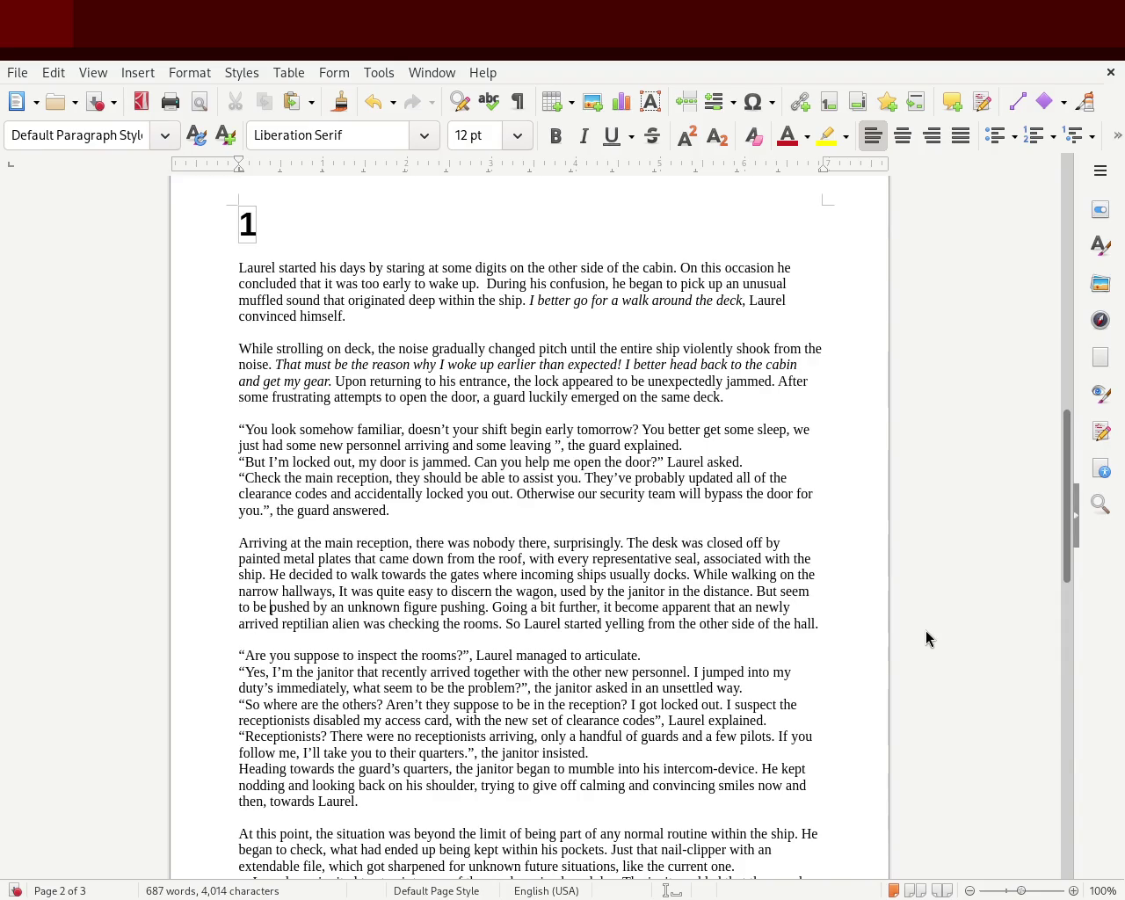
pyautogui.doubleClick(459, 607)
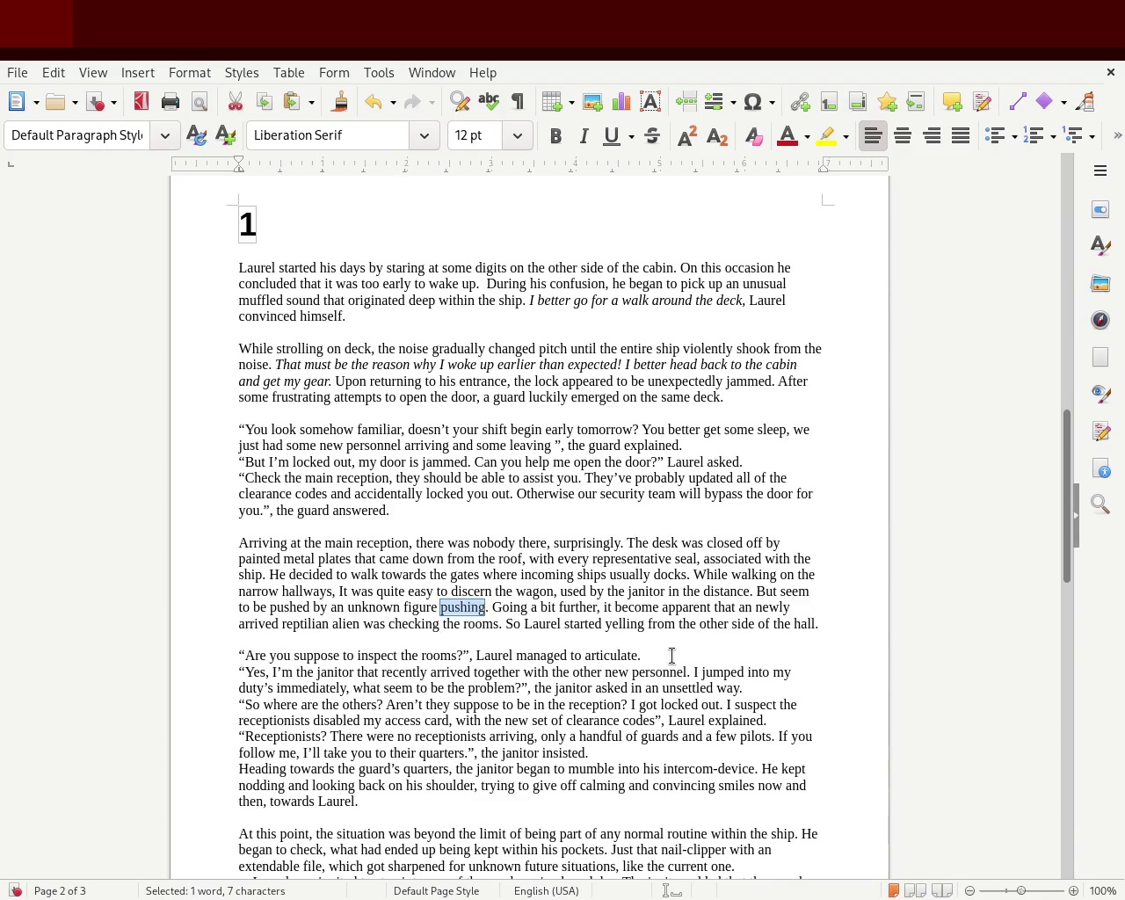
pyautogui.press('Delete')
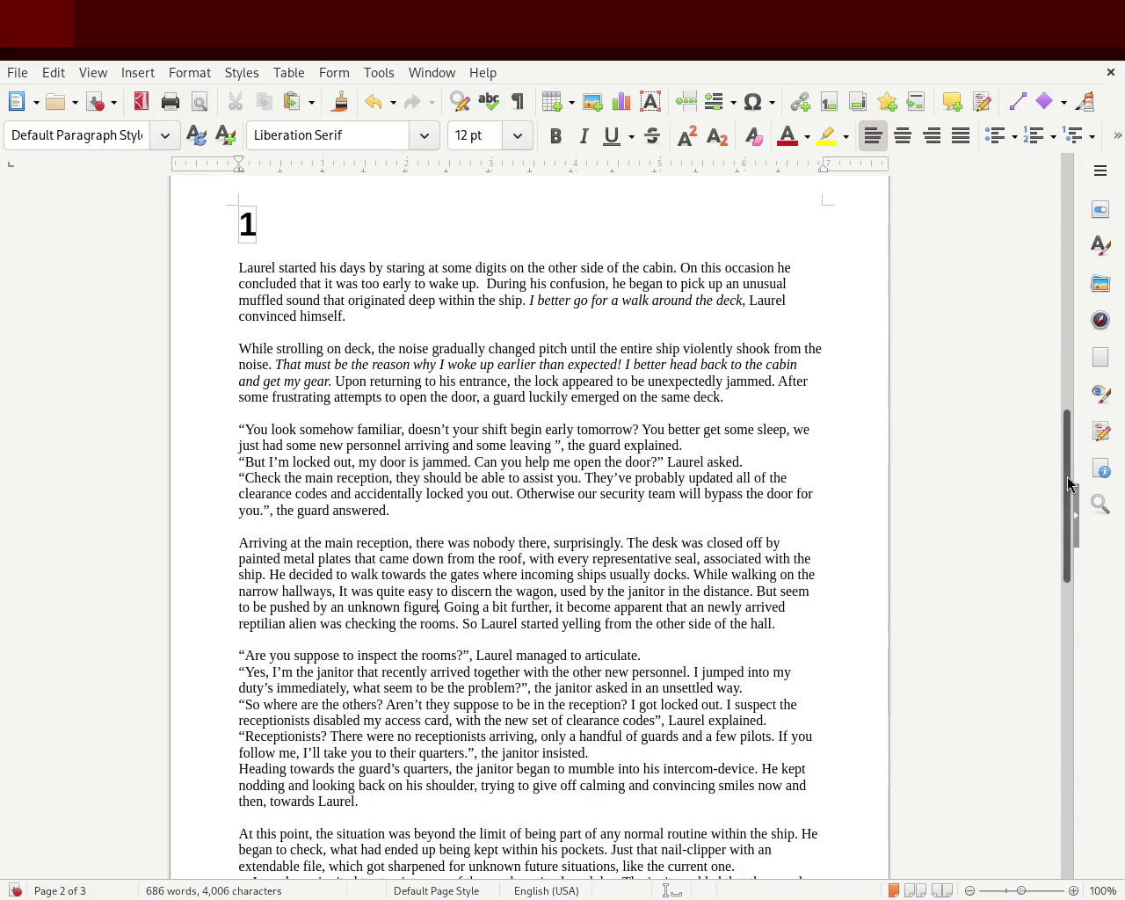
# - Add 'himself' after 'articulate' and save the manuscript
pyautogui.scroll(-4, 1075, 531)
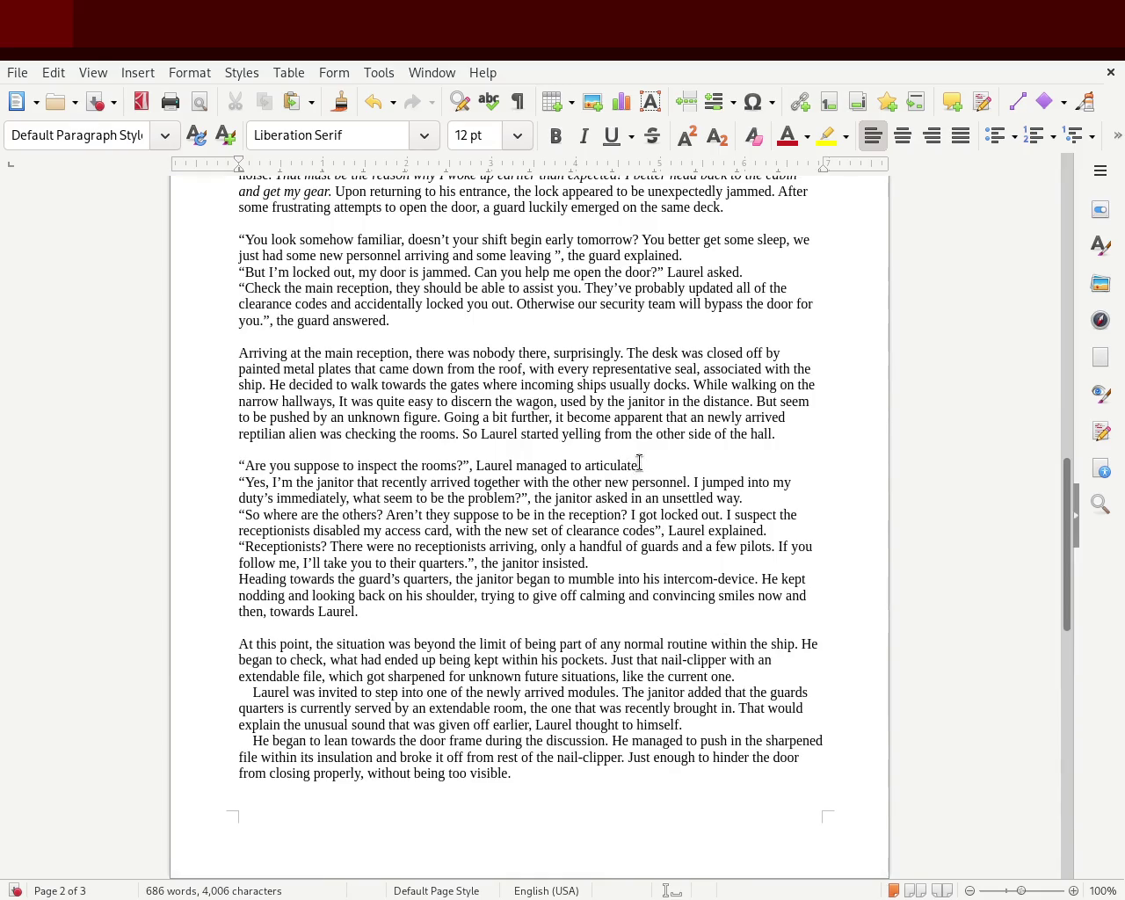
pyautogui.write('himself')
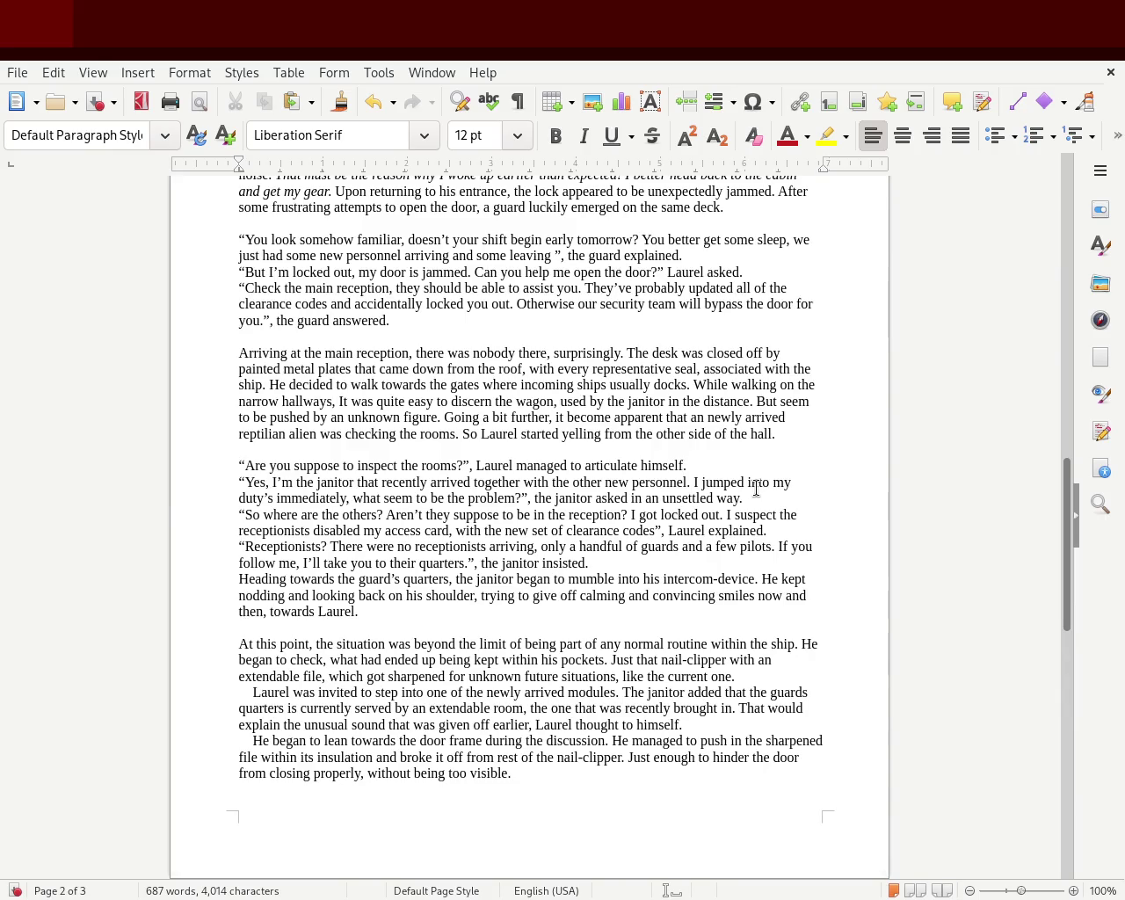
pyautogui.click(1027, 894)
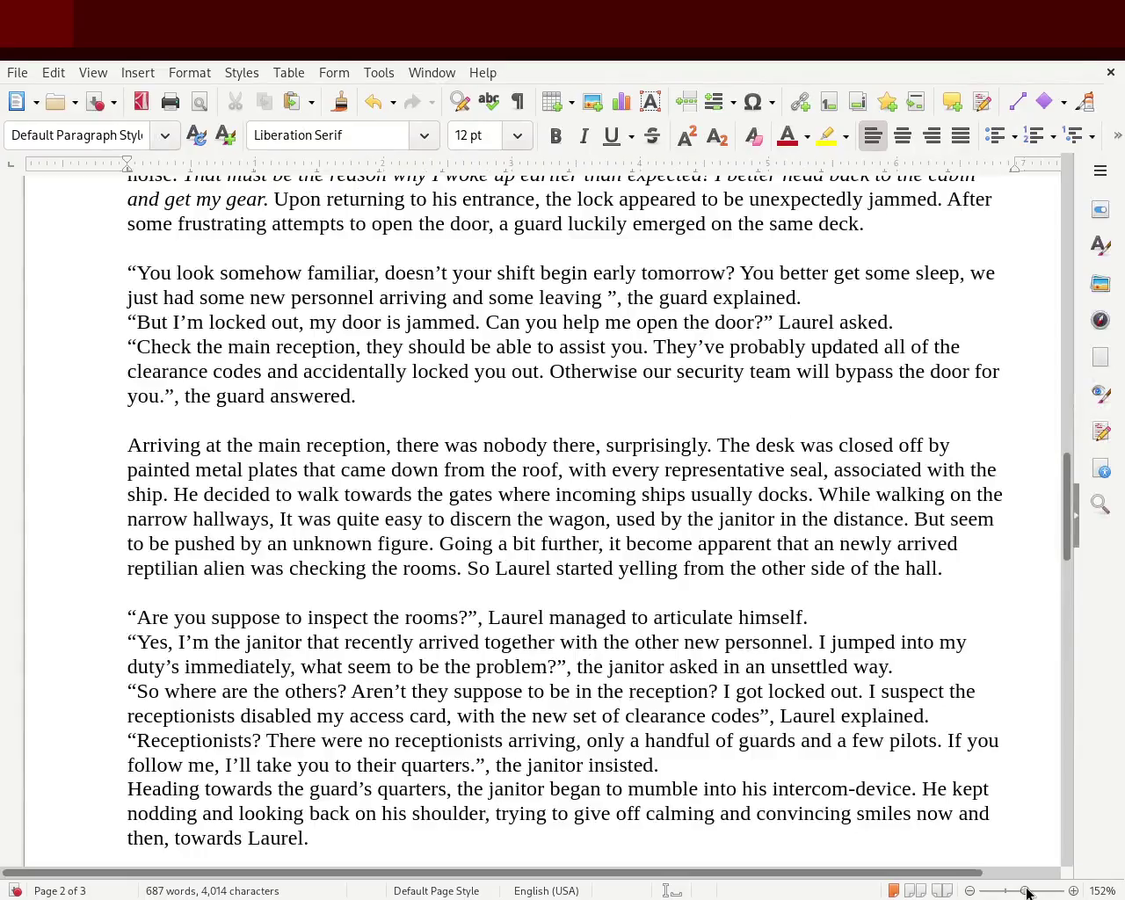
pyautogui.moveTo(1026, 894); pyautogui.dragTo(1020, 891)
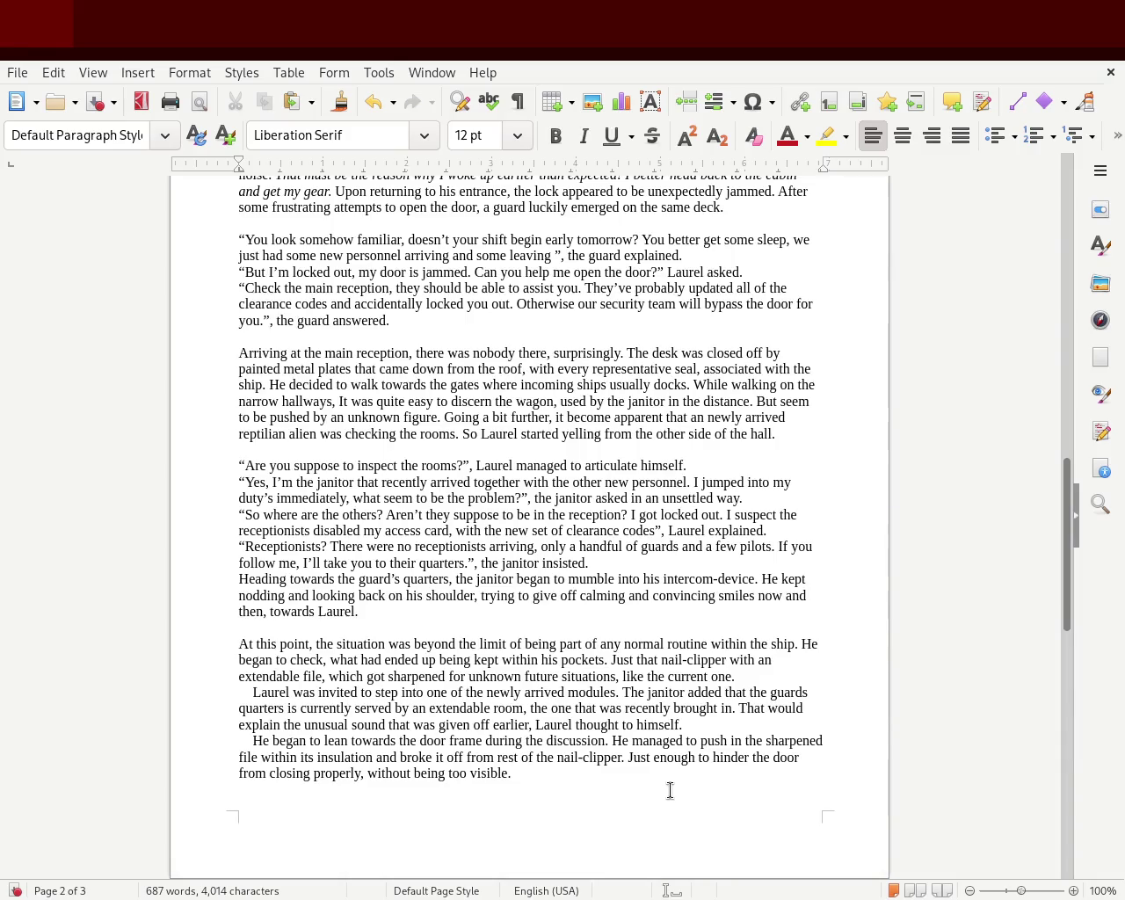
pyautogui.hotkey('ctrl', 's')
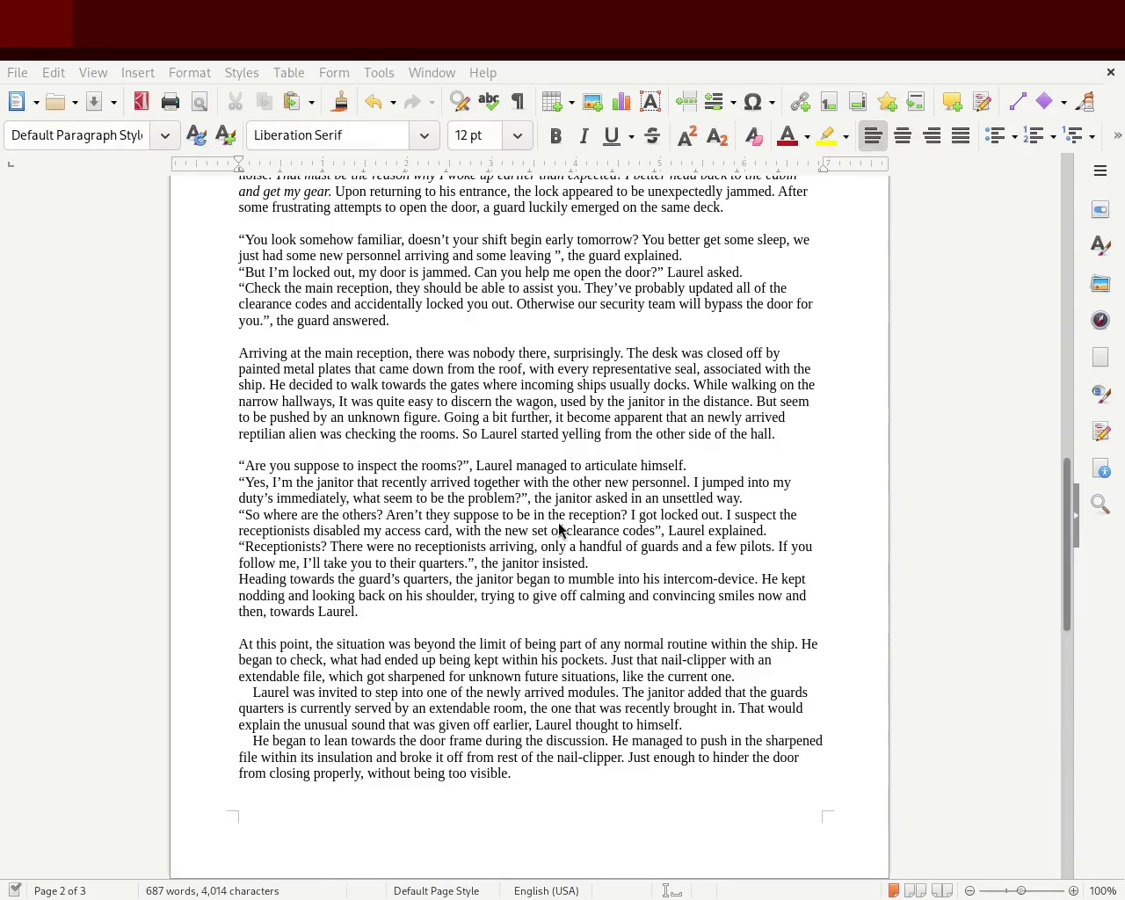
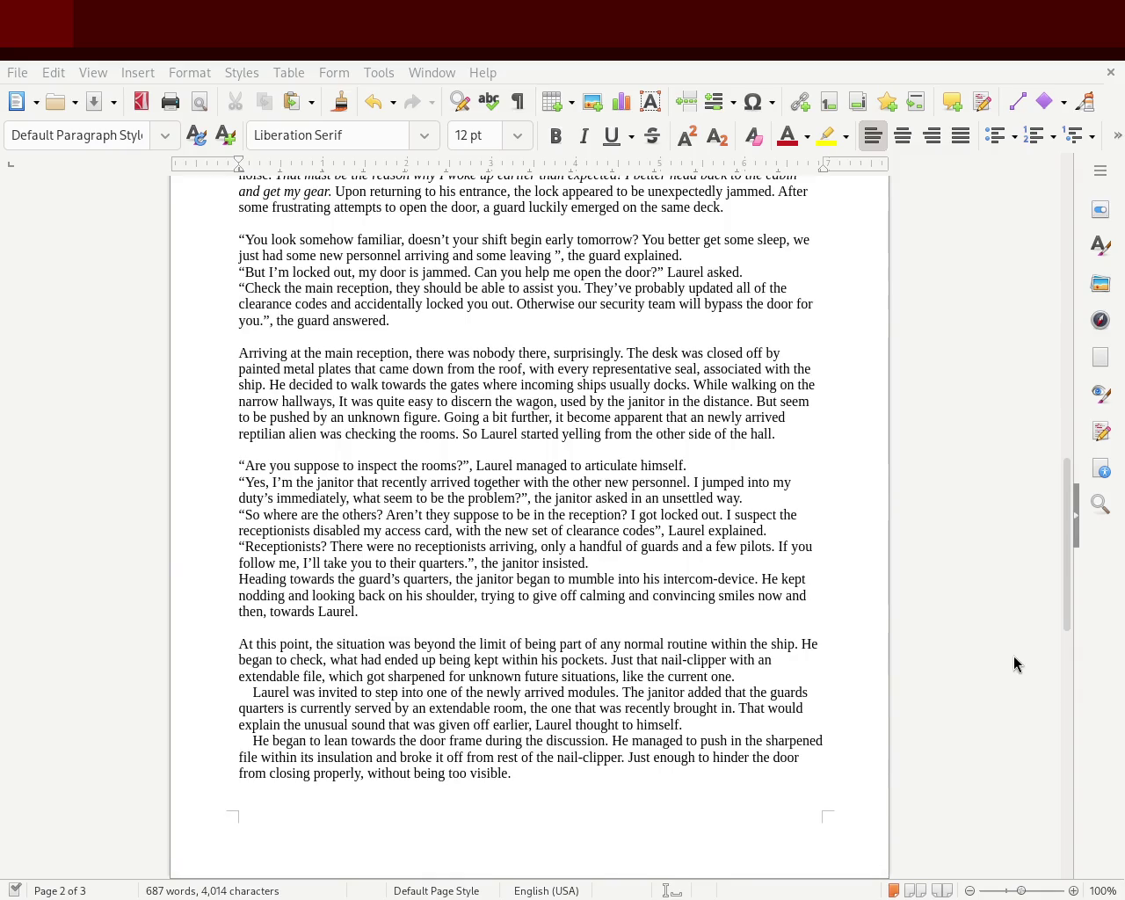
# - Place the cursor after 'himself.' and zoom the page 2 view to 152%
pyautogui.click(730, 465)
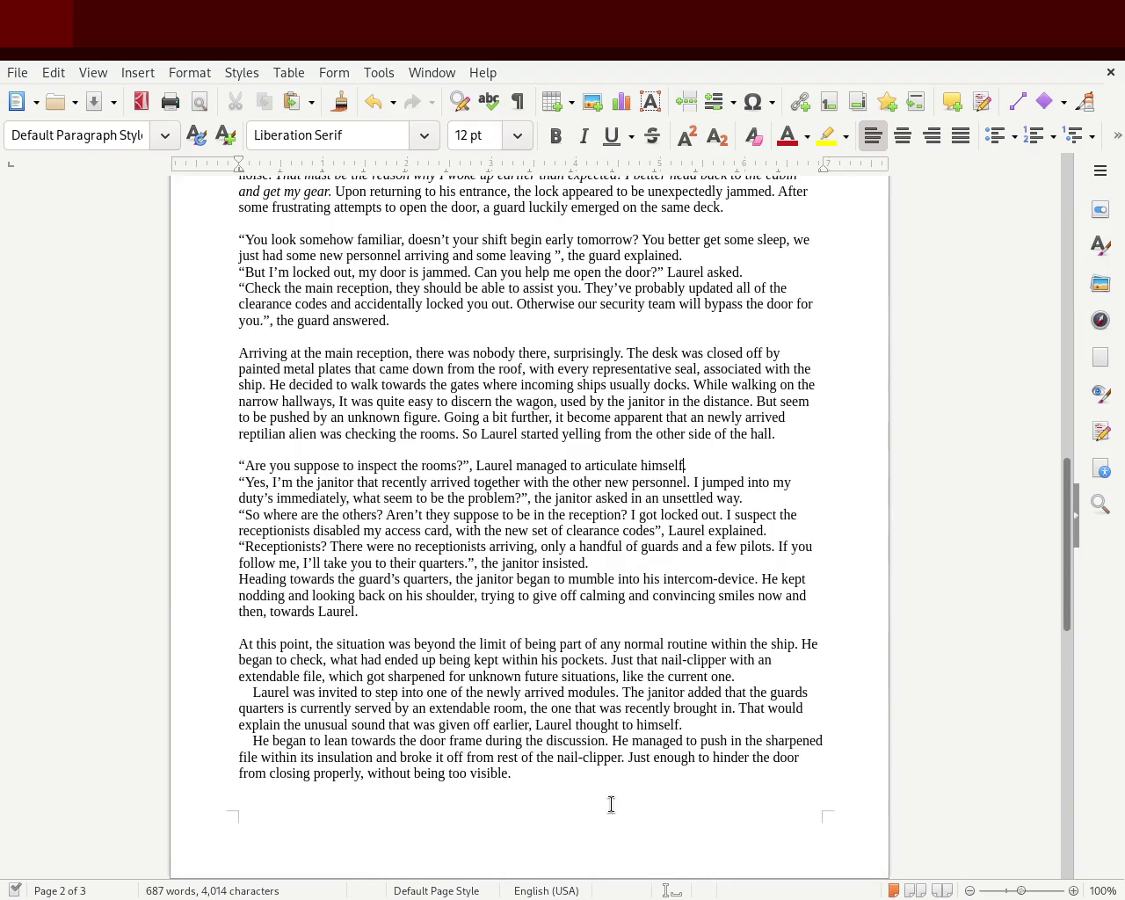
pyautogui.click(1024, 891)
pyautogui.click(1024, 892)
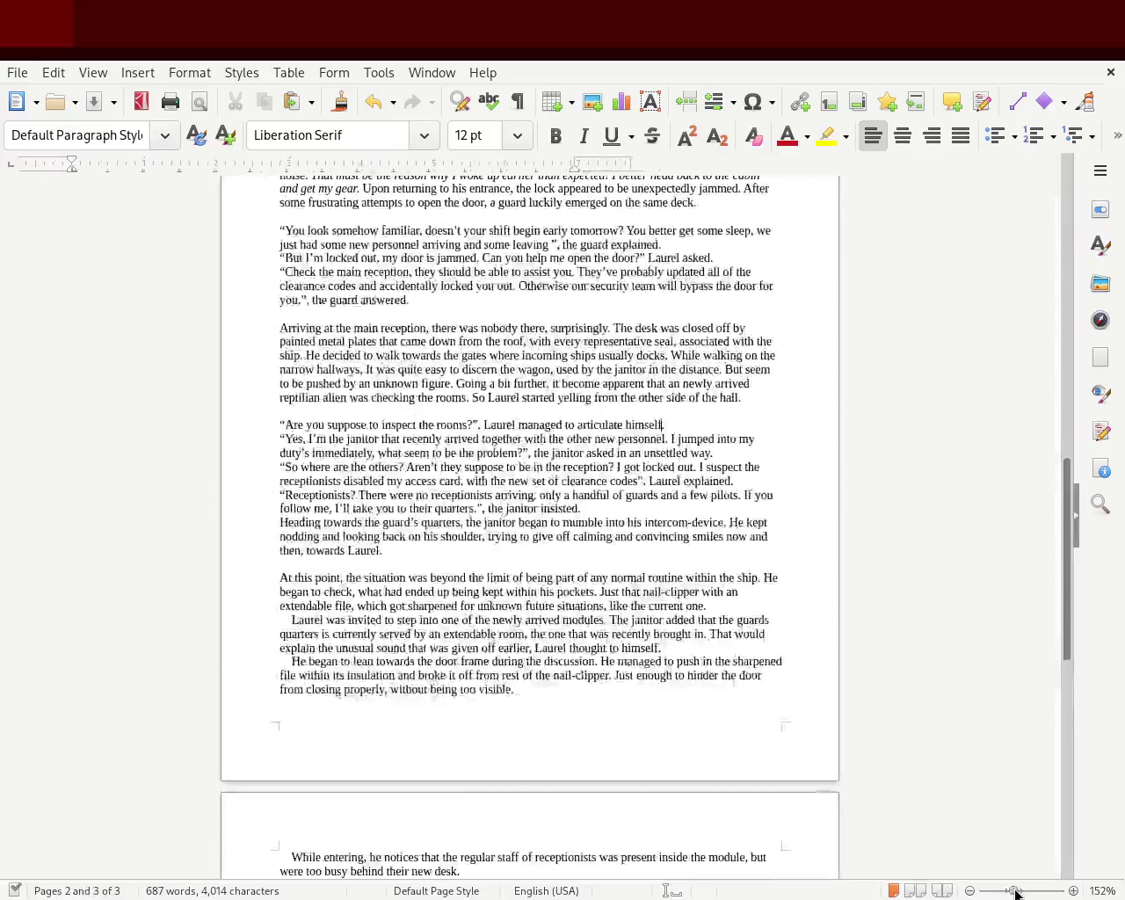
pyautogui.click(1025, 891)
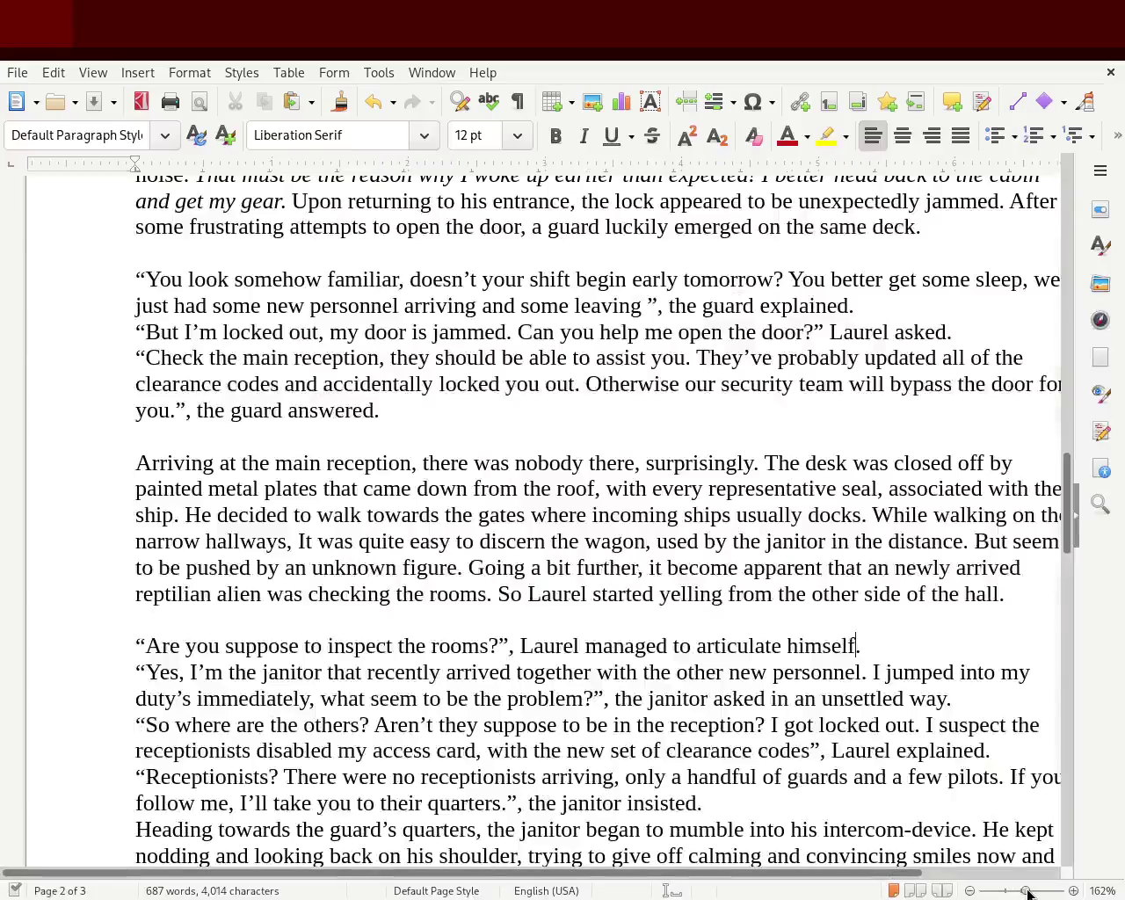
pyautogui.click(1025, 892)
pyautogui.click(1025, 891)
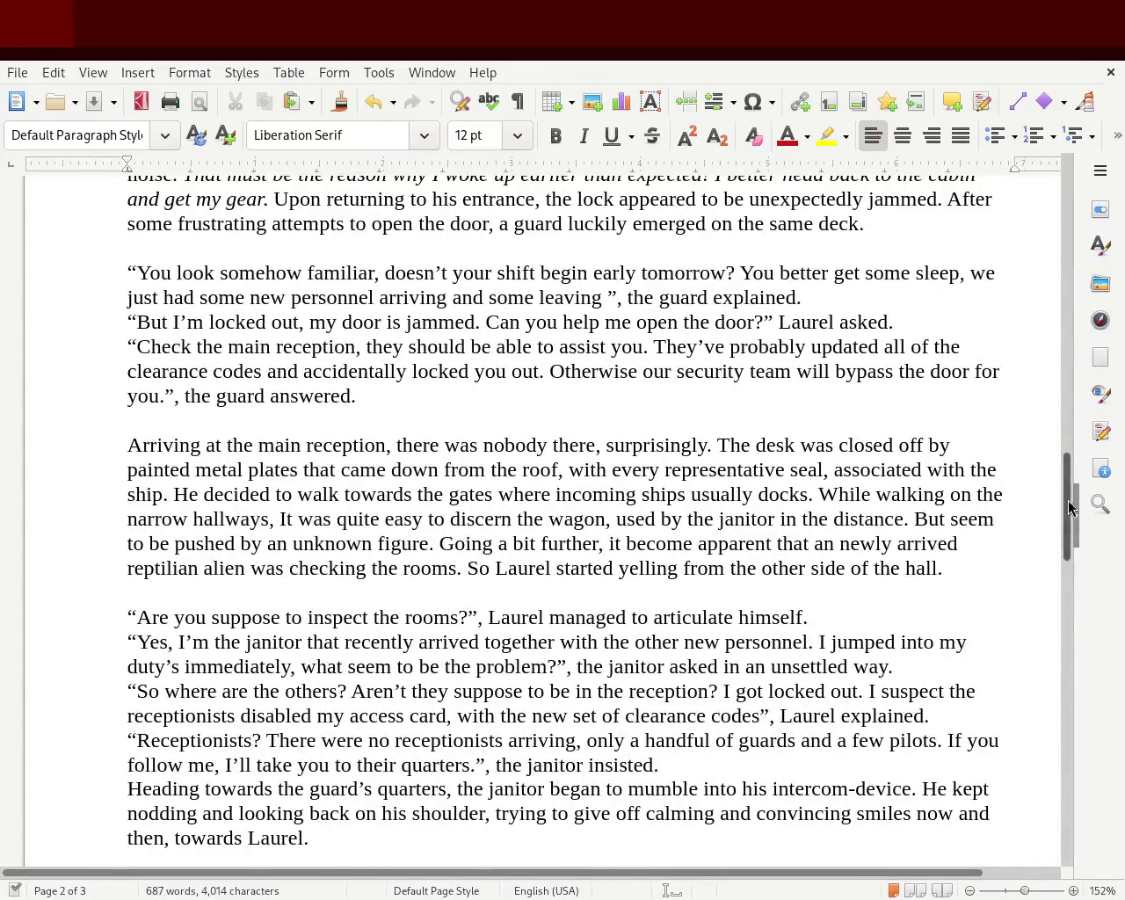
pyautogui.moveTo(1070, 499); pyautogui.dragTo(1065, 567)
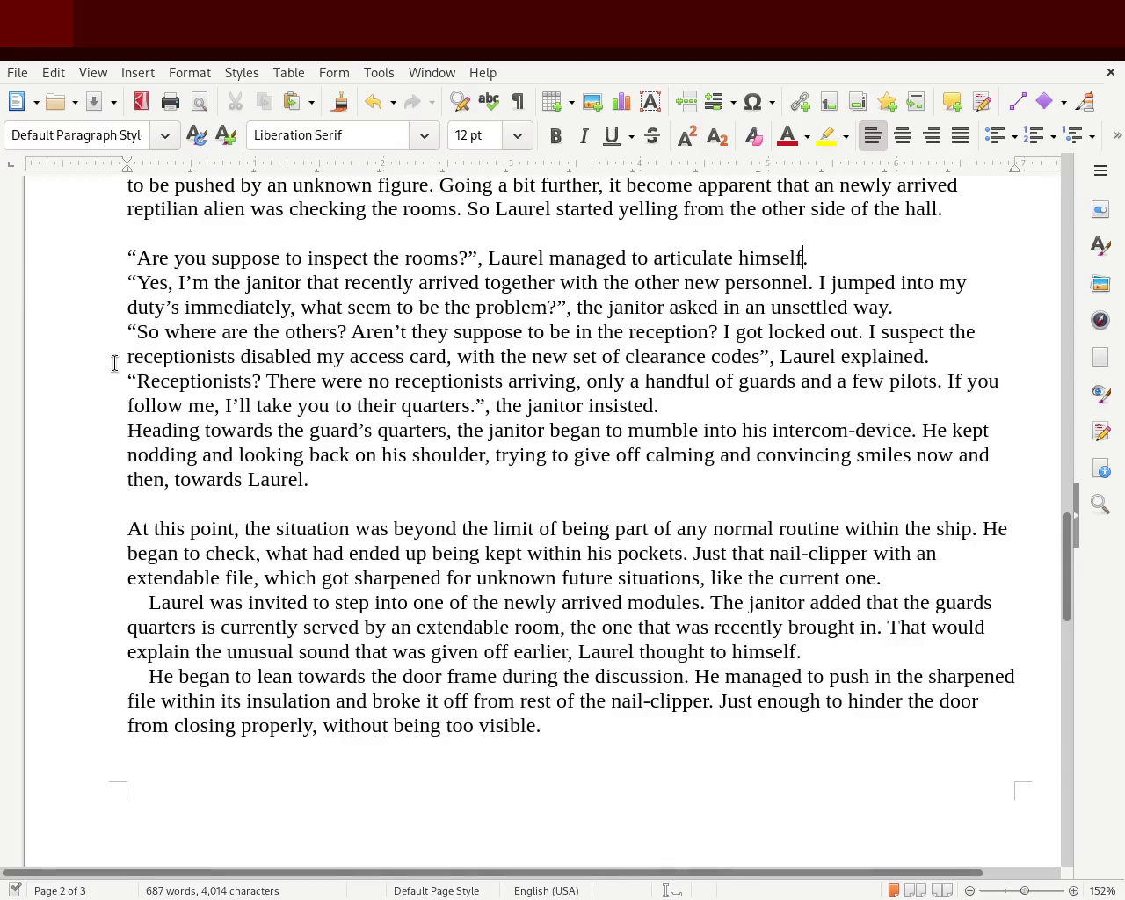
pyautogui.click(111, 282)
pyautogui.click(121, 335)
pyautogui.write('Laurel ')
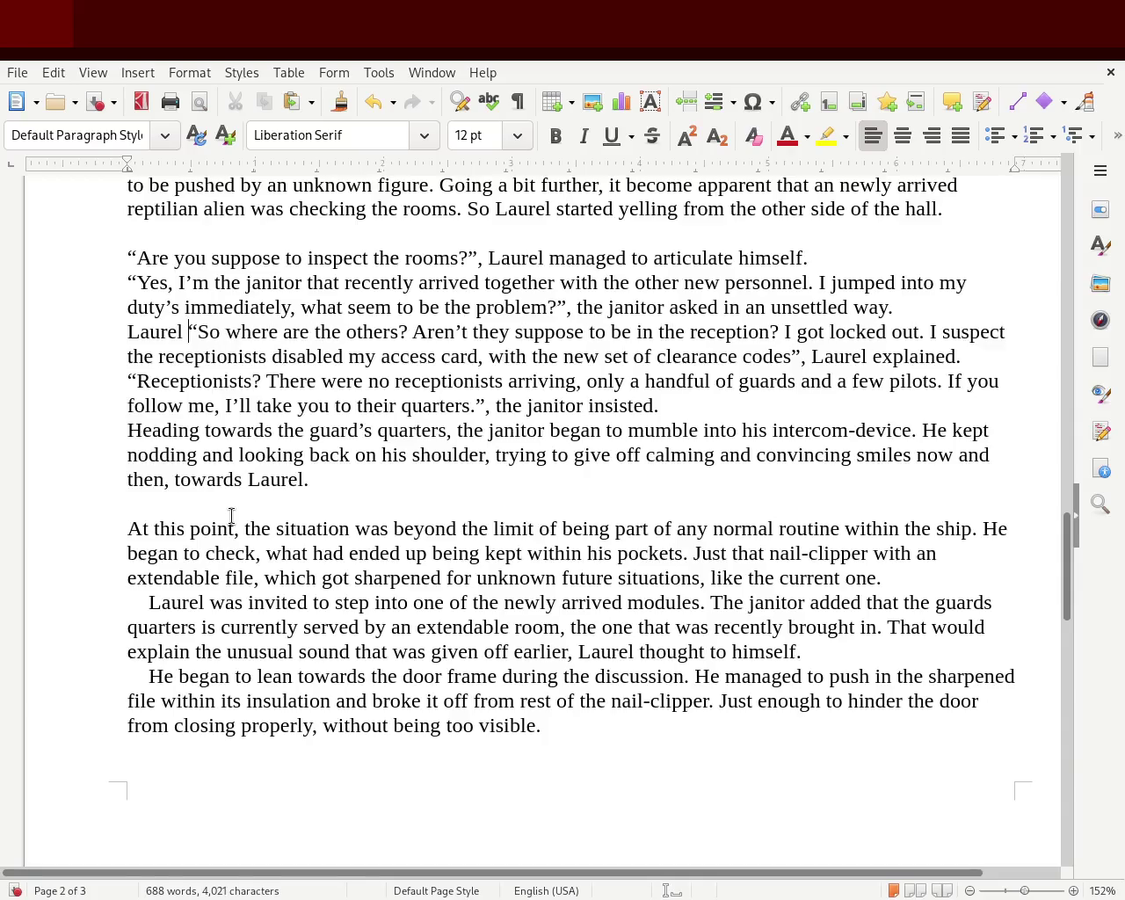
pyautogui.write('u')
# - Type 'quickly resposened,' after 'Laurel' before the quote, and add an 'm' in the janitor's line
pyautogui.press('BackSpace')
pyautogui.write('quickly ')
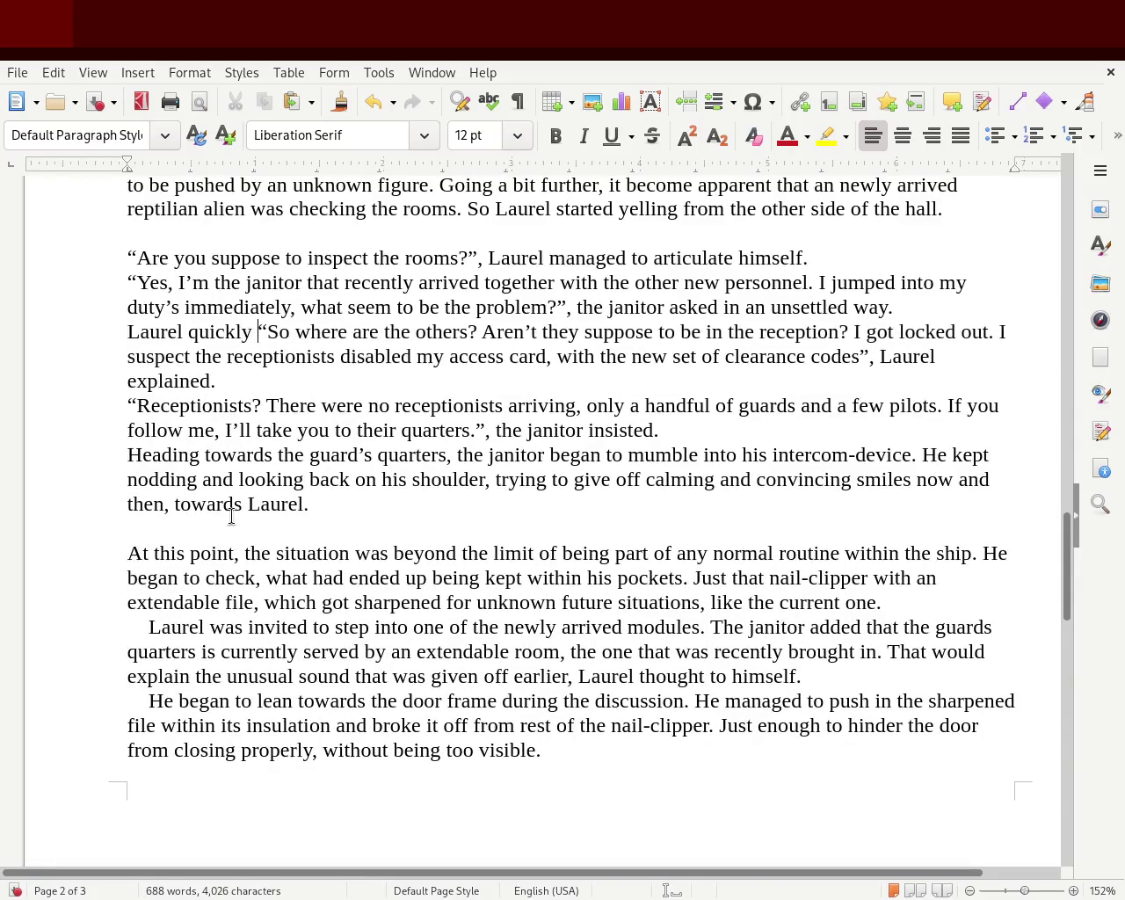
pyautogui.write('respose')
pyautogui.press('BackSpace')
pyautogui.write('ened,')
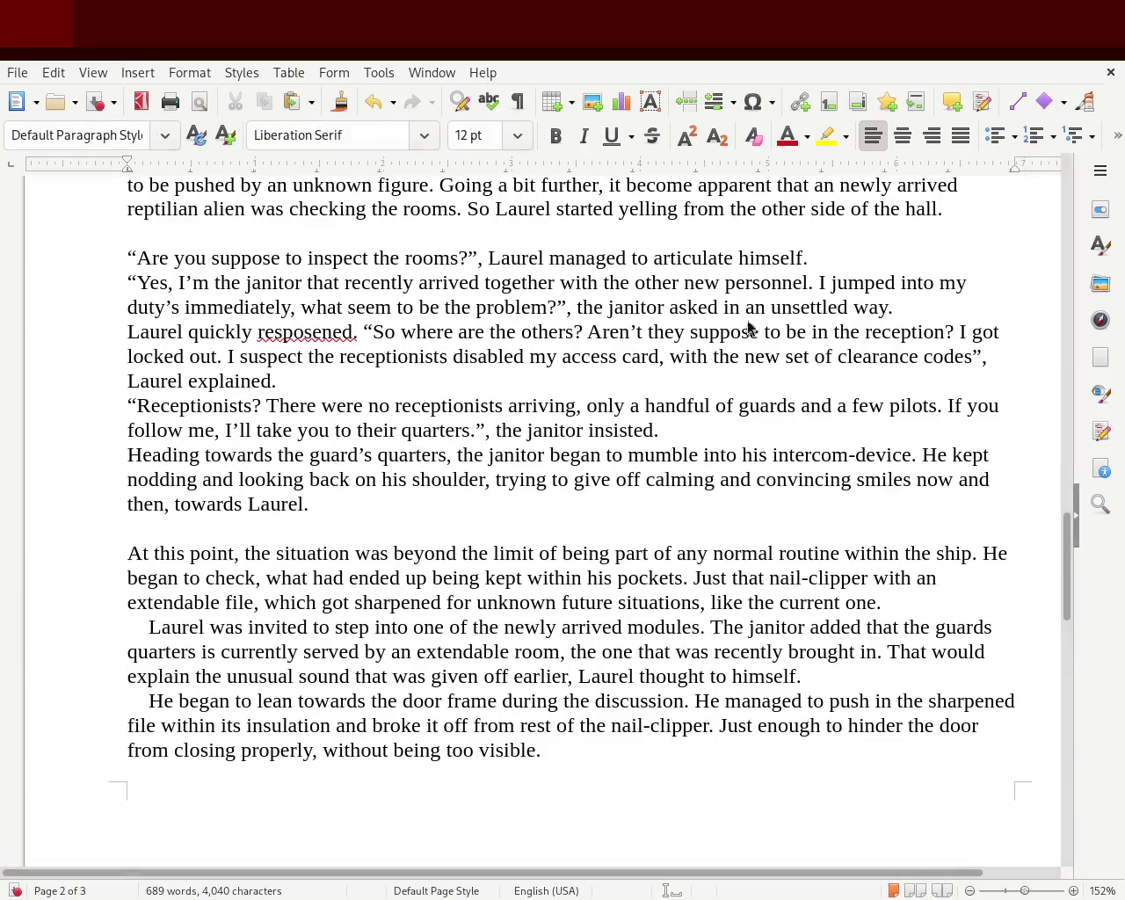
pyautogui.click(551, 306)
pyautogui.write('m')
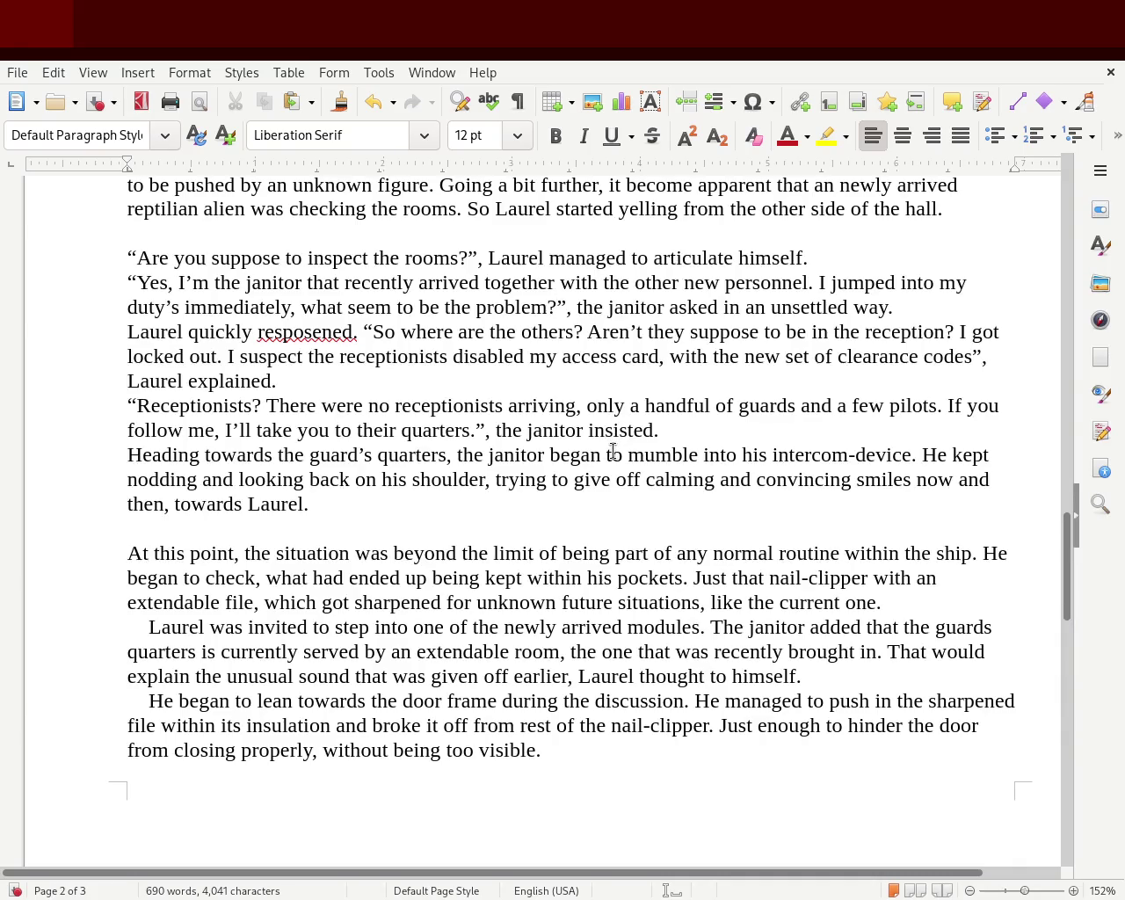
pyautogui.click(572, 308)
# - Delete ', Laurel explained', move the period inside the closing quote, and save
pyautogui.moveTo(281, 381)
pyautogui.mouseDown()
pyautogui.moveTo(1017, 357)
pyautogui.moveTo(1031, 367)
pyautogui.mouseUp()
pyautogui.press('Delete')
pyautogui.write('.')
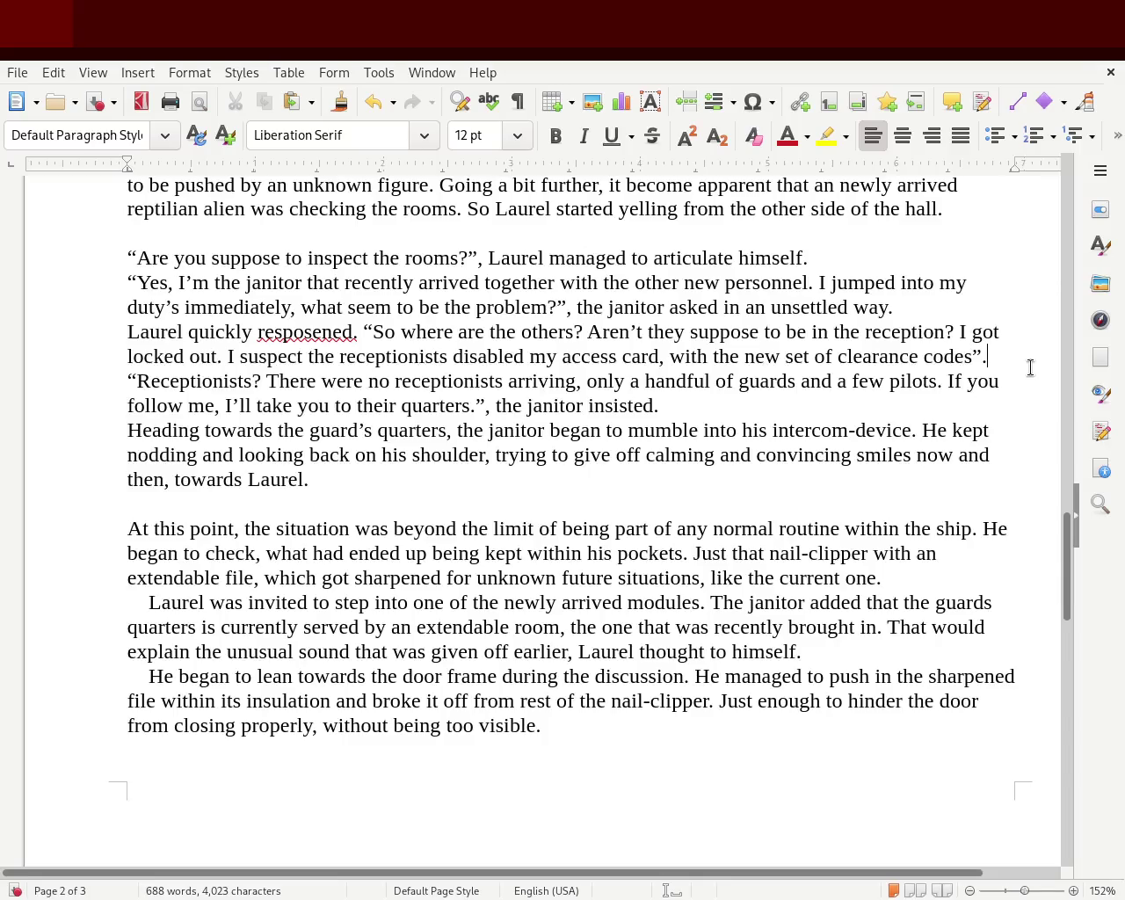
pyautogui.press('Left')
pyautogui.press('Left')
pyautogui.write('.')
pyautogui.press('Right')
pyautogui.press('Delete')
pyautogui.hotkey('ctrl', 's')
# - Scroll through the edited passage, then back up to the PROLOGUE on page 1
pyautogui.moveTo(1067, 590); pyautogui.dragTo(1087, 493)
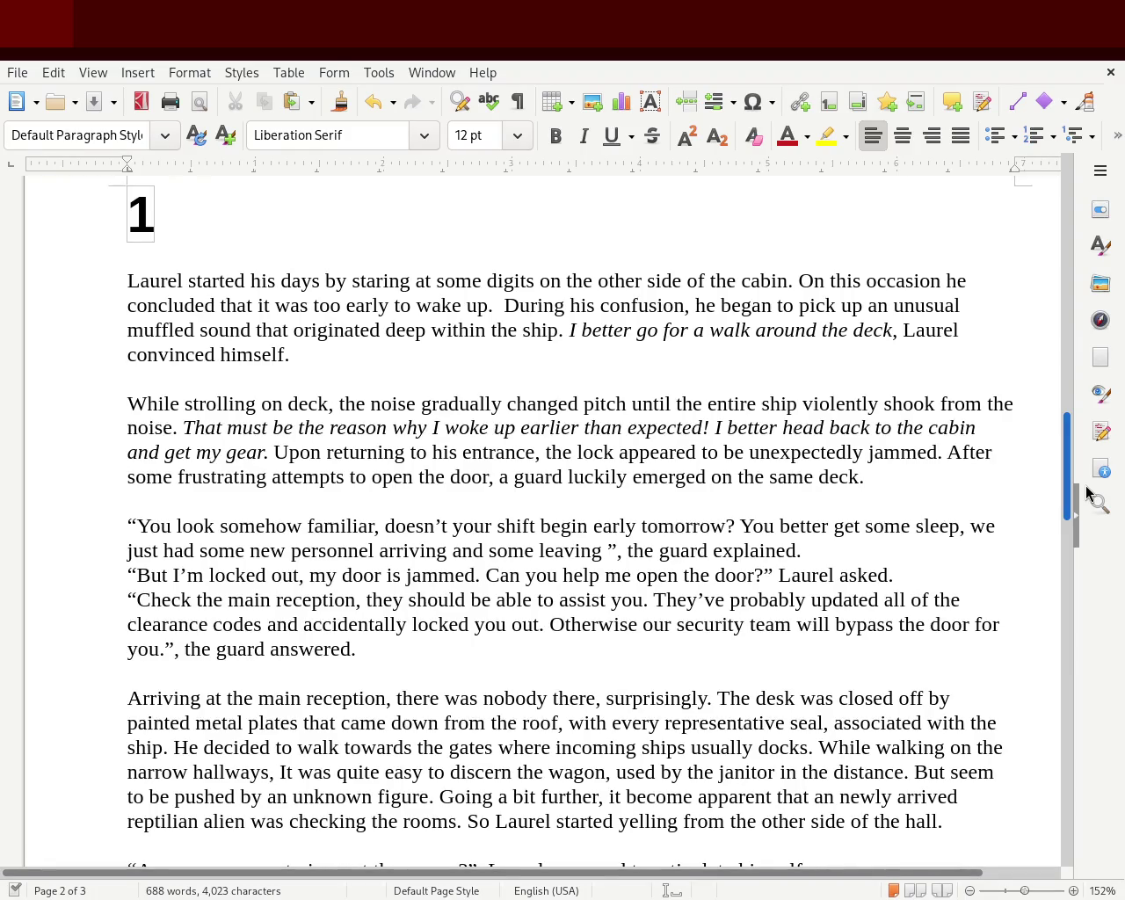
pyautogui.moveTo(1087, 493); pyautogui.dragTo(1080, 531)
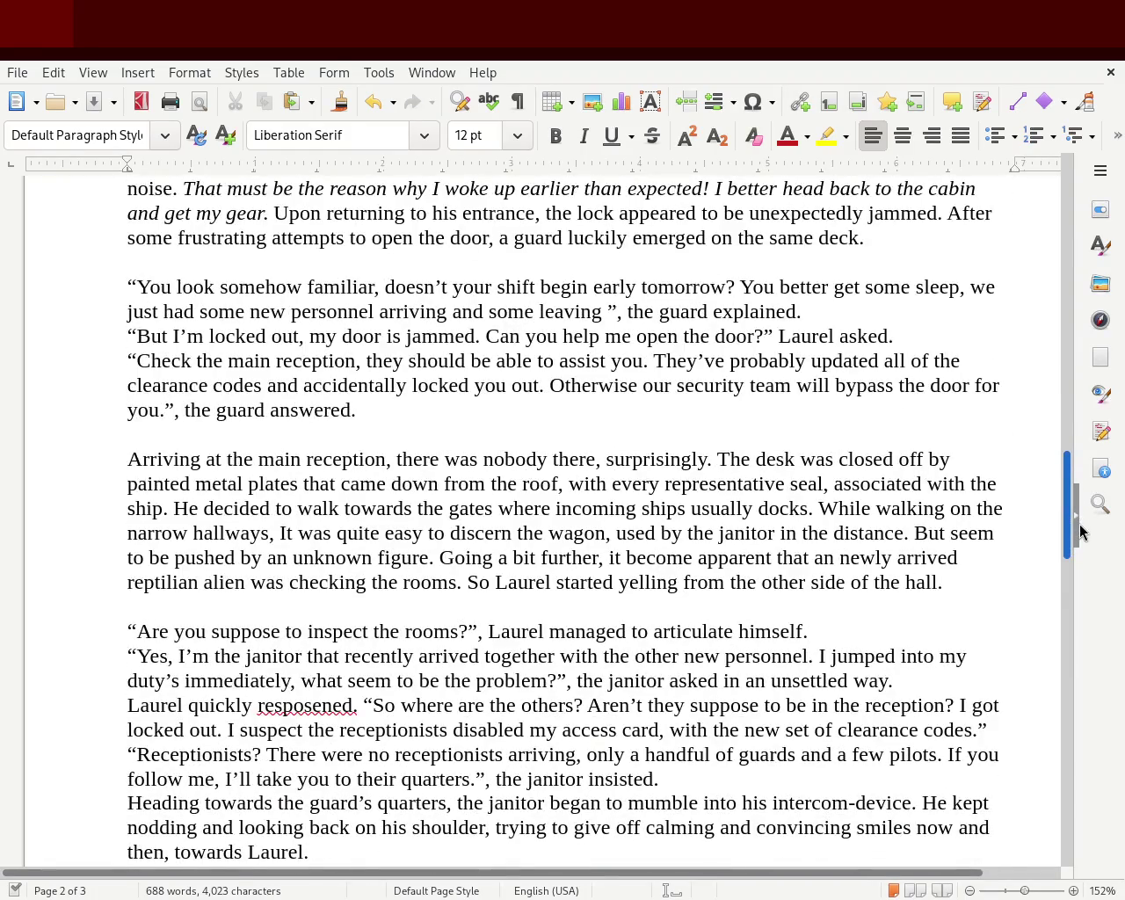
pyautogui.moveTo(1081, 531); pyautogui.dragTo(1081, 557)
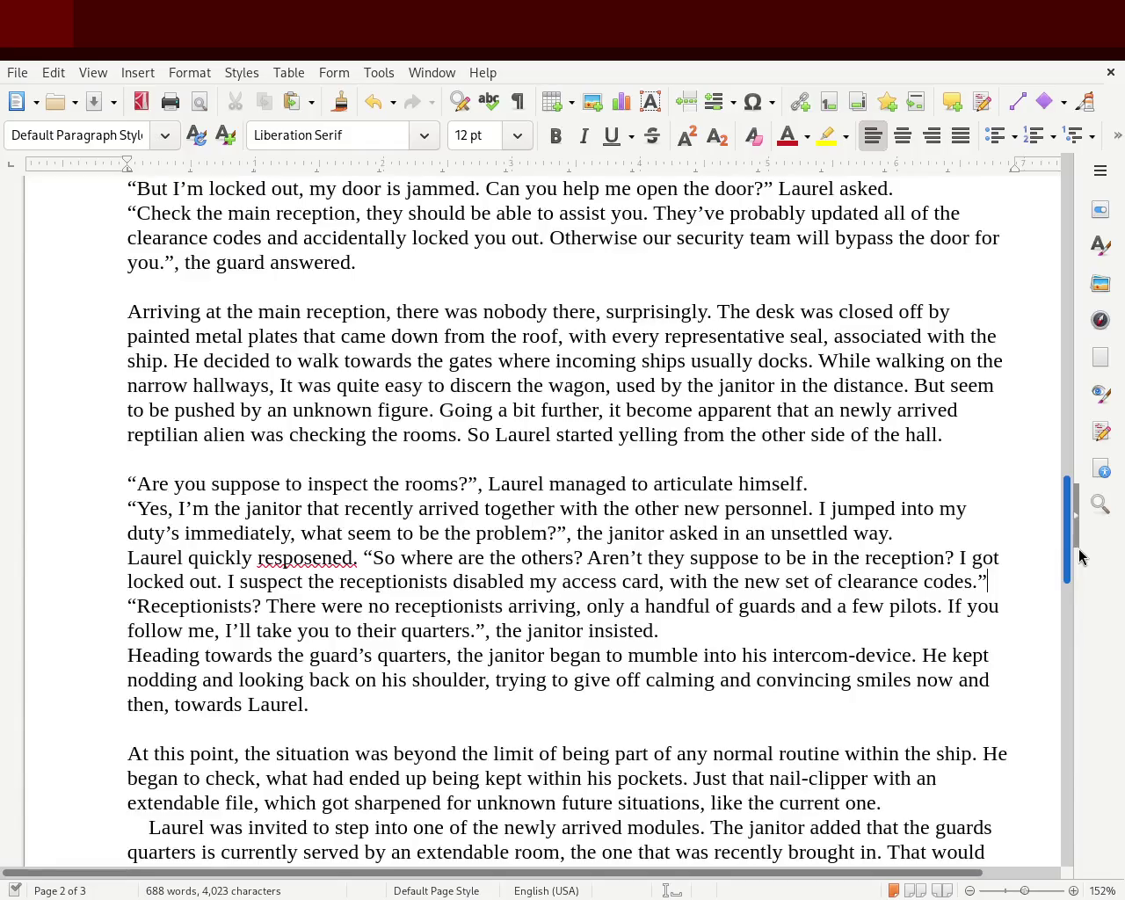
pyautogui.scroll(-1, 1079, 557)
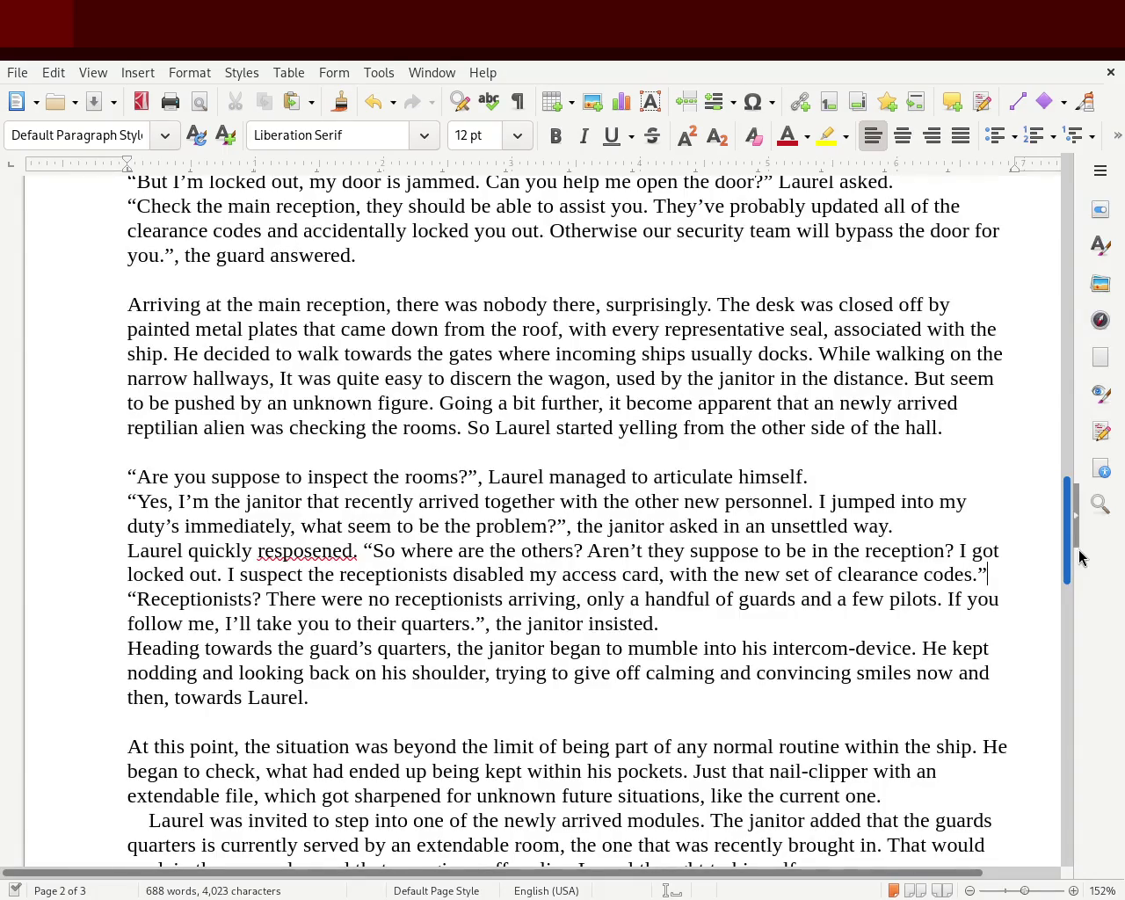
pyautogui.moveTo(1080, 558)
pyautogui.mouseDown()
pyautogui.moveTo(1087, 708)
pyautogui.moveTo(1099, 307)
pyautogui.mouseUp()
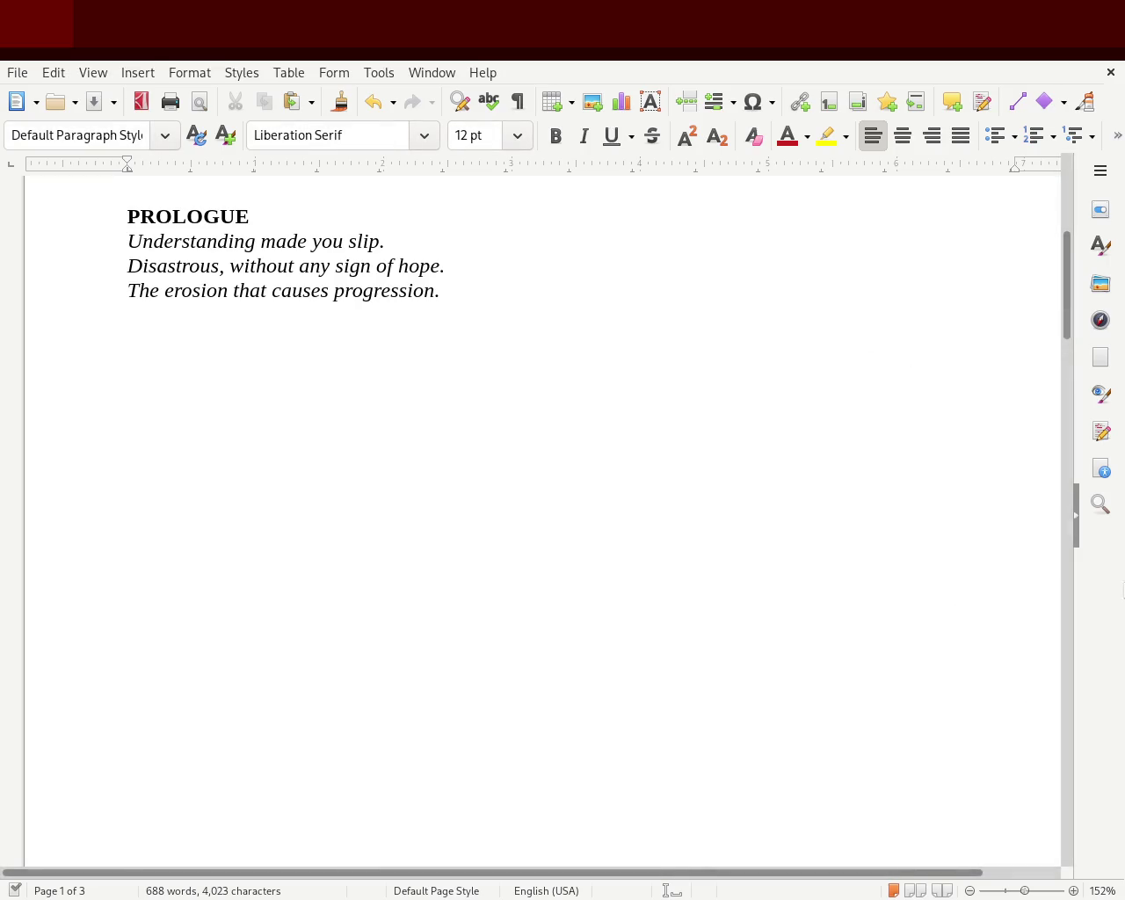
pyautogui.moveTo(1067, 308)
pyautogui.mouseDown()
pyautogui.moveTo(1070, 158)
pyautogui.moveTo(1060, 483)
pyautogui.moveTo(1073, 710)
pyautogui.mouseUp()
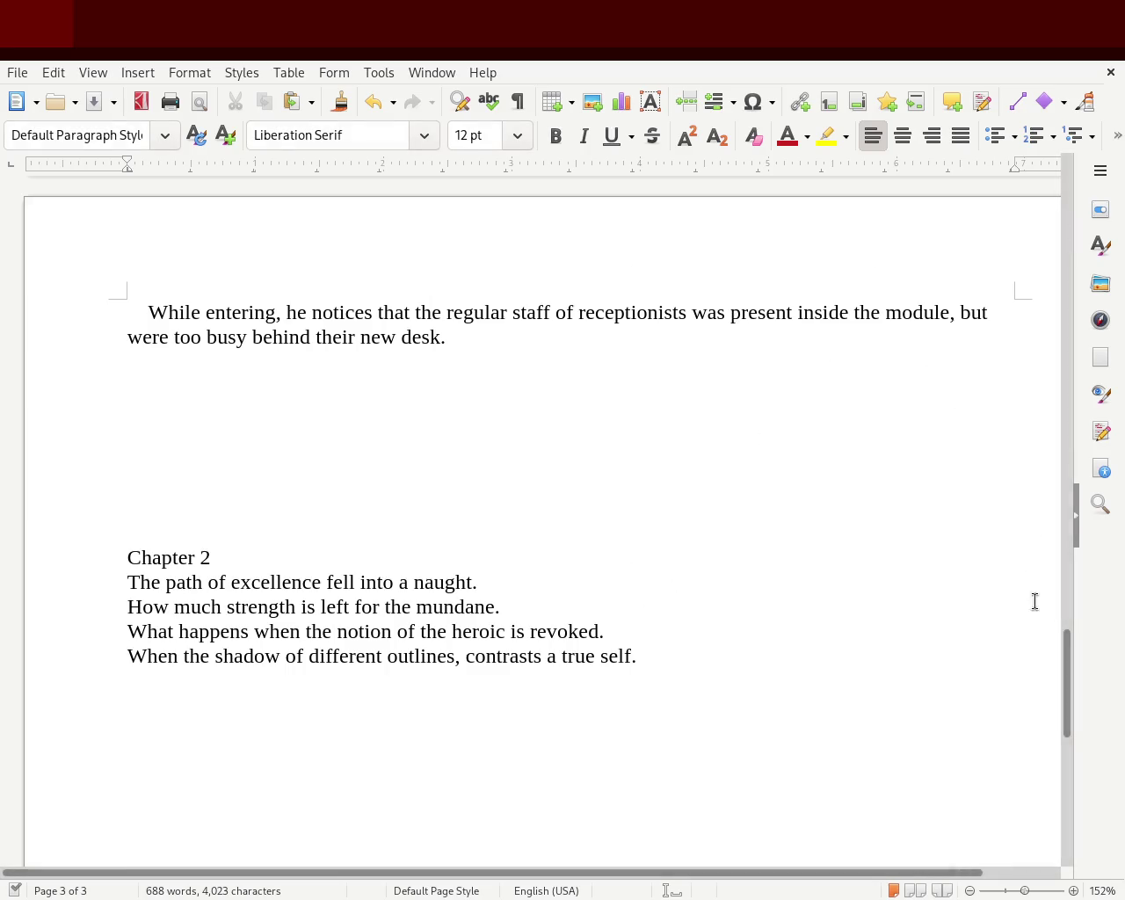
# - Scroll to the end of page 2 and select the indent before 'Laurel was invited'
pyautogui.moveTo(1066, 658)
pyautogui.mouseDown()
pyautogui.moveTo(1062, 407)
pyautogui.moveTo(988, 228)
pyautogui.moveTo(1033, 213)
pyautogui.mouseUp()
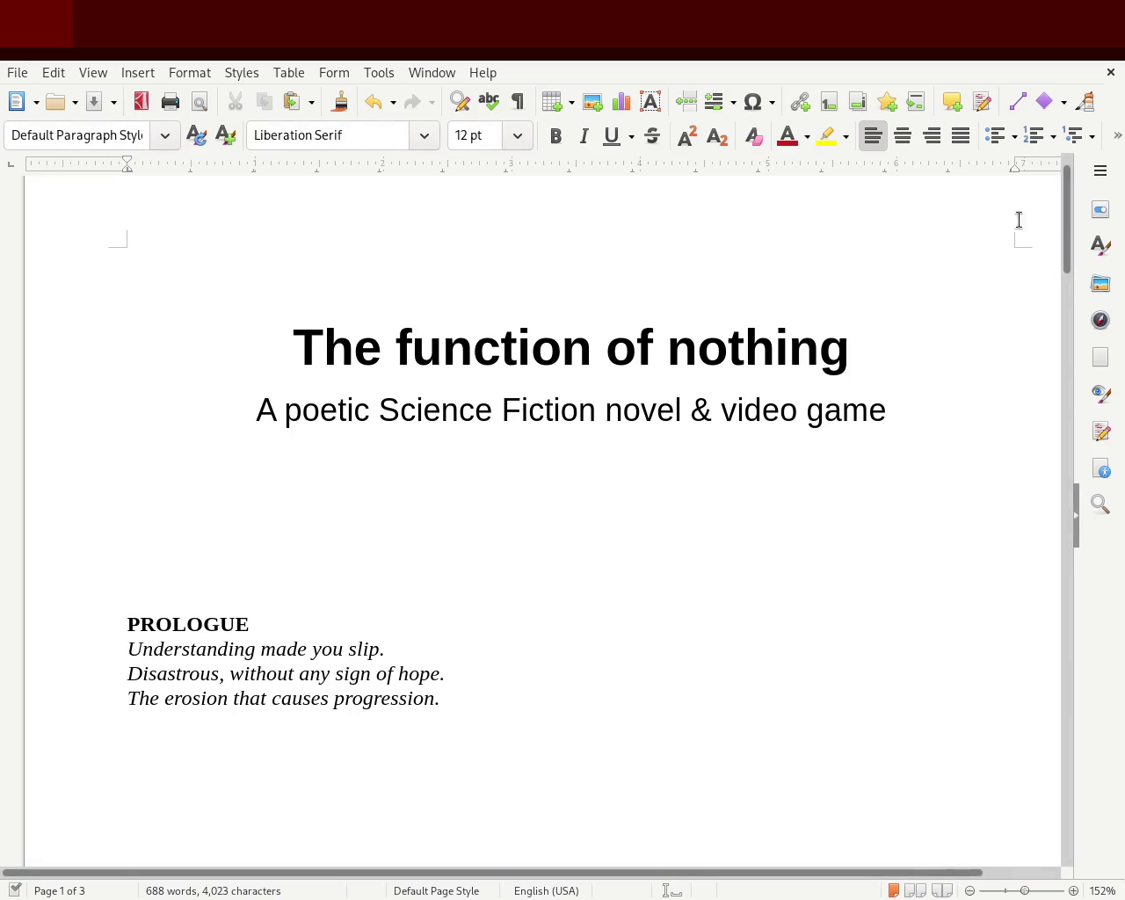
pyautogui.moveTo(1067, 224); pyautogui.dragTo(1064, 479)
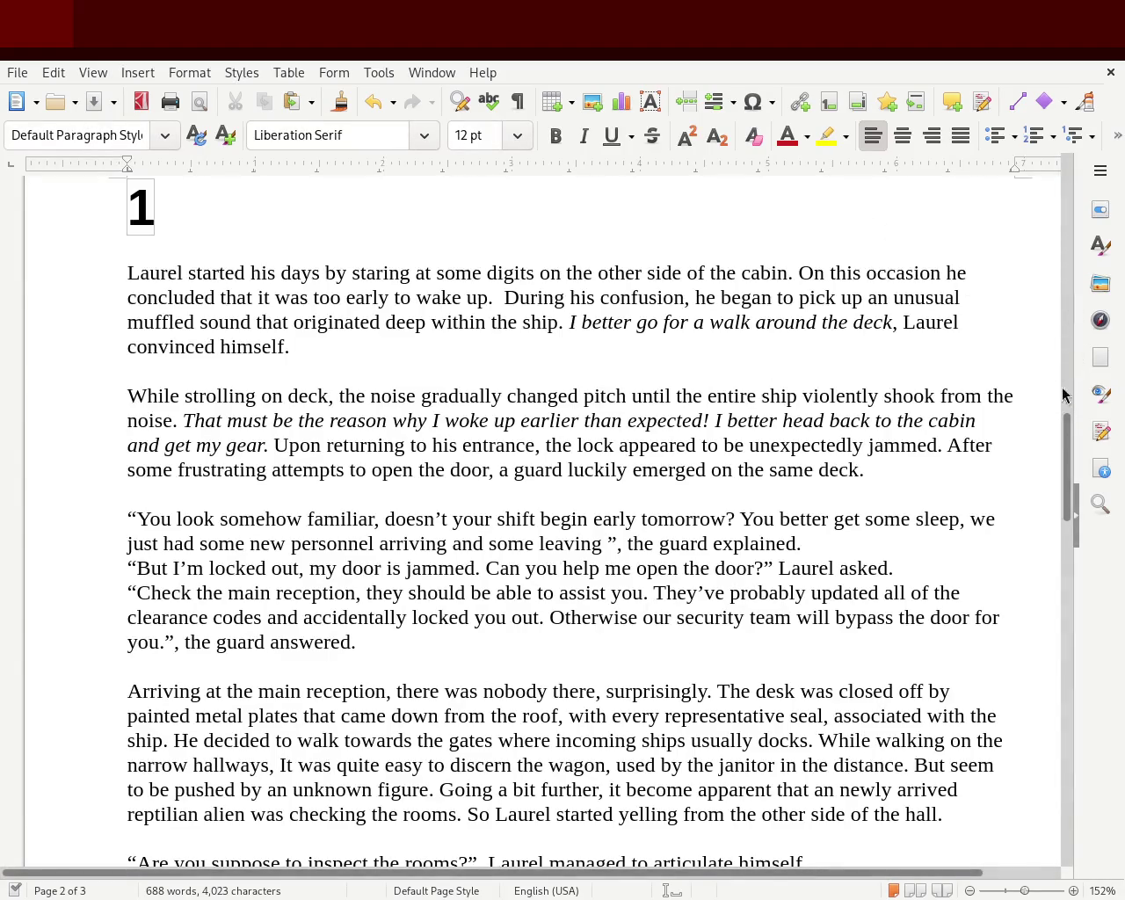
pyautogui.moveTo(1071, 449); pyautogui.dragTo(1038, 450)
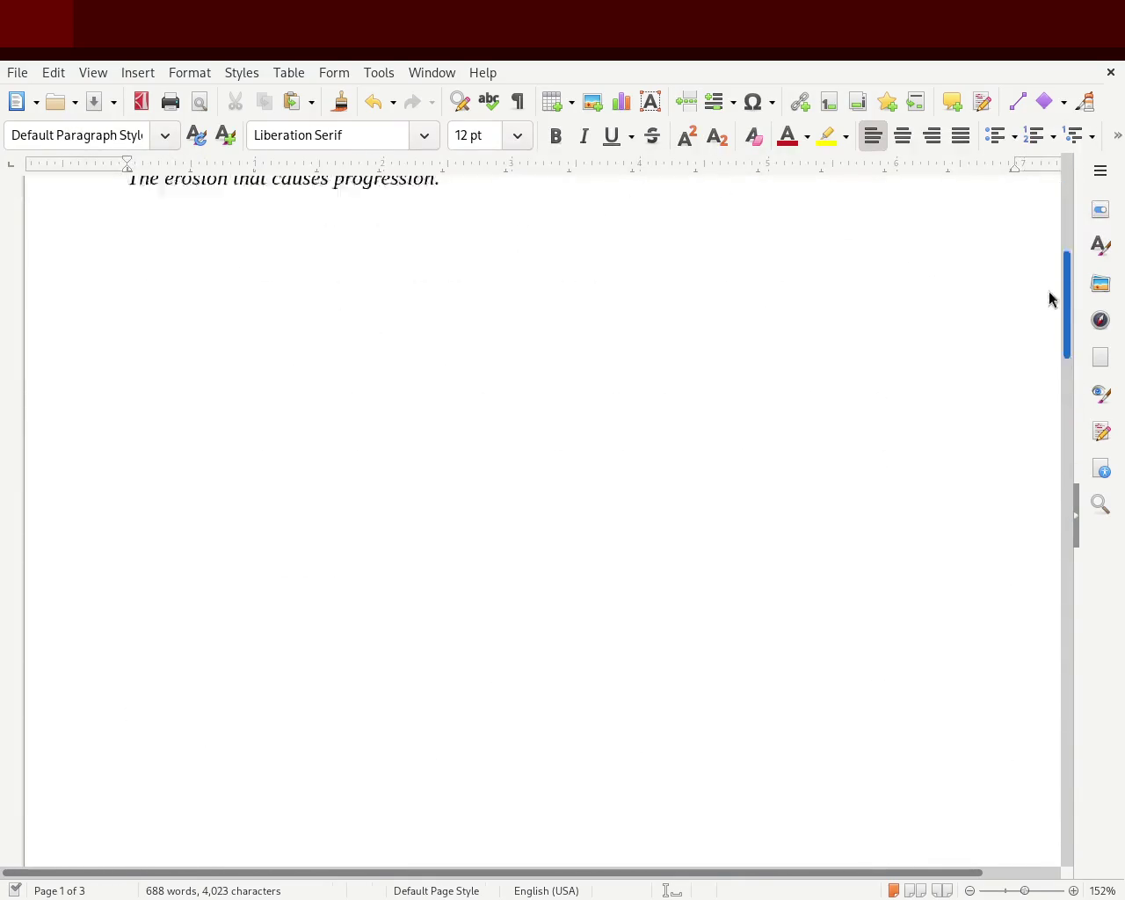
pyautogui.scroll(-1, 1037, 450)
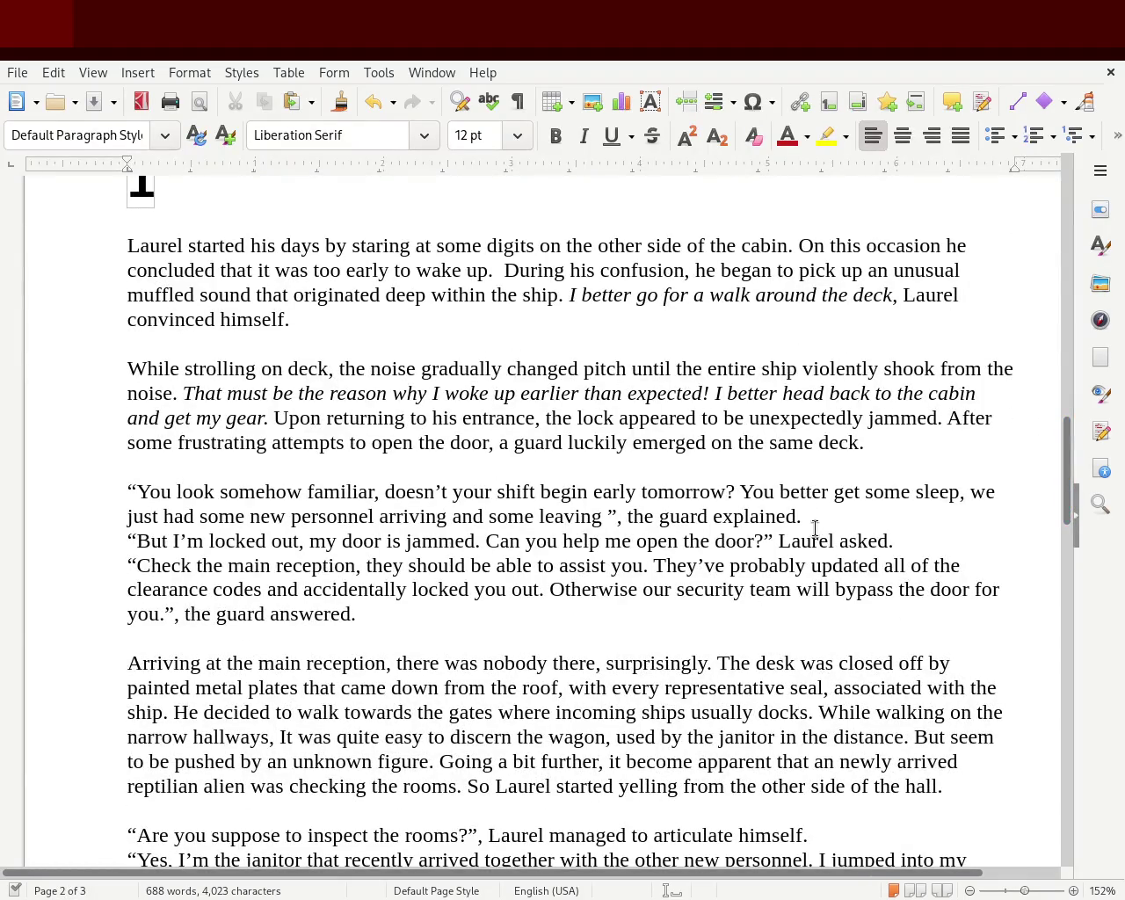
pyautogui.moveTo(1069, 466); pyautogui.dragTo(1064, 524)
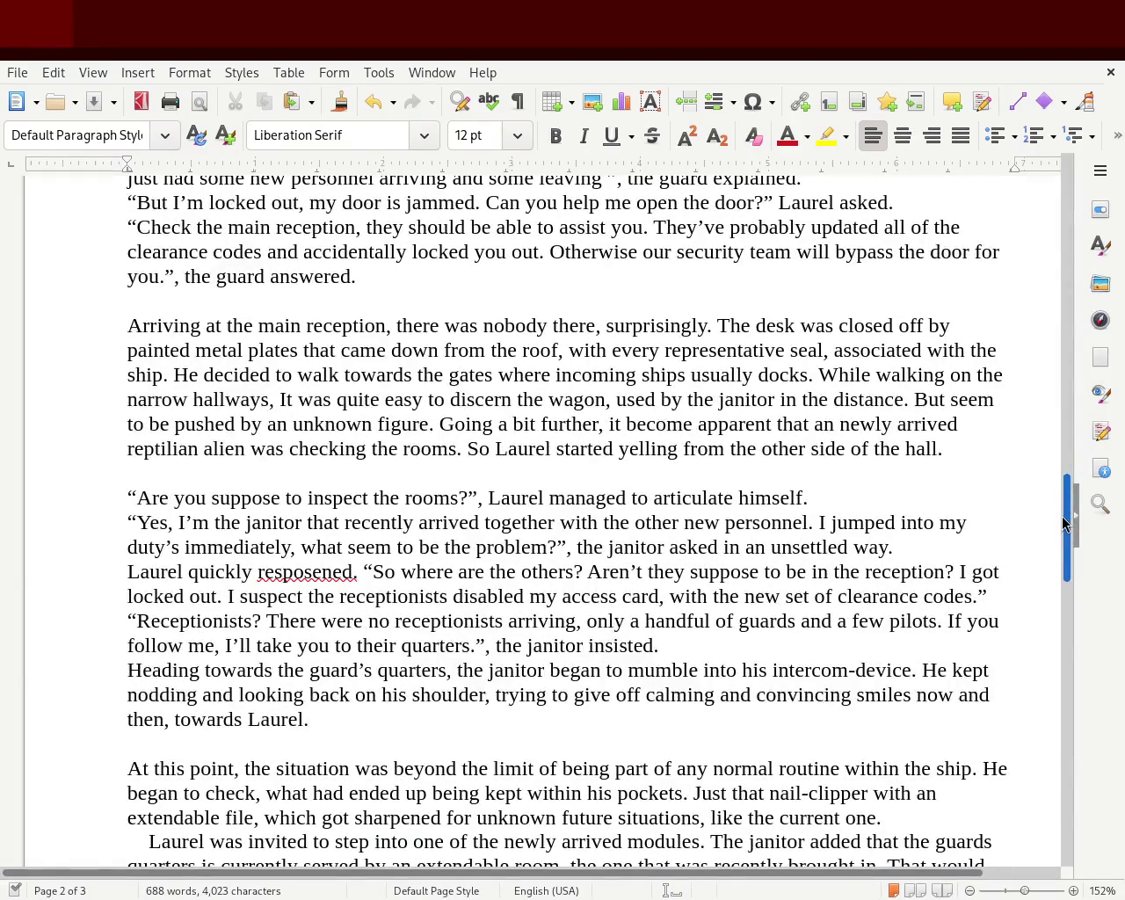
pyautogui.moveTo(1063, 524); pyautogui.dragTo(1065, 580)
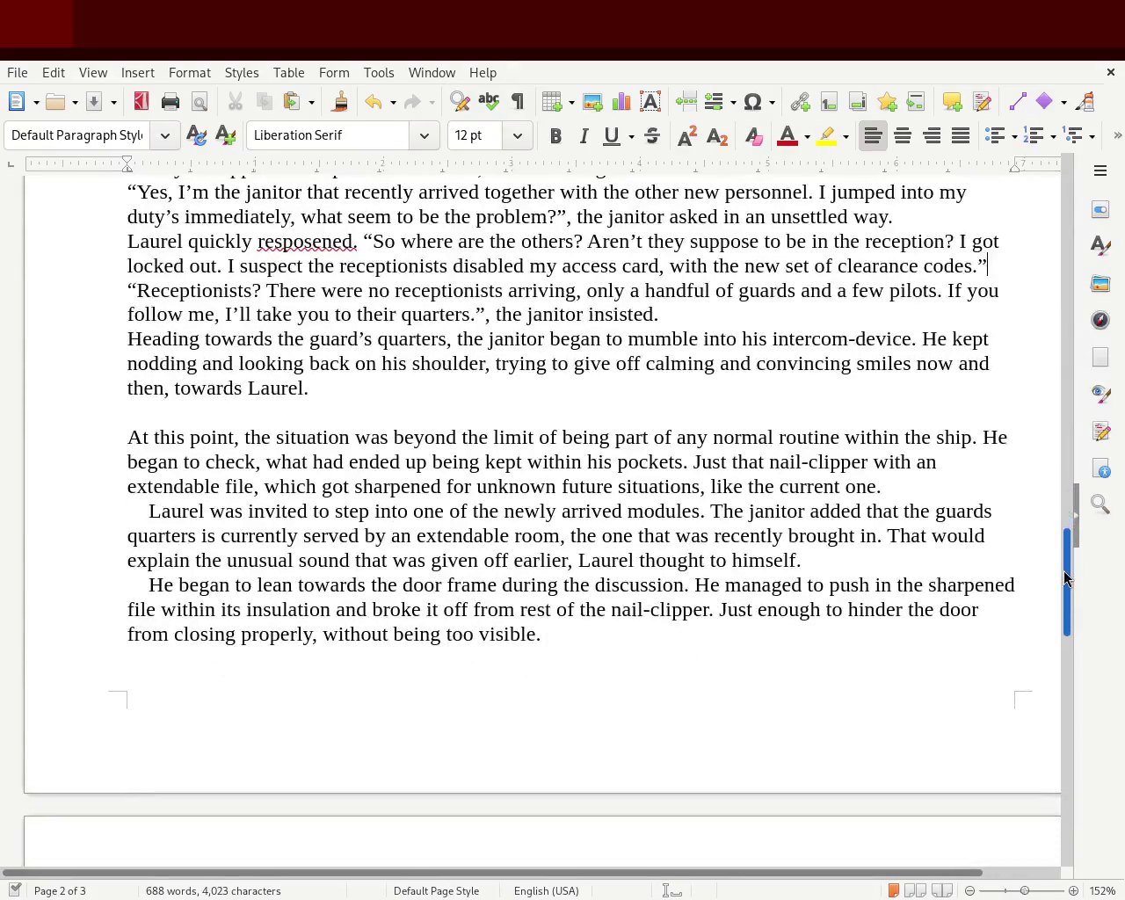
pyautogui.moveTo(148, 511); pyautogui.dragTo(82, 509)
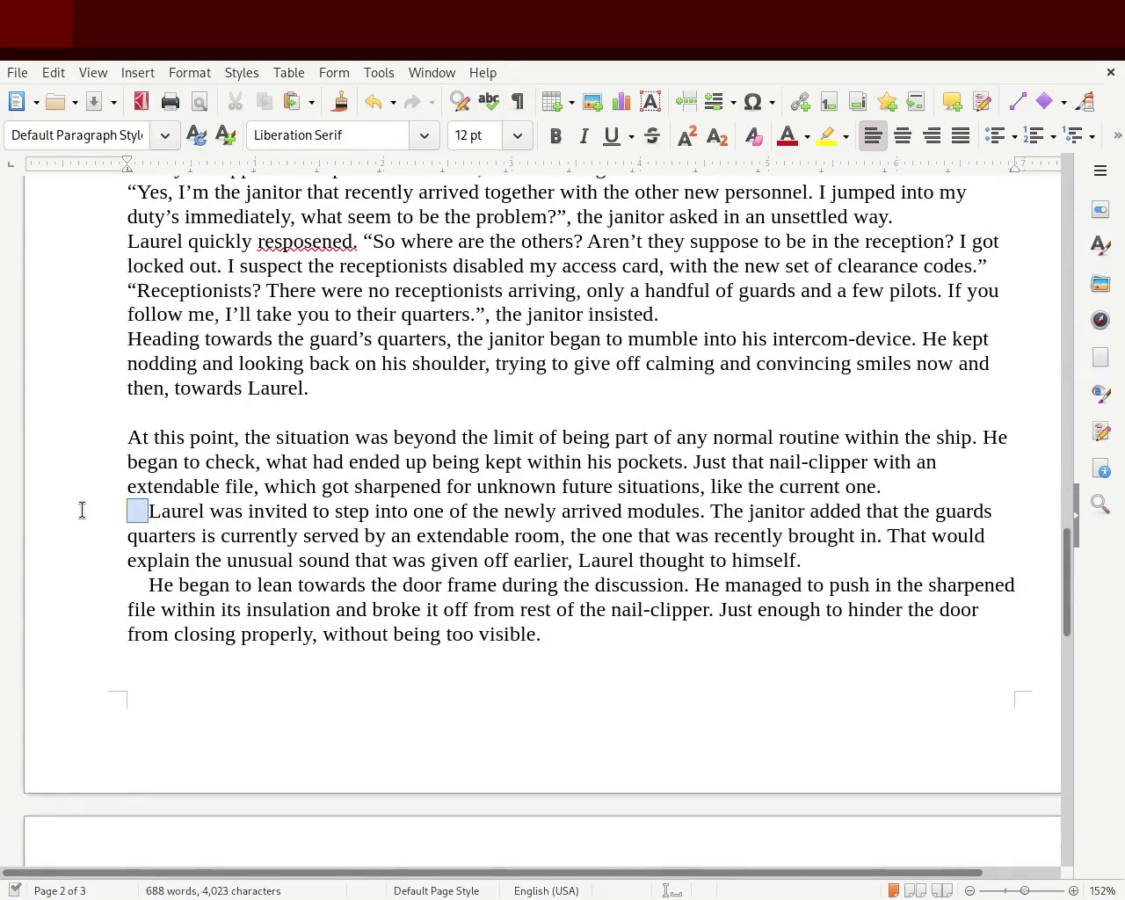
# - Remove the 'Laurel was invited' indent, add a blank line above, and merge in 'He began to lean'
pyautogui.press('Delete')
pyautogui.press('Return')
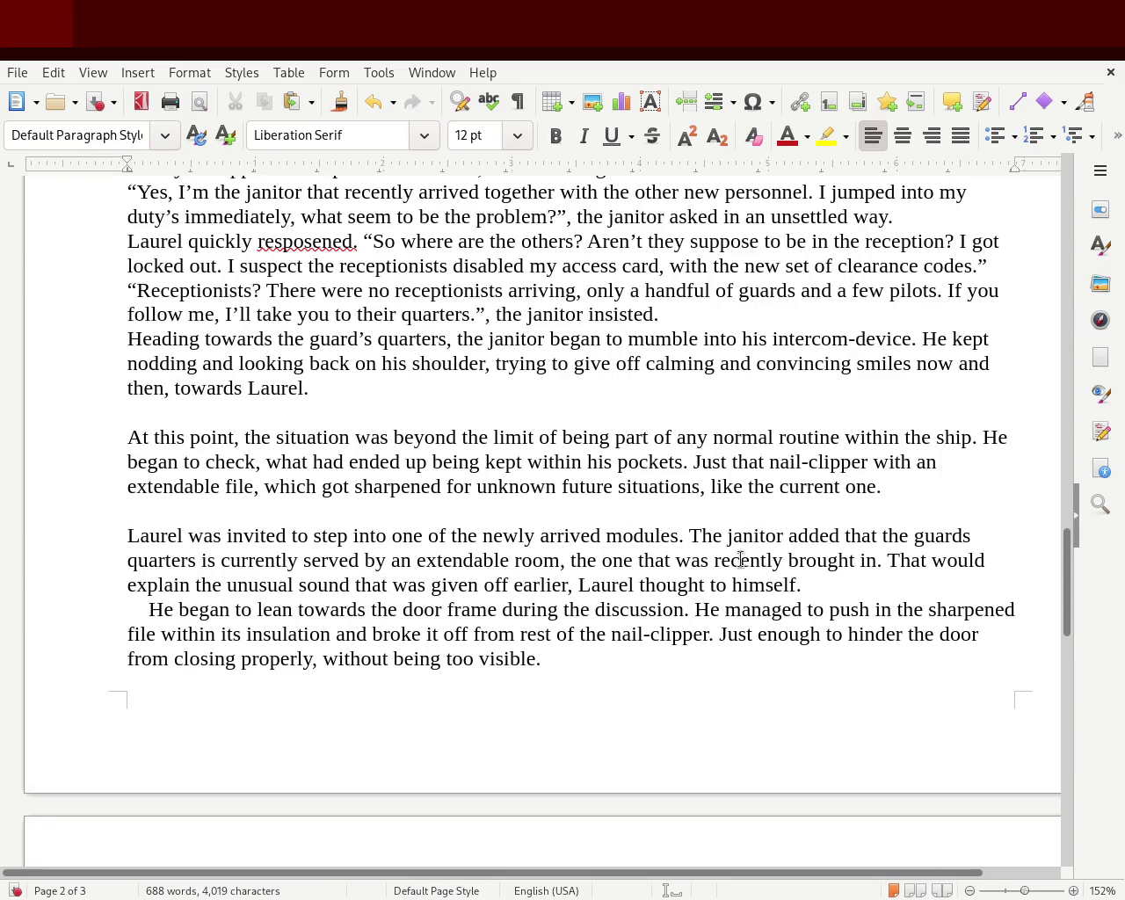
pyautogui.press('Down')
pyautogui.press('Down')
pyautogui.press('Down')
pyautogui.press('Delete')
pyautogui.press('Delete')
pyautogui.press('Delete')
pyautogui.press('BackSpace')
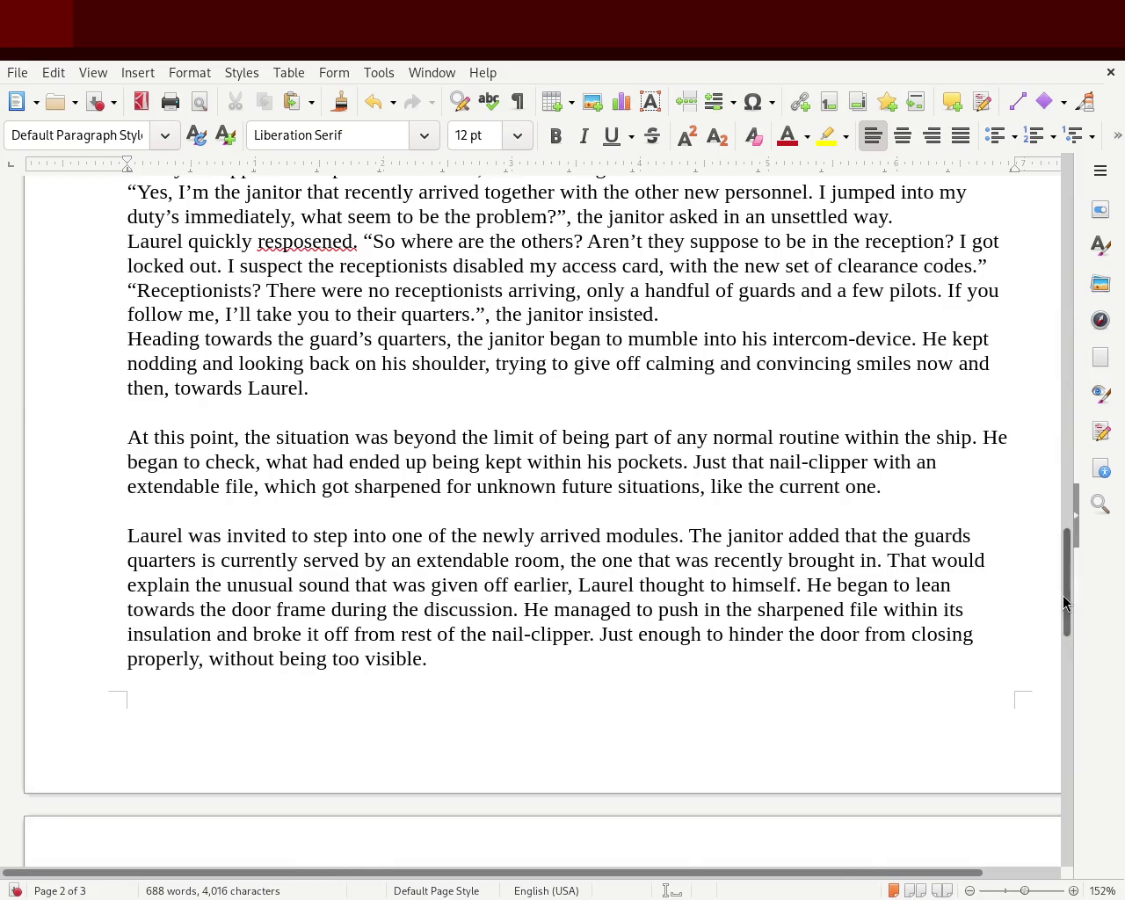
pyautogui.scroll(3, 1077, 573)
pyautogui.scroll(3, 1080, 554)
# - Scroll back through chapter 1 and page 2, ending on the Chapter 2 page
pyautogui.moveTo(1080, 554)
pyautogui.mouseDown()
pyautogui.moveTo(1060, 686)
pyautogui.moveTo(1078, 625)
pyautogui.mouseUp()
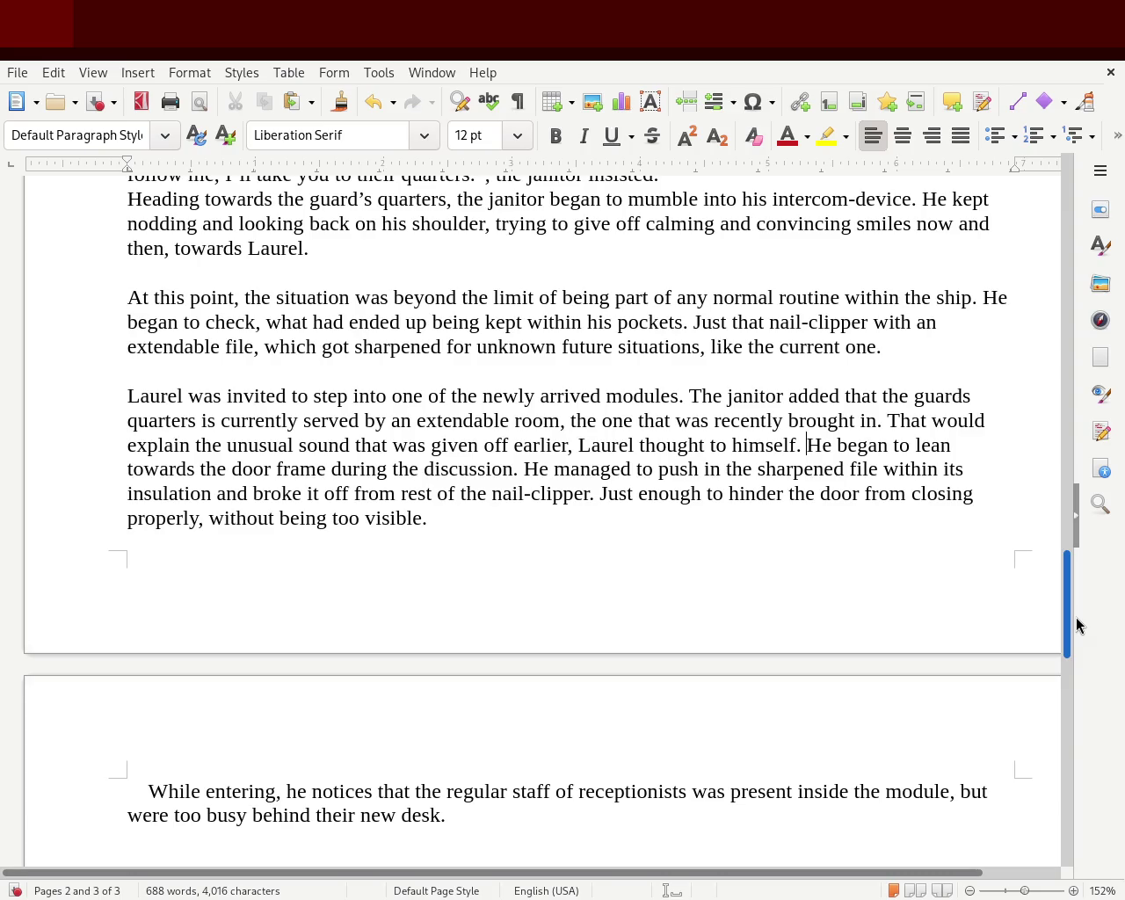
pyautogui.moveTo(1079, 624); pyautogui.dragTo(1084, 714)
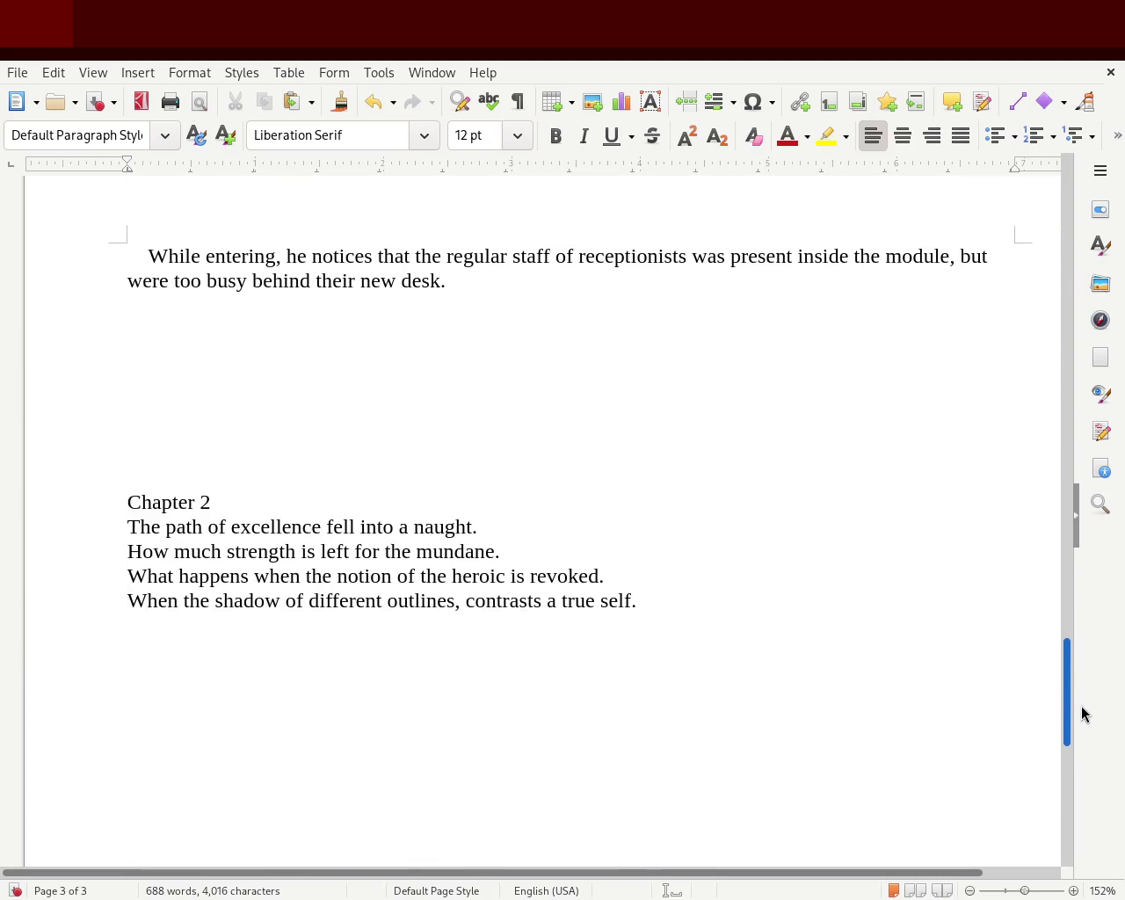
pyautogui.moveTo(1084, 714)
pyautogui.mouseDown()
pyautogui.moveTo(1093, 611)
pyautogui.moveTo(1082, 219)
pyautogui.moveTo(1043, 430)
pyautogui.moveTo(1045, 223)
pyautogui.moveTo(1027, 320)
pyautogui.moveTo(1052, 478)
pyautogui.moveTo(1055, 686)
pyautogui.moveTo(1070, 416)
pyautogui.moveTo(1031, 429)
pyautogui.mouseUp()
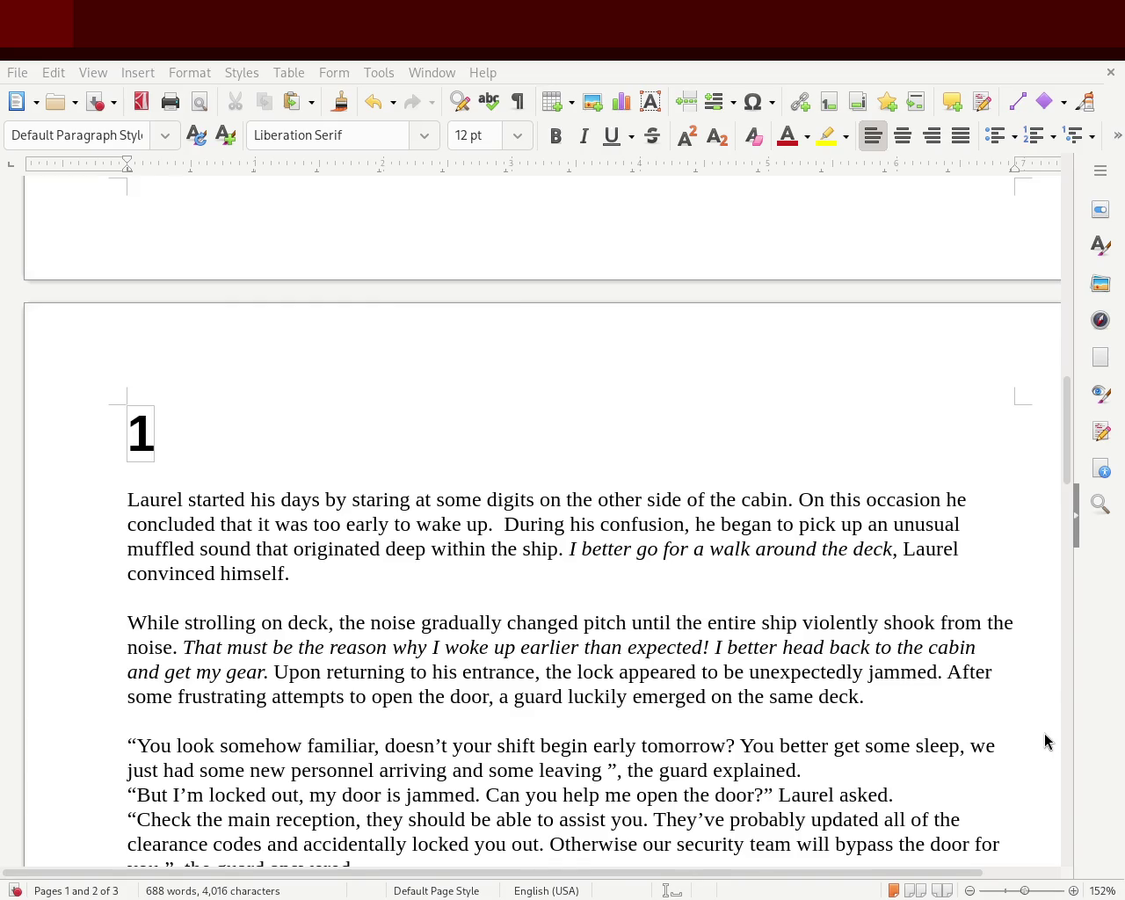
pyautogui.moveTo(1073, 394)
pyautogui.mouseDown()
pyautogui.moveTo(1042, 621)
pyautogui.moveTo(1068, 431)
pyautogui.moveTo(1064, 459)
pyautogui.mouseUp()
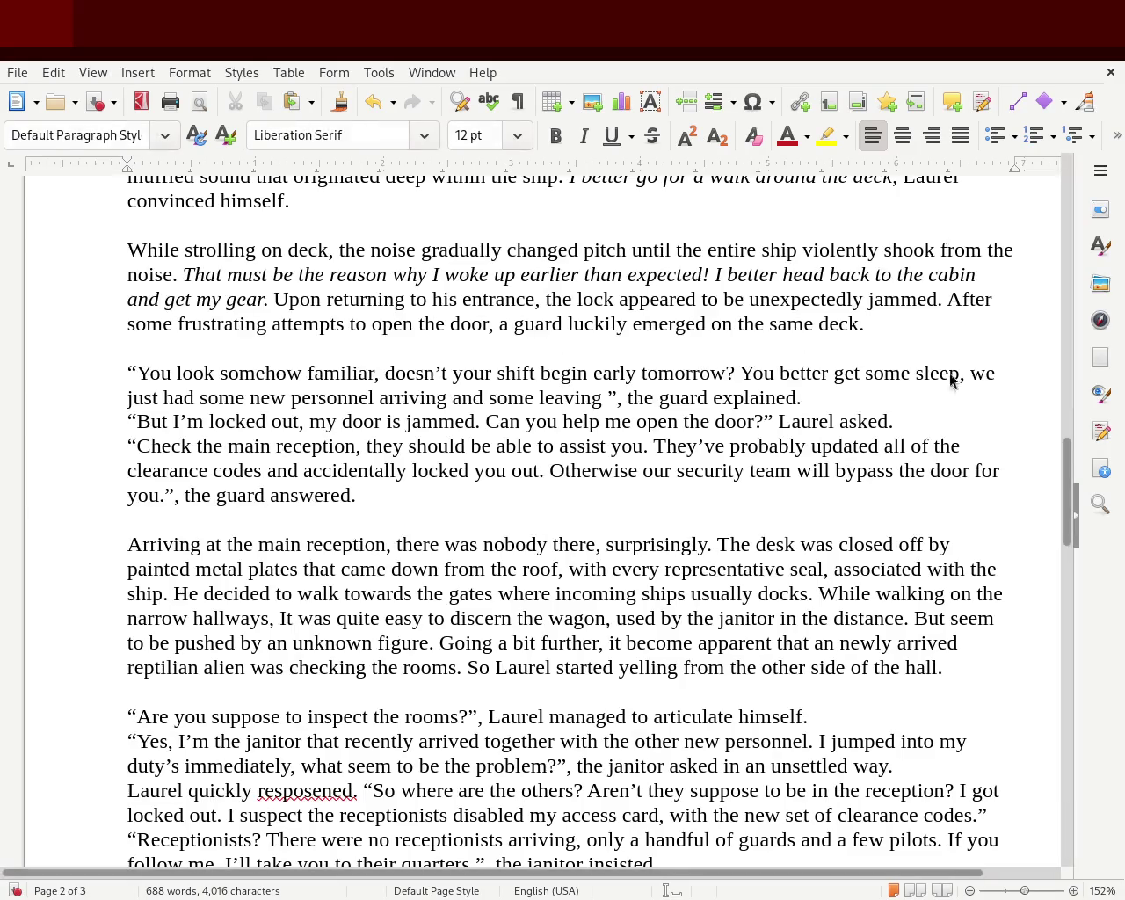
pyautogui.moveTo(1068, 466); pyautogui.dragTo(1066, 694)
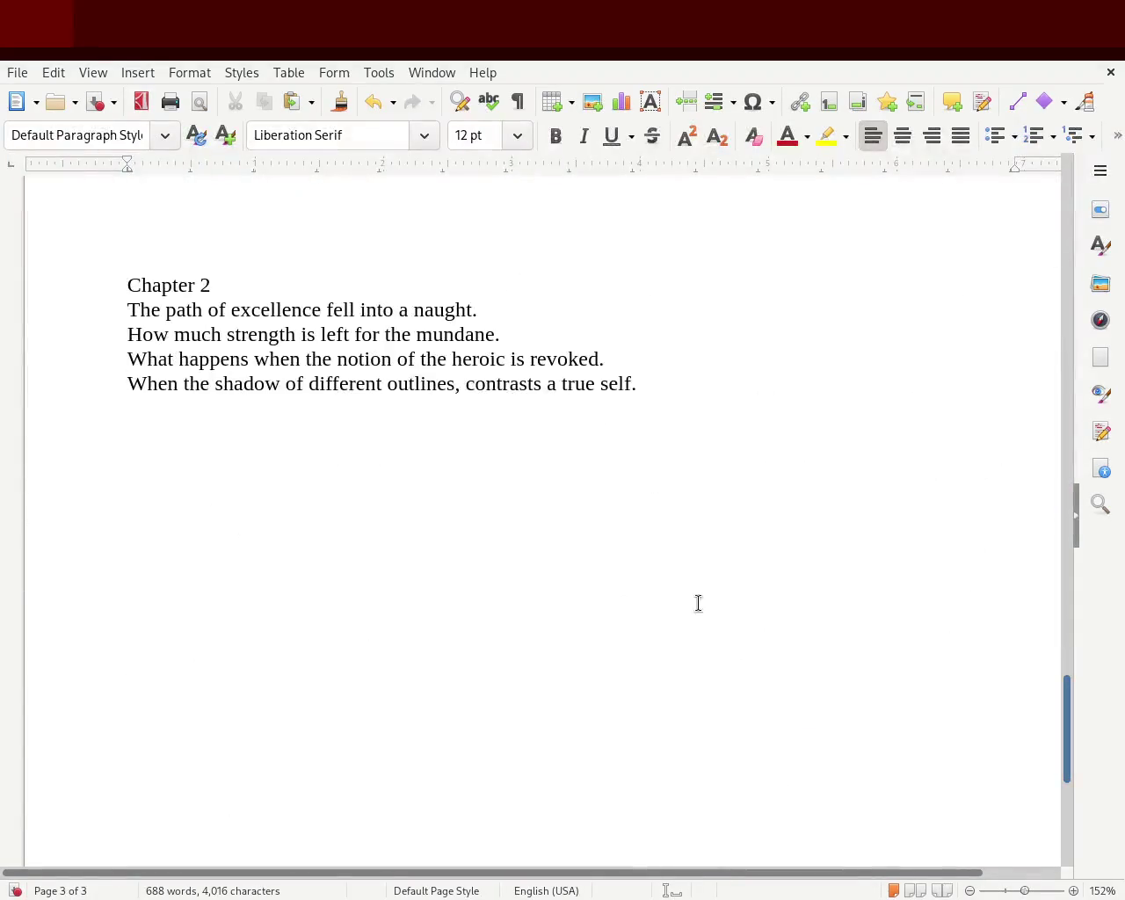
# - Add a trial line with 'rece' below Chapter 2, remove it, and scroll back toward chapter 1
pyautogui.press('Return')
pyautogui.press('Return')
pyautogui.press('Return')
pyautogui.write('rece')
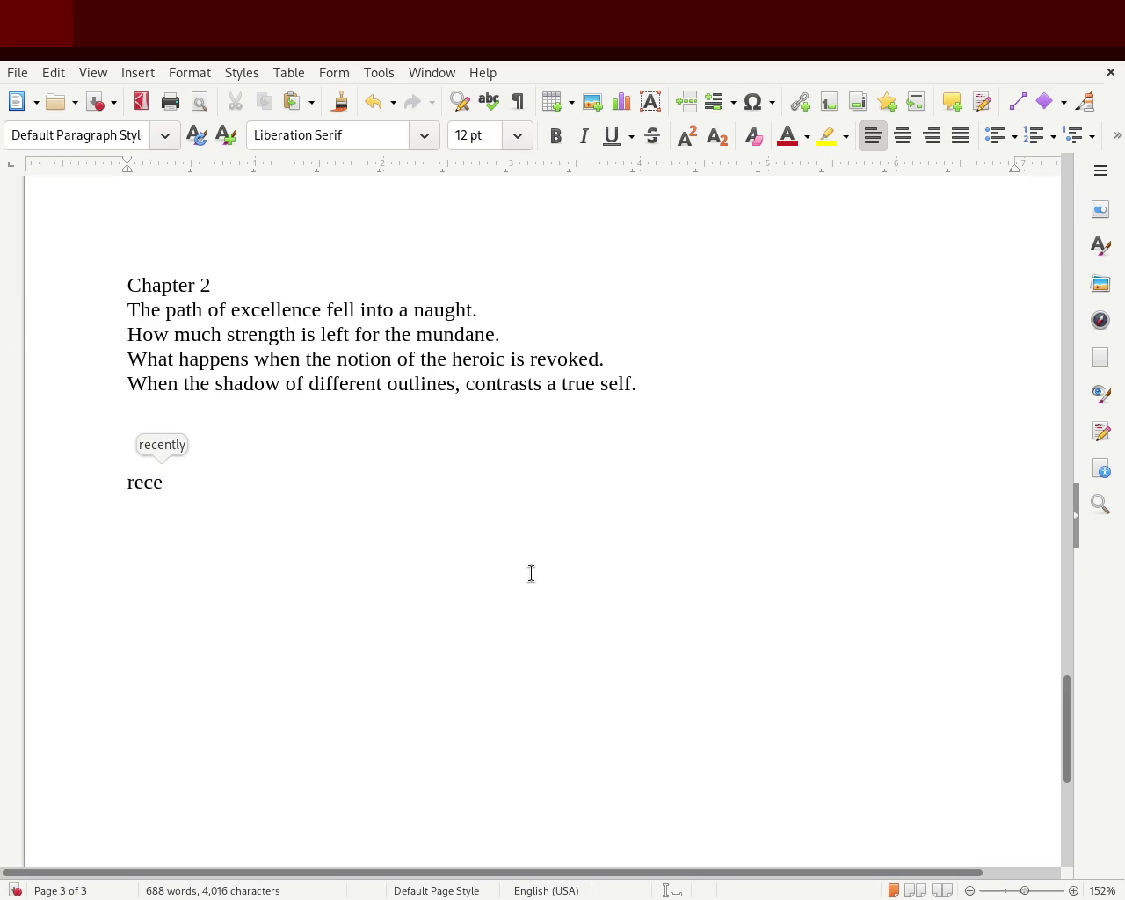
pyautogui.press('BackSpace')
pyautogui.press('BackSpace')
pyautogui.press('BackSpace')
pyautogui.press('BackSpace')
pyautogui.press('BackSpace')
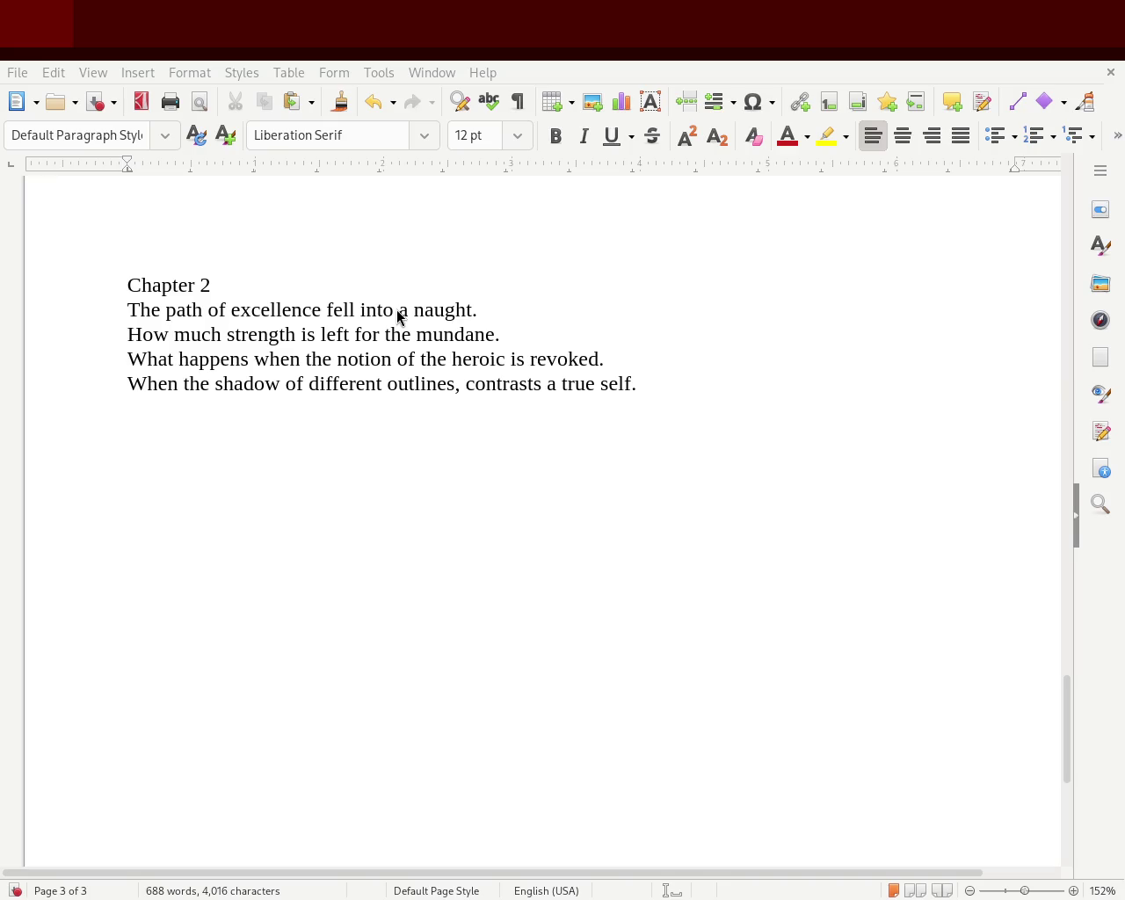
pyautogui.moveTo(1068, 729)
pyautogui.mouseDown()
pyautogui.moveTo(1078, 554)
pyautogui.moveTo(1069, 395)
pyautogui.moveTo(1065, 322)
pyautogui.moveTo(1034, 239)
pyautogui.moveTo(1046, 636)
pyautogui.mouseUp()
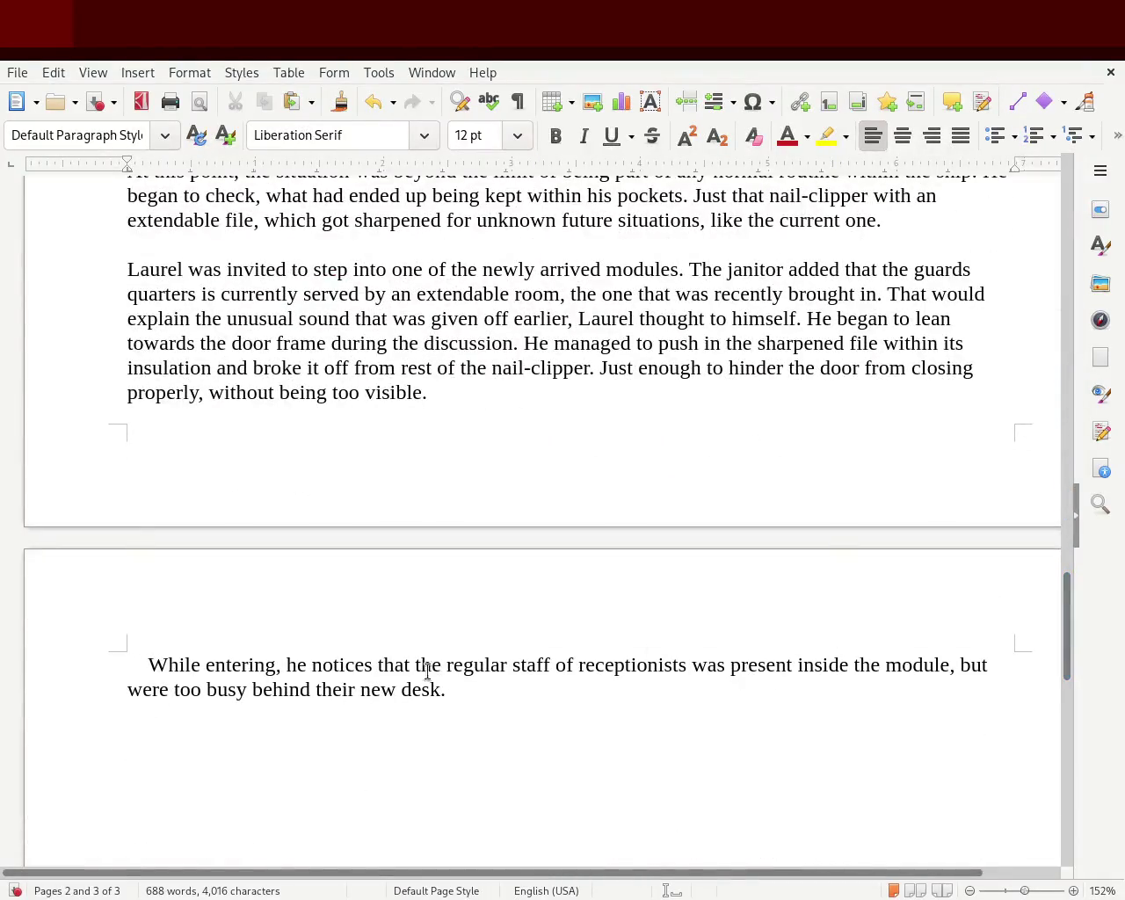
# - Make the 'While entering' paragraph flush left and change 'was' to 'that was'
pyautogui.moveTo(146, 665); pyautogui.dragTo(63, 655)
pyautogui.press('Delete')
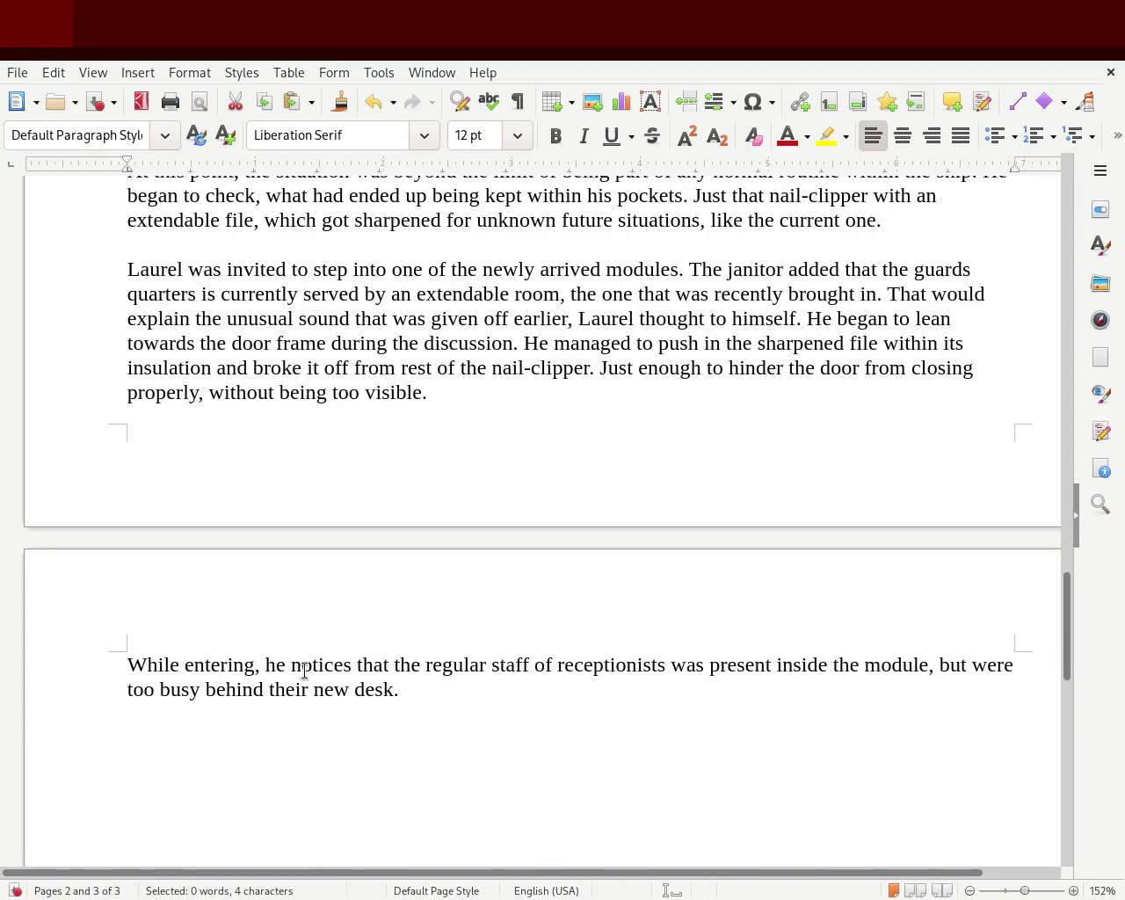
pyautogui.doubleClick(675, 666)
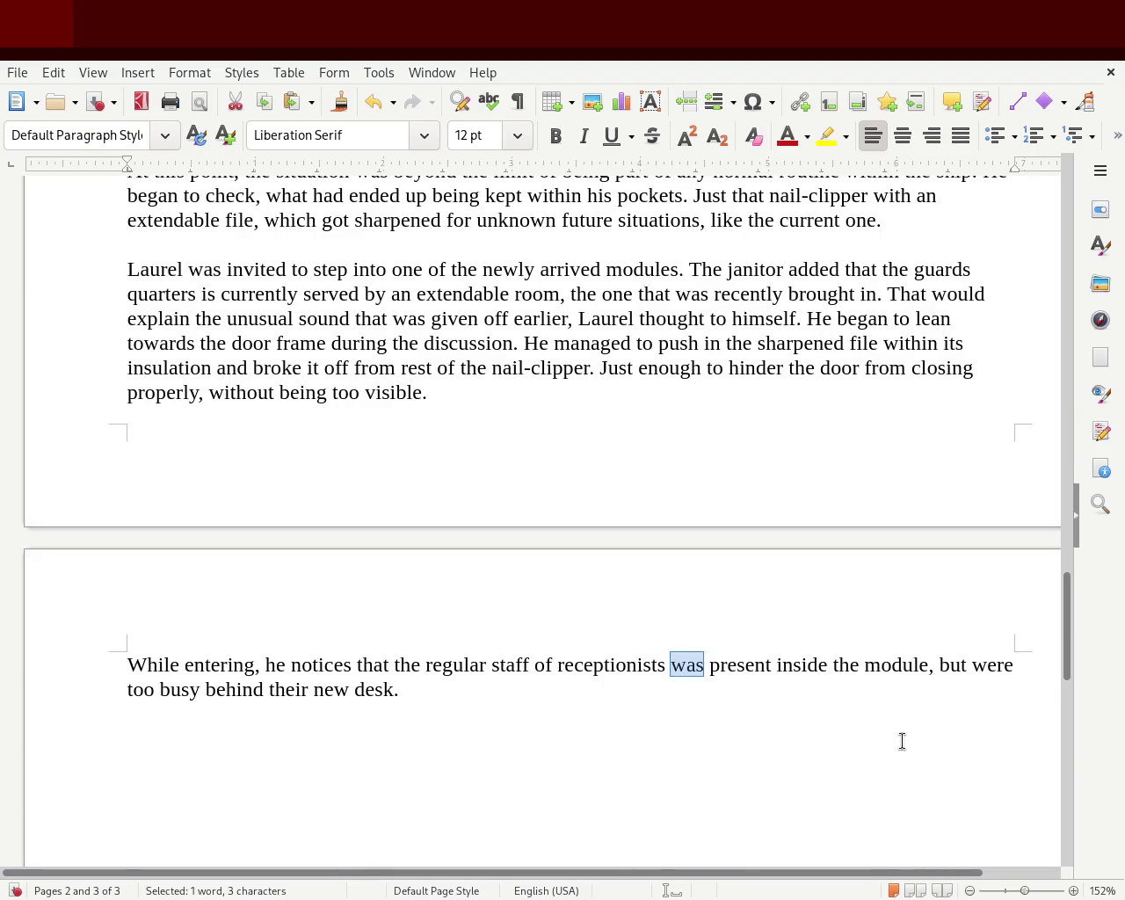
pyautogui.write('th')
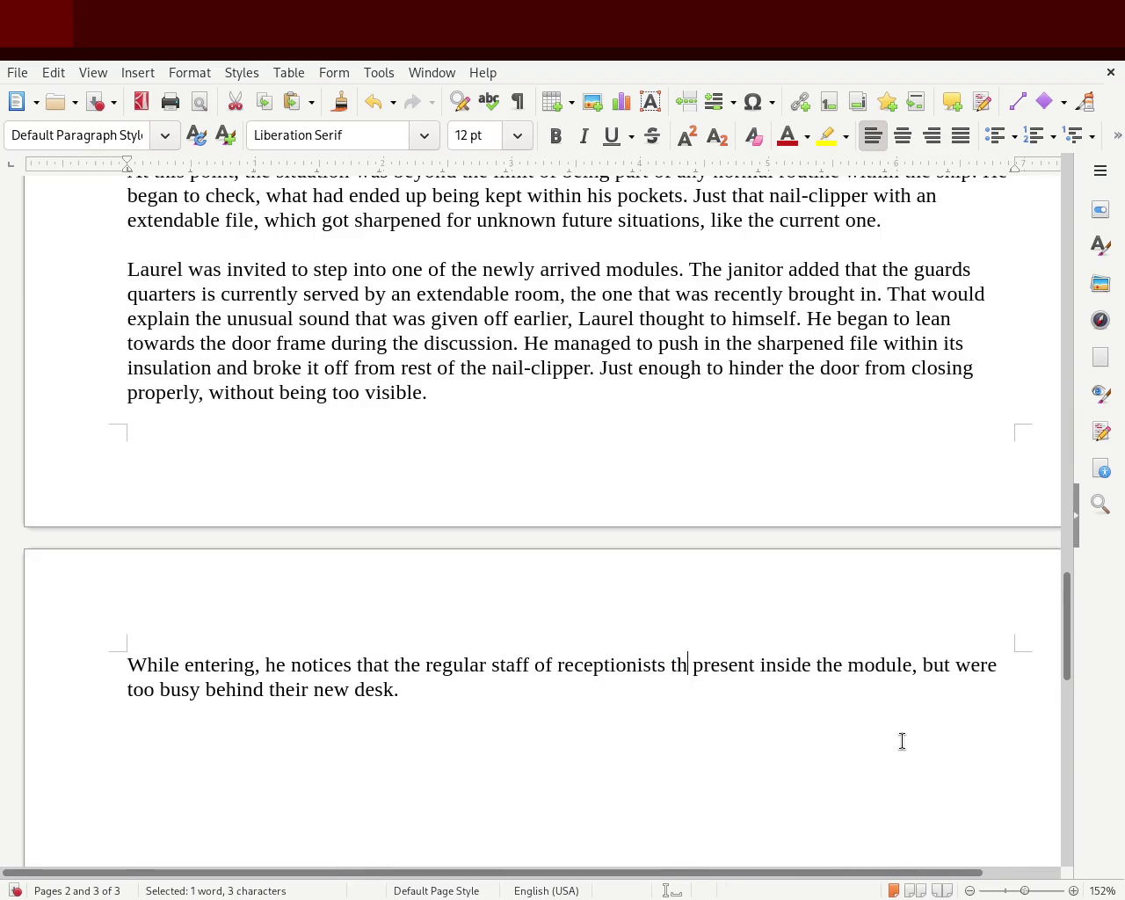
pyautogui.write('at was')
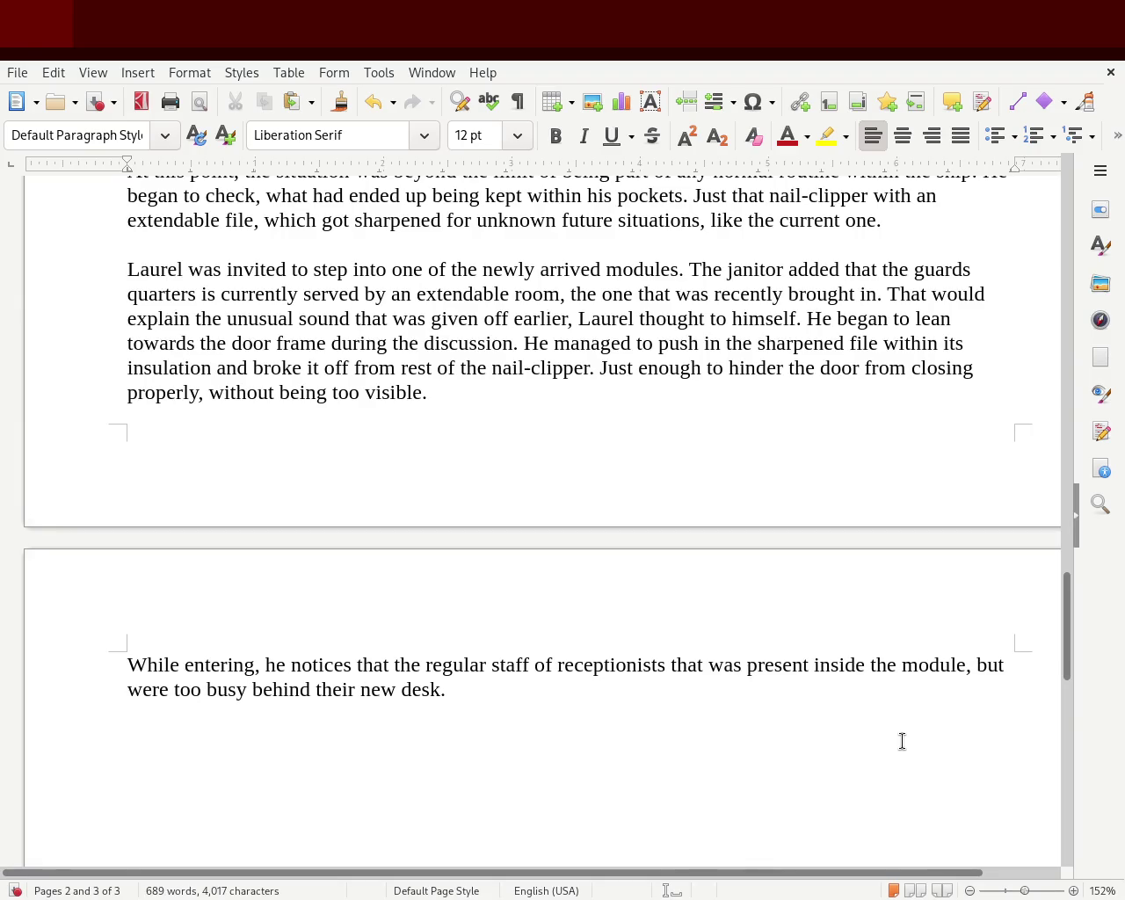
# - Insert 'added' before 'module' and save the manuscript
pyautogui.click(902, 665)
pyautogui.write('newly adde')
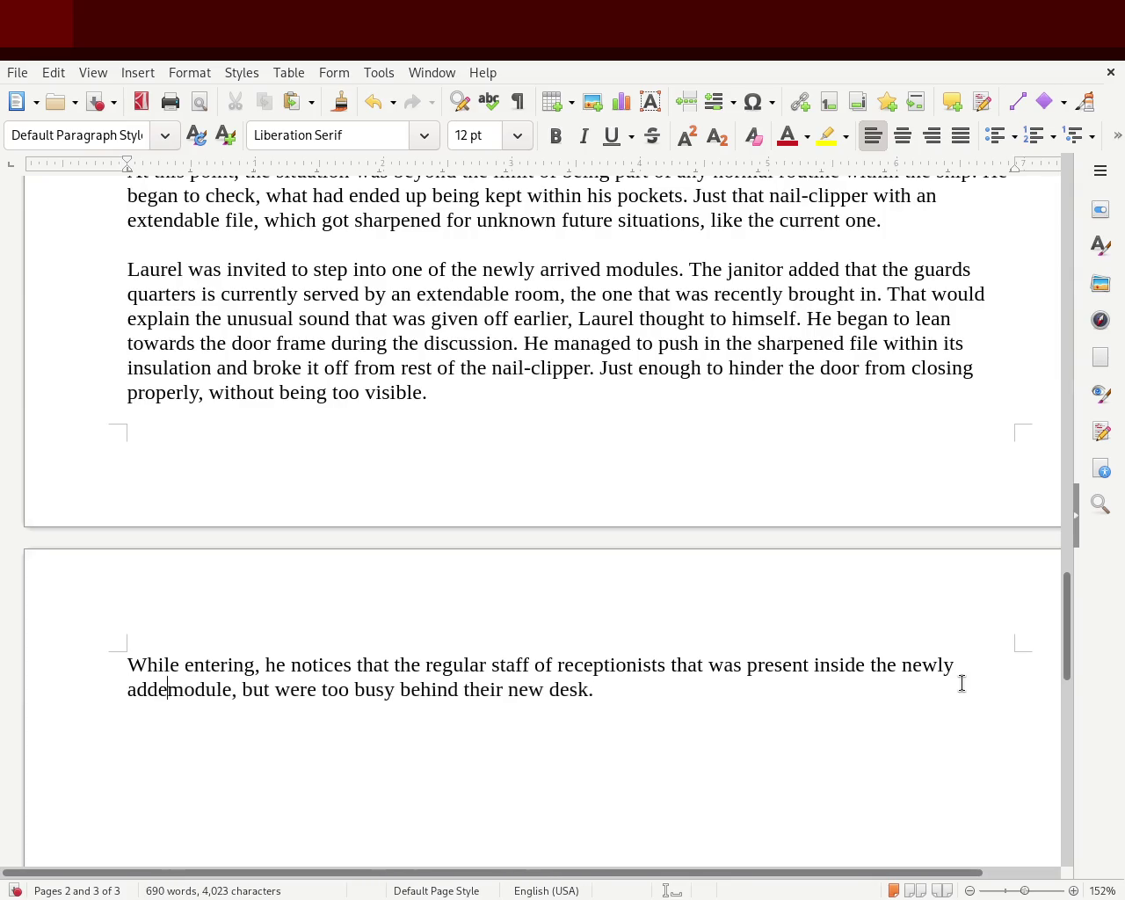
pyautogui.write('d')
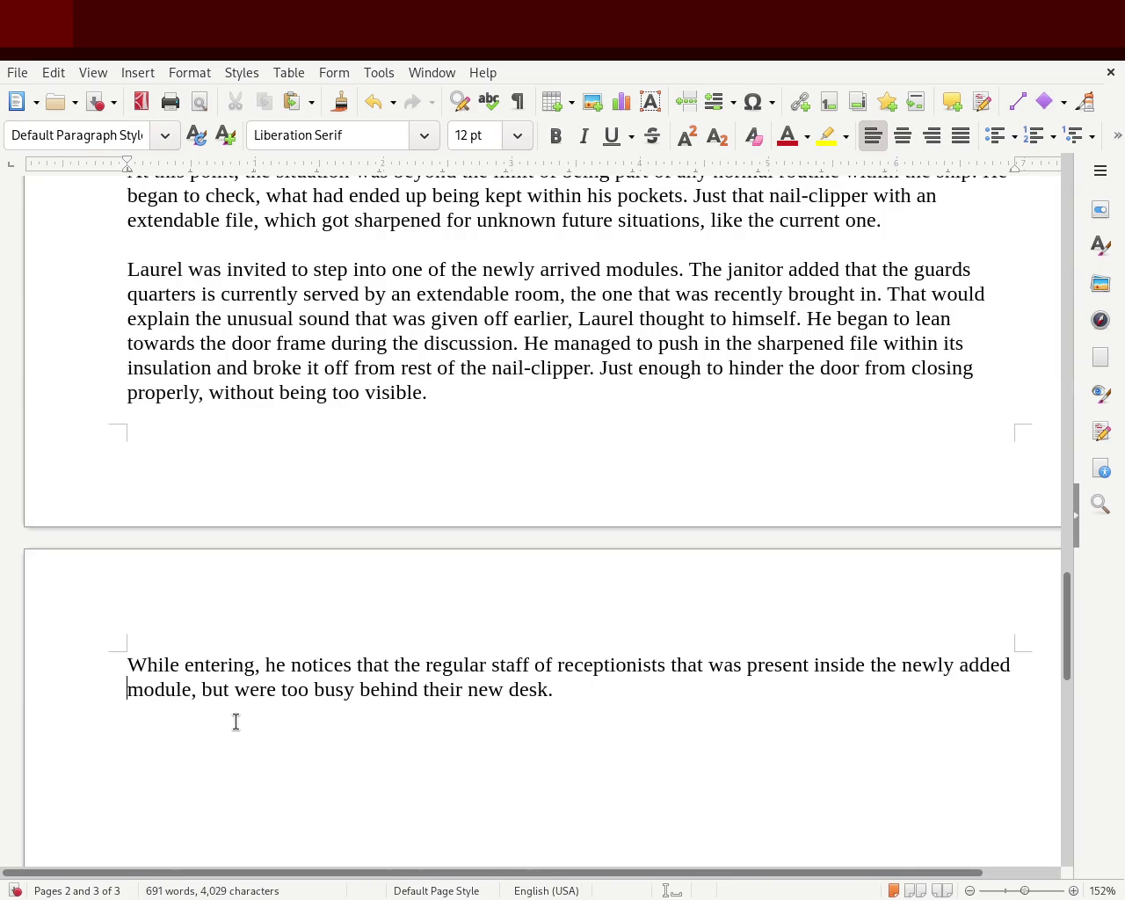
pyautogui.doubleClick(928, 664)
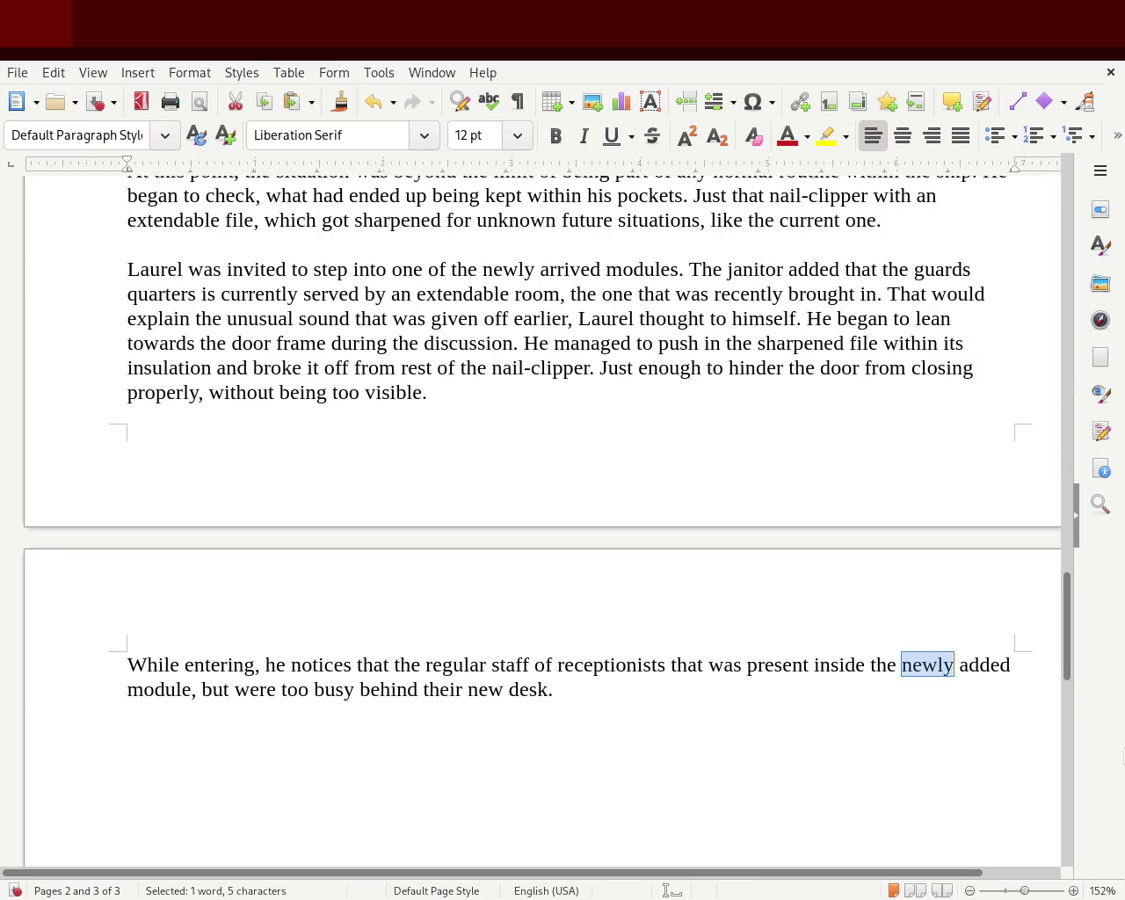
pyautogui.press('Delete')
pyautogui.press('Delete')
pyautogui.press('Delete')
pyautogui.press('Delete')
pyautogui.press('Delete')
pyautogui.press('Delete')
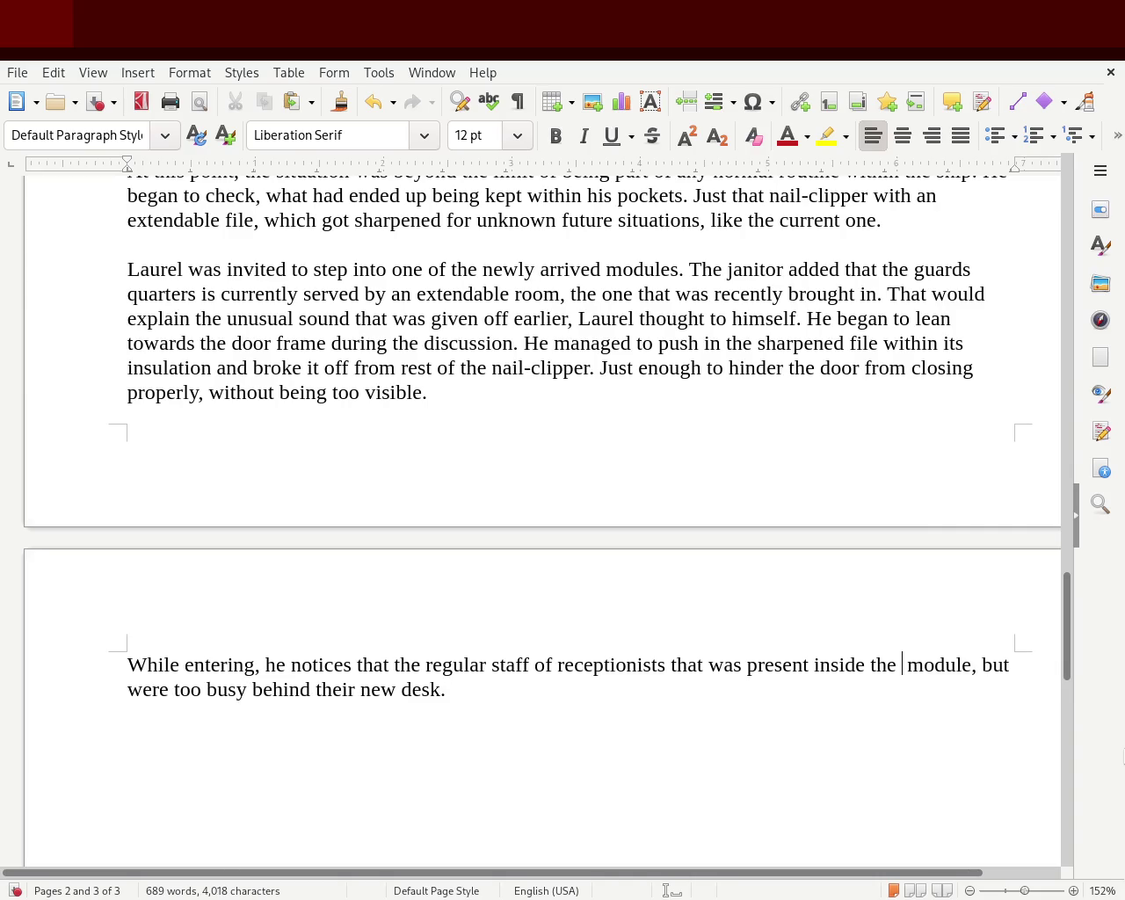
pyautogui.write('added')
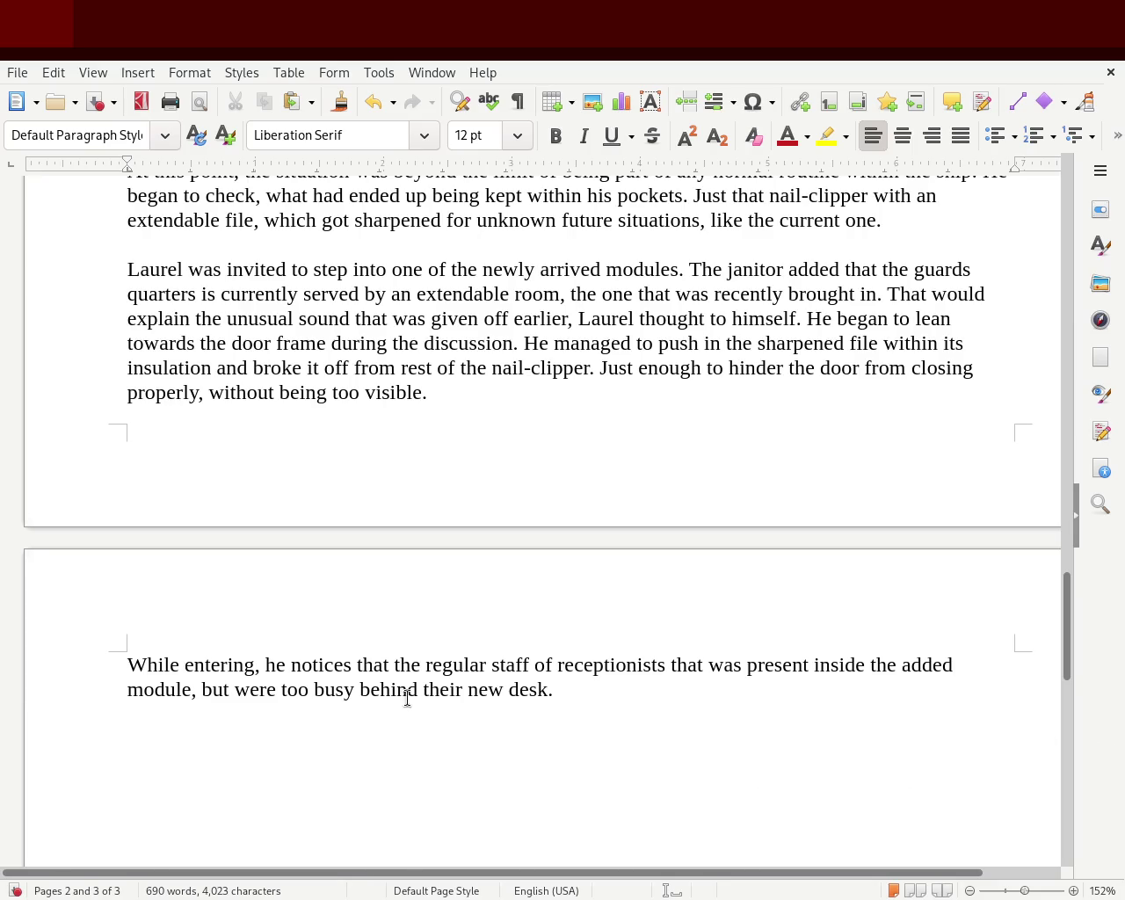
pyautogui.click(589, 699)
pyautogui.hotkey('ctrl', 's')
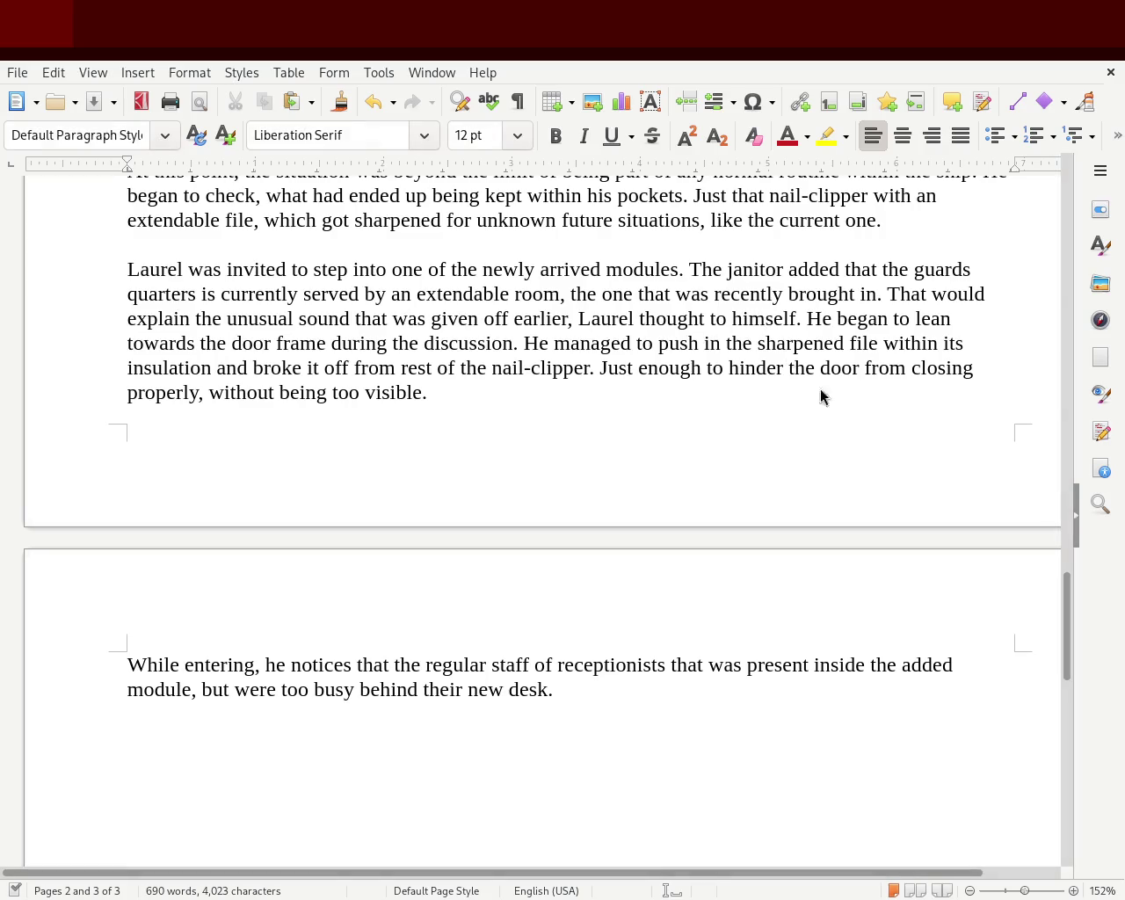
# - Read chapter 1 from the top of the manuscript, then switch to the CBS News article in Firefox
pyautogui.moveTo(1068, 633)
pyautogui.mouseDown()
pyautogui.moveTo(1058, 319)
pyautogui.moveTo(1048, 455)
pyautogui.mouseUp()
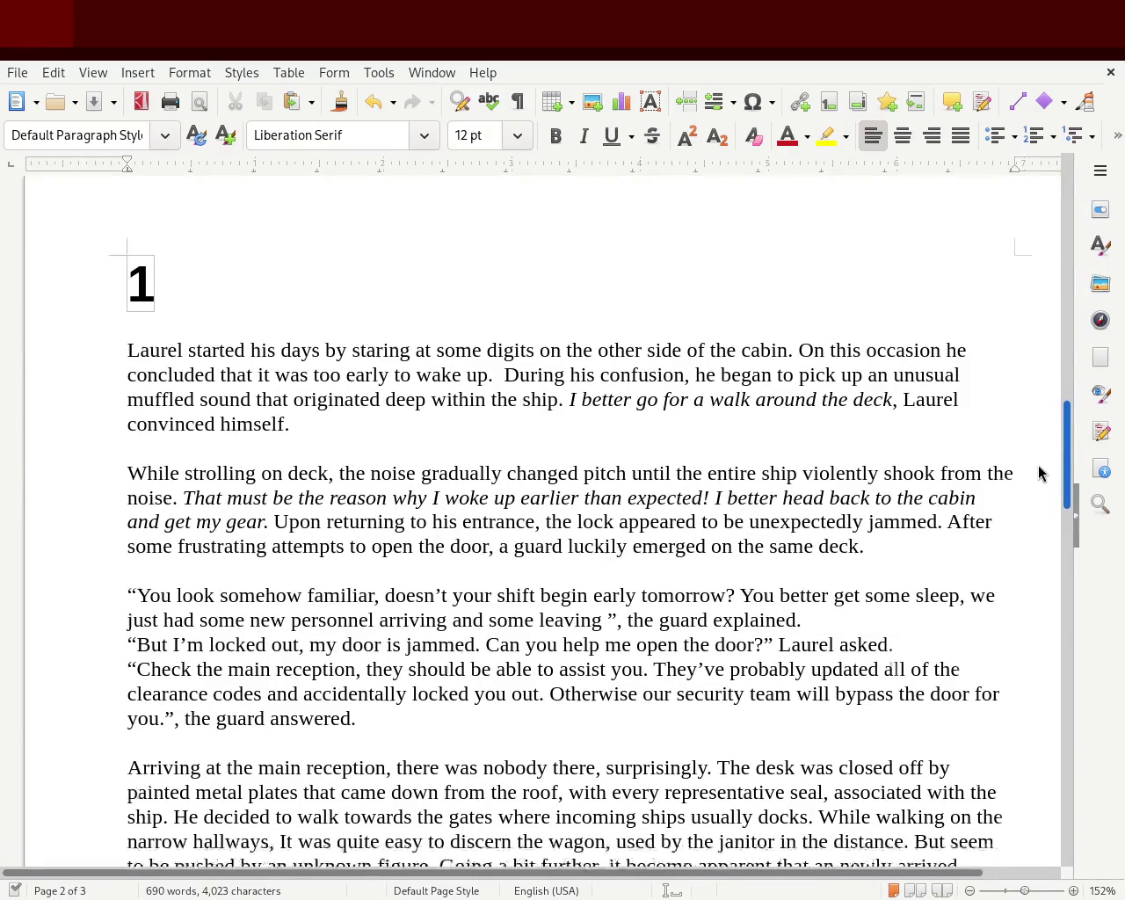
pyautogui.moveTo(1048, 455); pyautogui.dragTo(1022, 523)
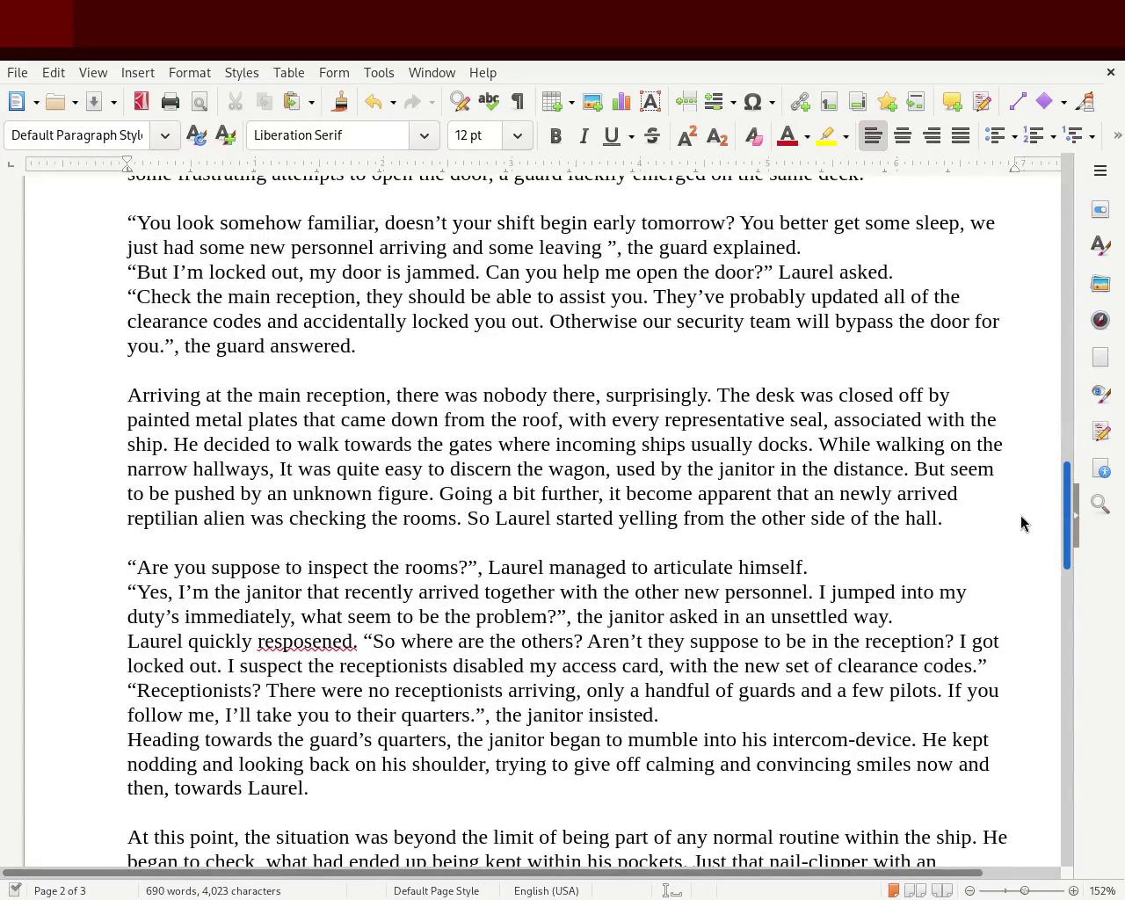
pyautogui.scroll(-4, 1021, 524)
pyautogui.scroll(-2, 1002, 554)
pyautogui.scroll(-3, 1000, 555)
pyautogui.scroll(-2, 999, 587)
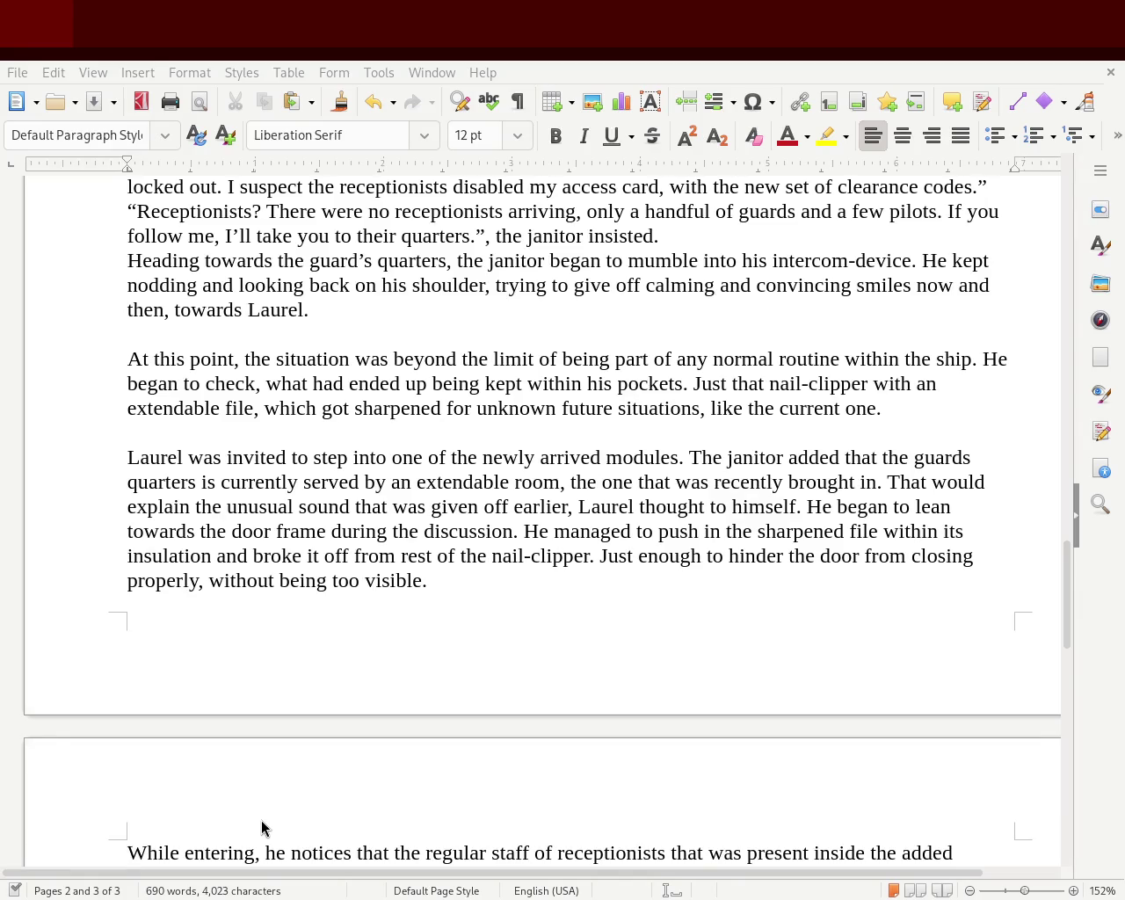
pyautogui.hotkey('alt', 'Tab')
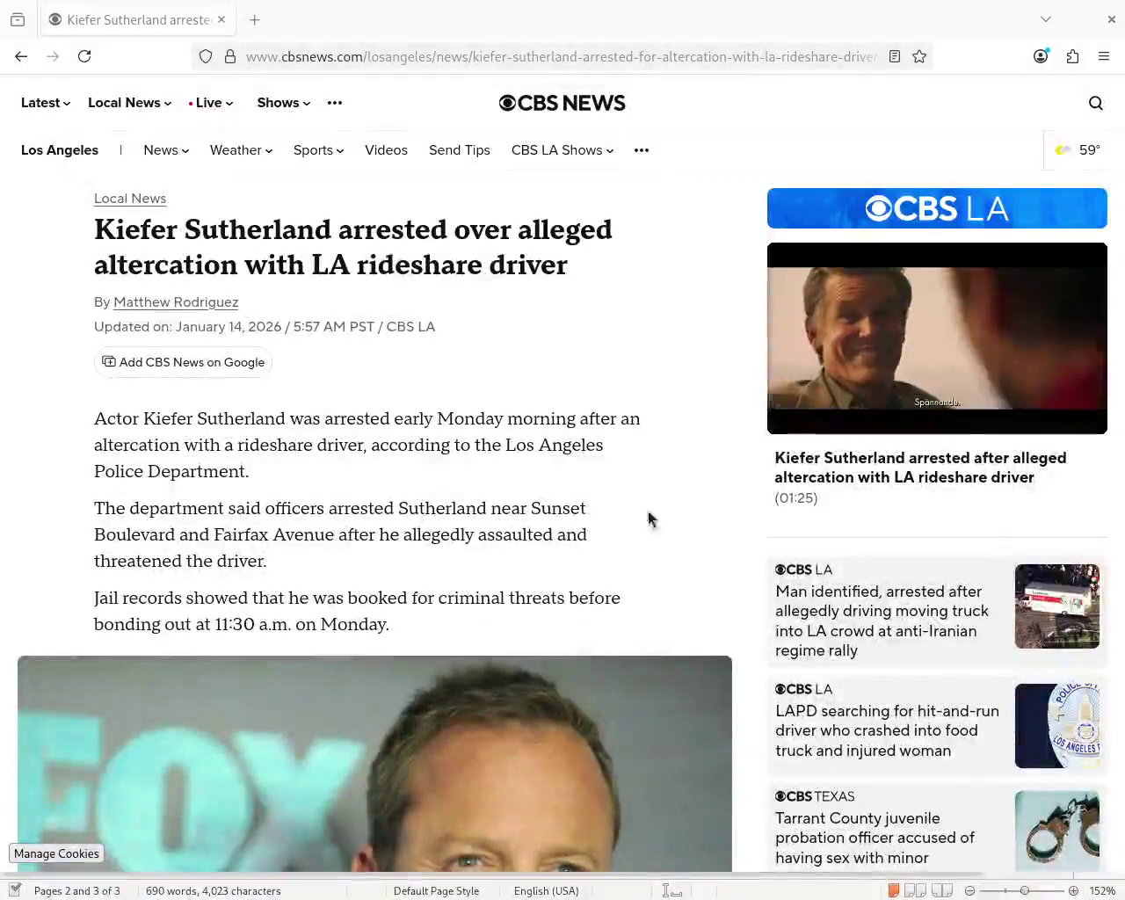
# - Raise the Firefox window and search DuckDuckGo for the article's word 'altercation'
pyautogui.moveTo(580, 395); pyautogui.dragTo(580, 292)
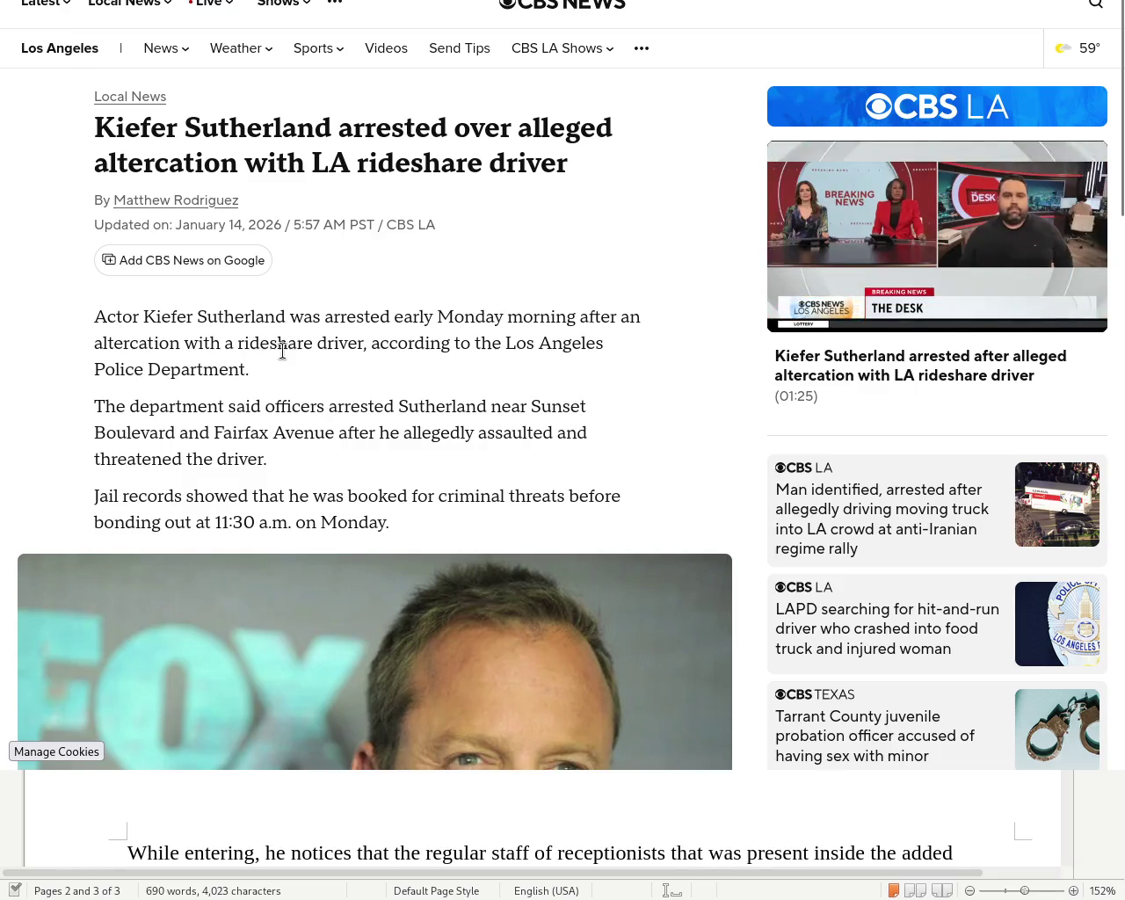
pyautogui.doubleClick(131, 342)
pyautogui.hotkey('ctrl', 't')
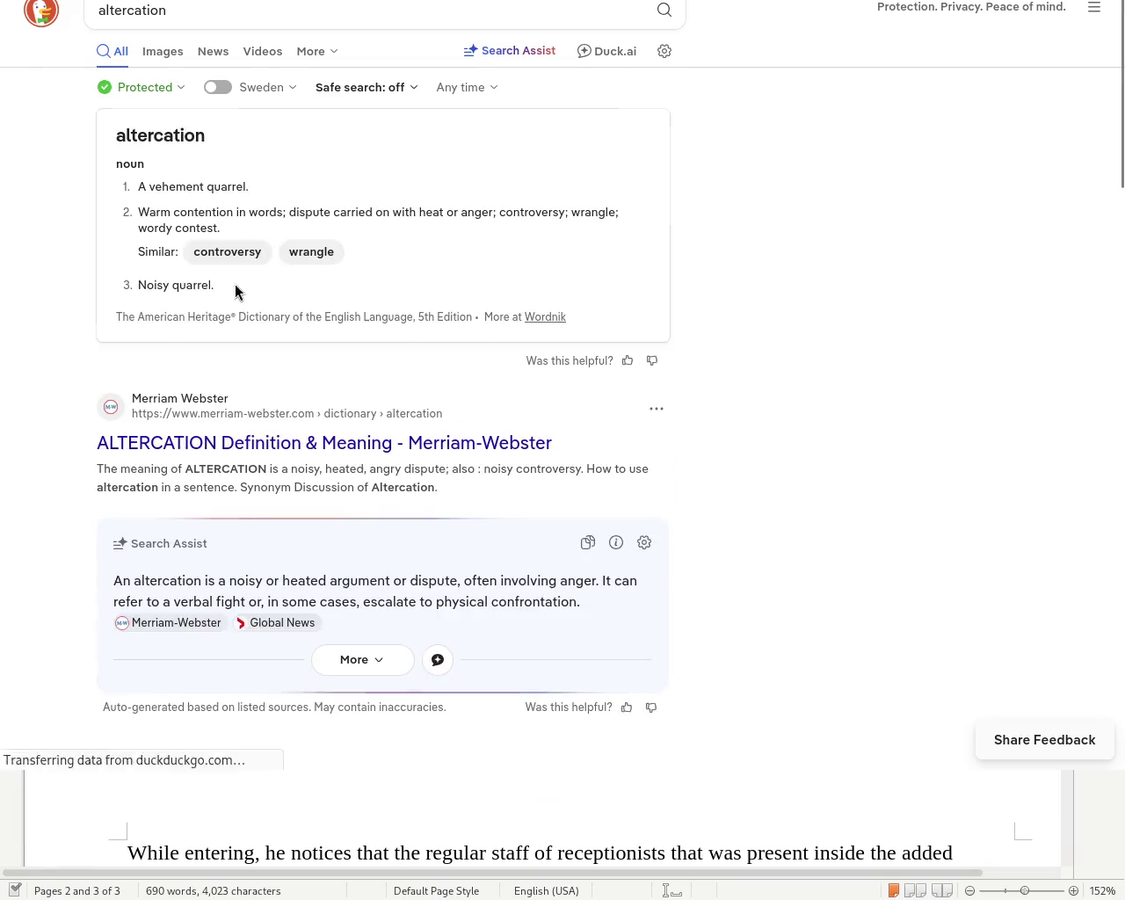
# - Play the pronunciation of 'altercation', then close the search to return to the CBS News article
pyautogui.click(325, 140)
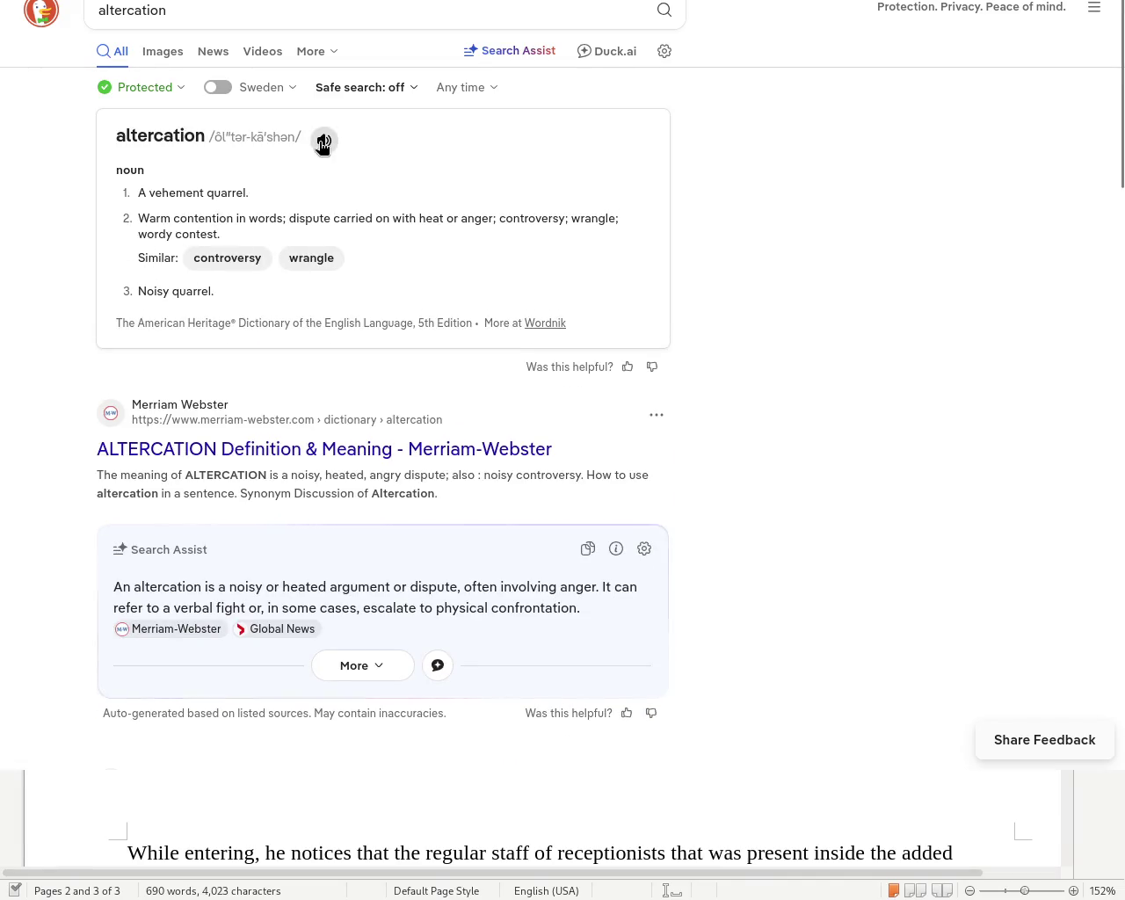
pyautogui.hotkey('ctrl', 'w')
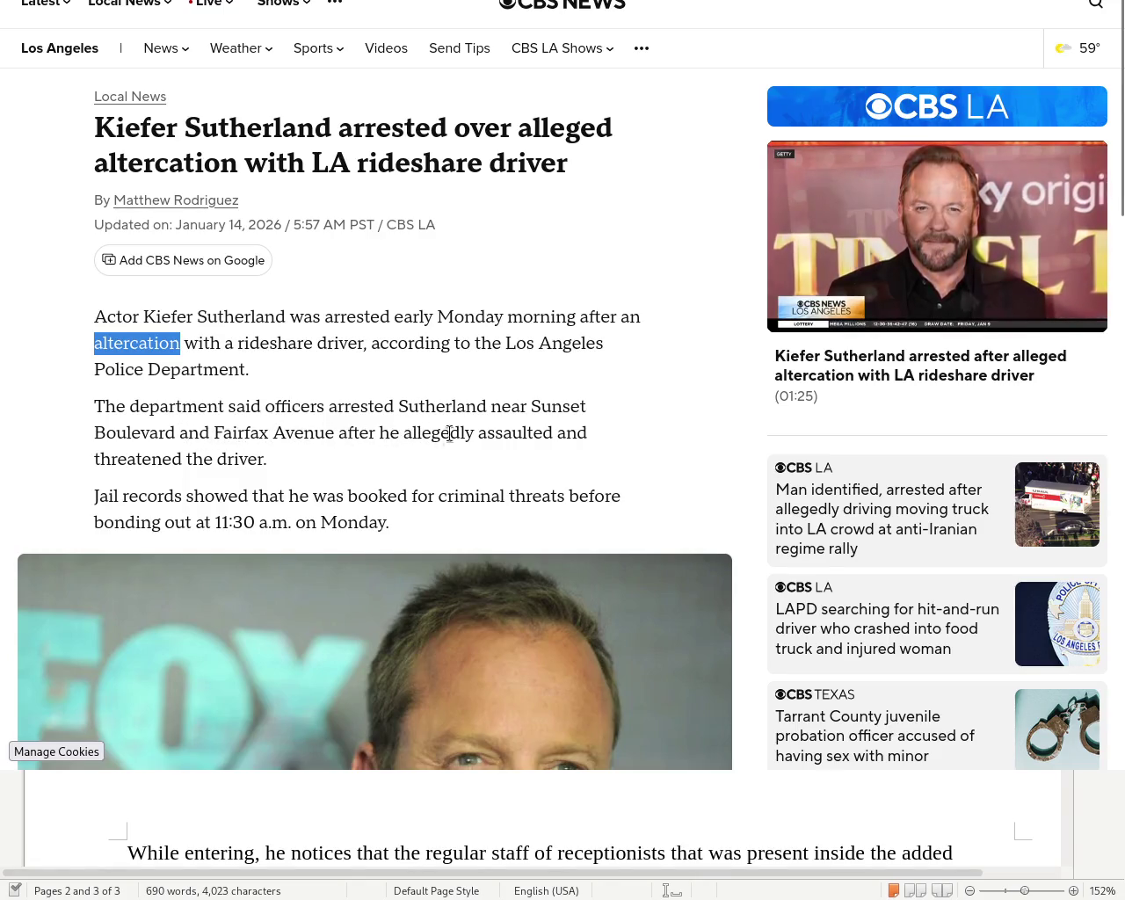
pyautogui.moveTo(143, 460); pyautogui.dragTo(256, 460)
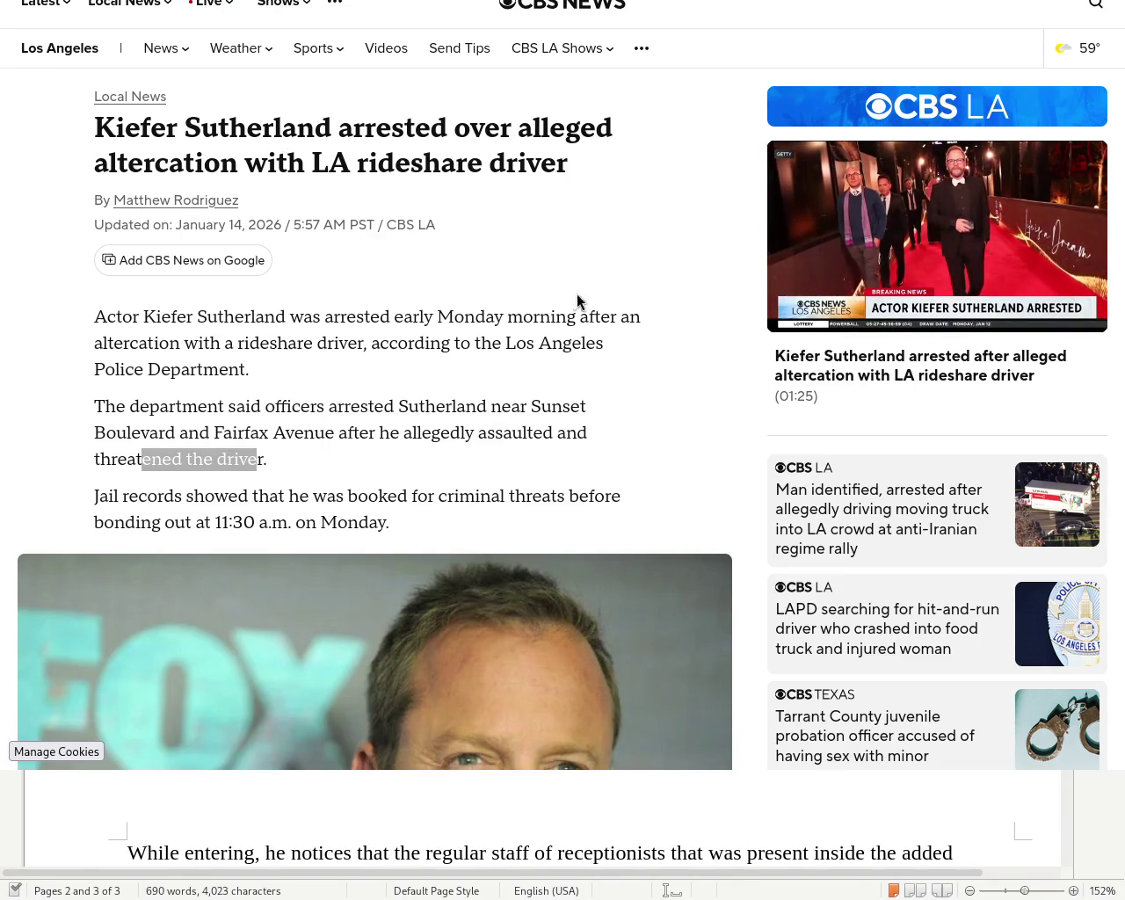
pyautogui.moveTo(489, 270); pyautogui.dragTo(1010, 32)
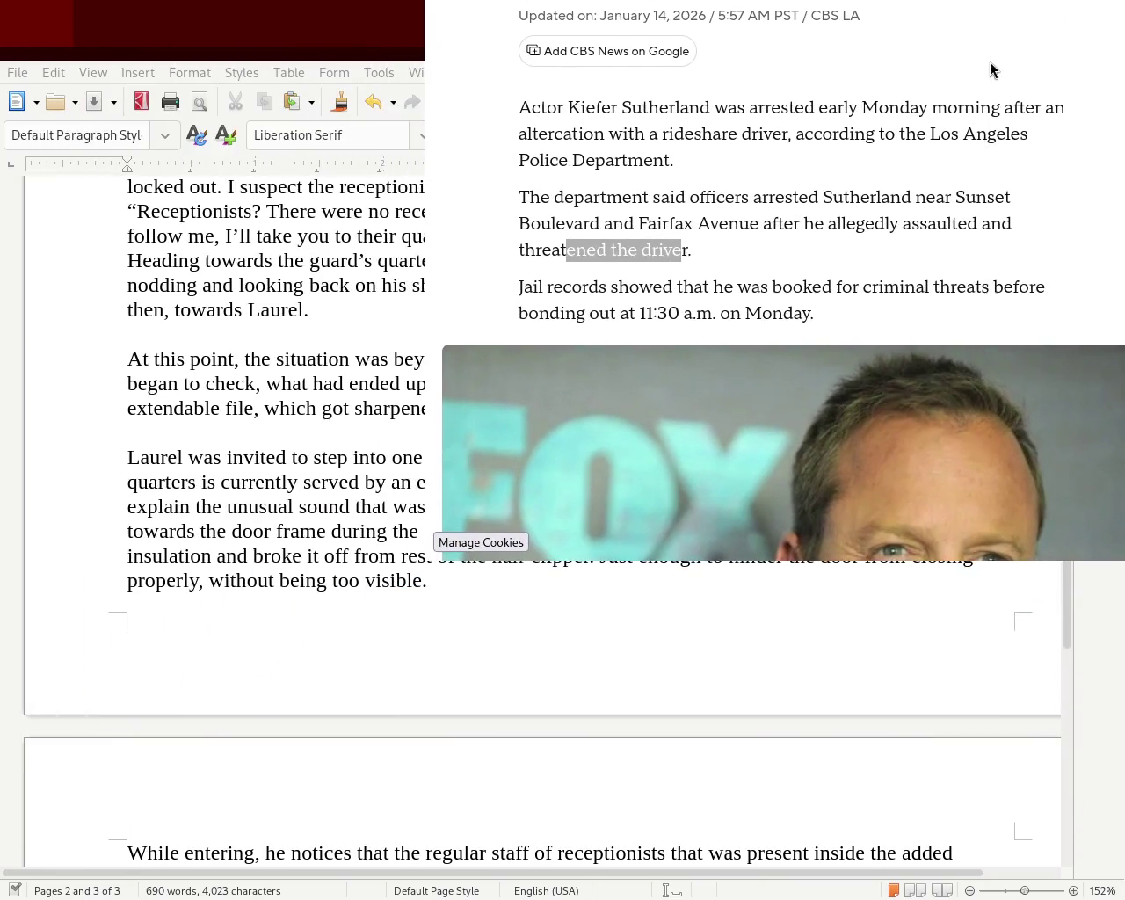
pyautogui.moveTo(906, 83); pyautogui.dragTo(723, 191)
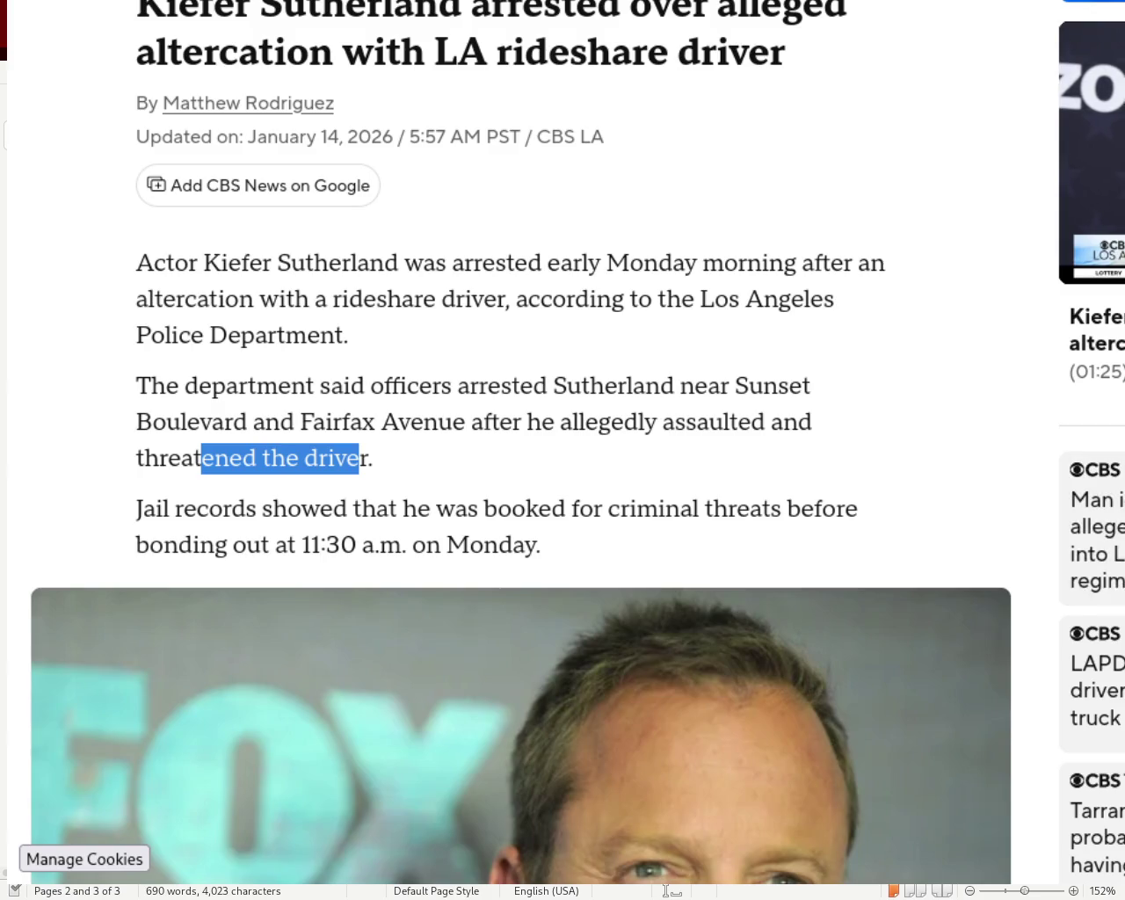
pyautogui.scroll(-4, 520, 443)
pyautogui.scroll(-3, 520, 443)
pyautogui.scroll(-2, 521, 443)
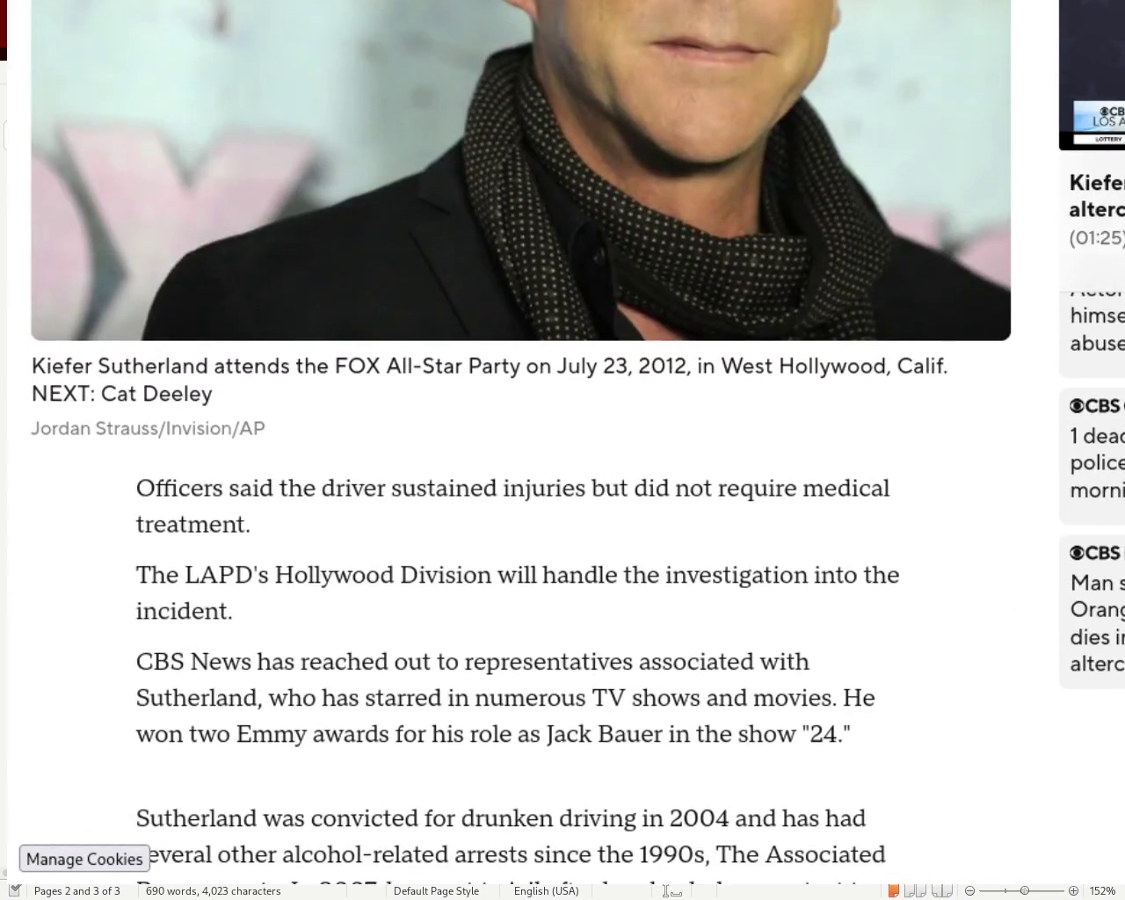
pyautogui.scroll(3, 520, 443)
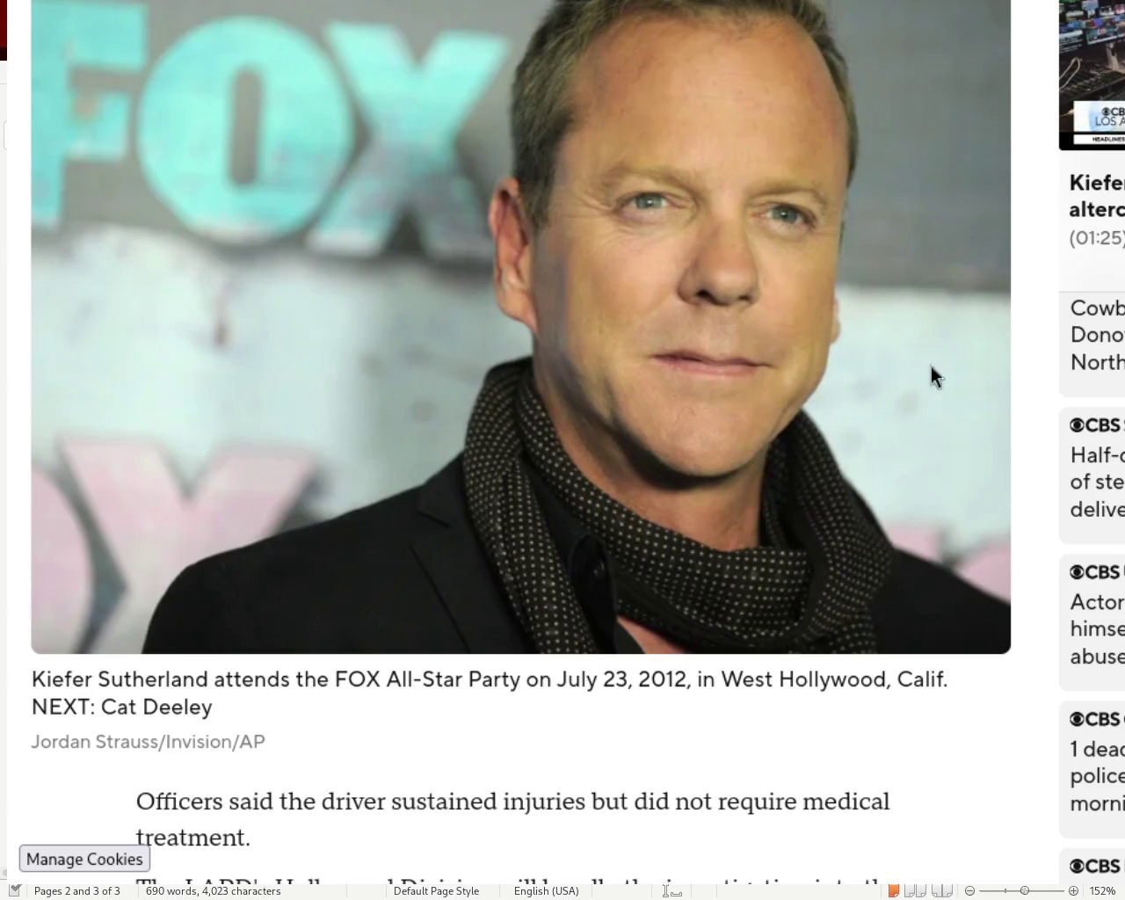
pyautogui.scroll(5, 679, 208)
pyautogui.scroll(3, 679, 209)
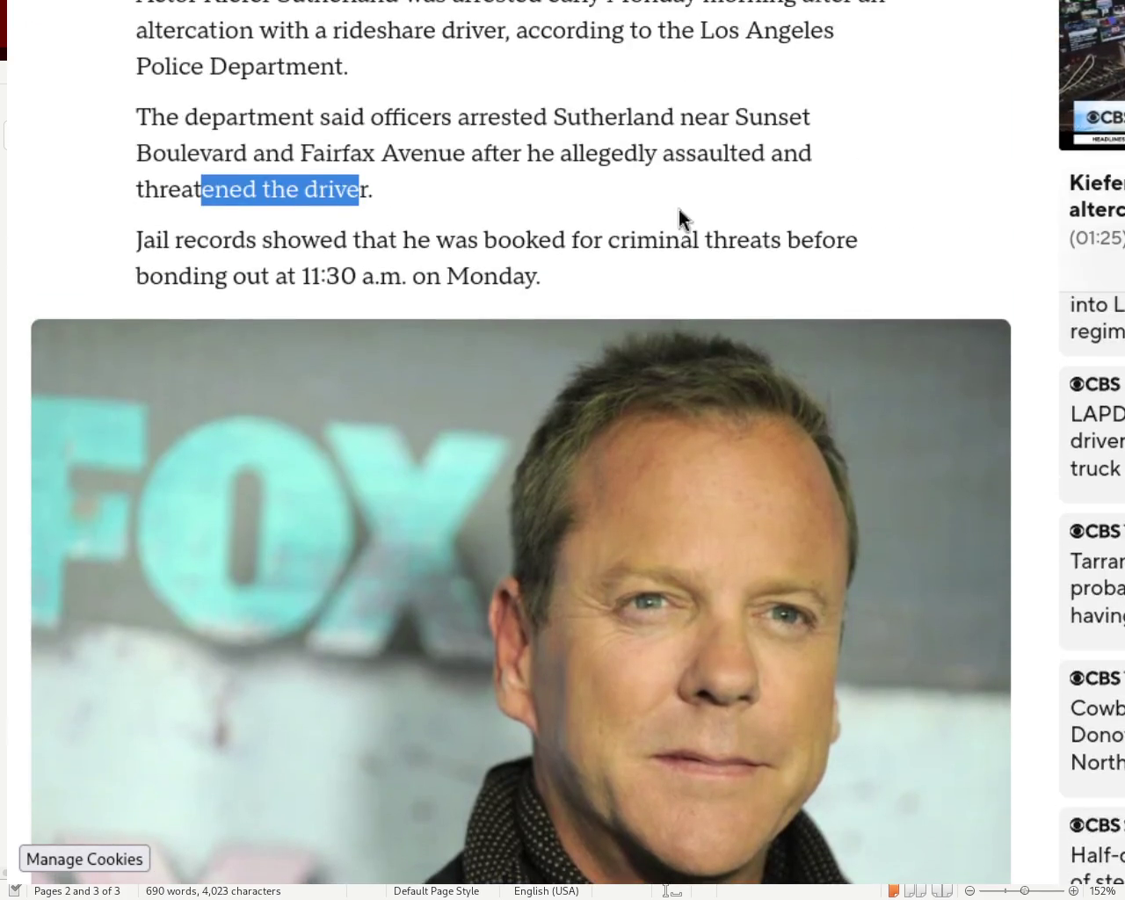
pyautogui.click(279, 194)
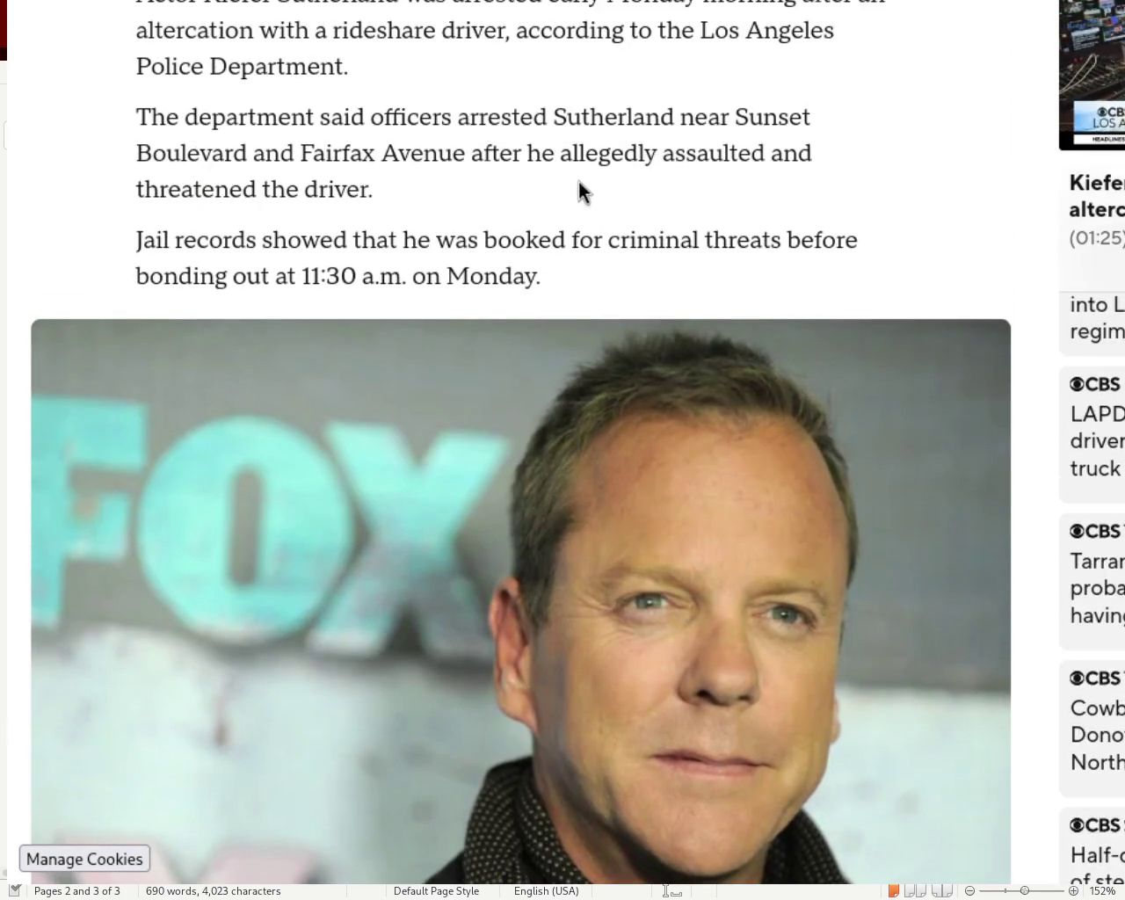
# - Select just the word 'threatened' in the paragraph about the actor's arrest
pyautogui.tripleClick(679, 146)
pyautogui.doubleClick(195, 189)
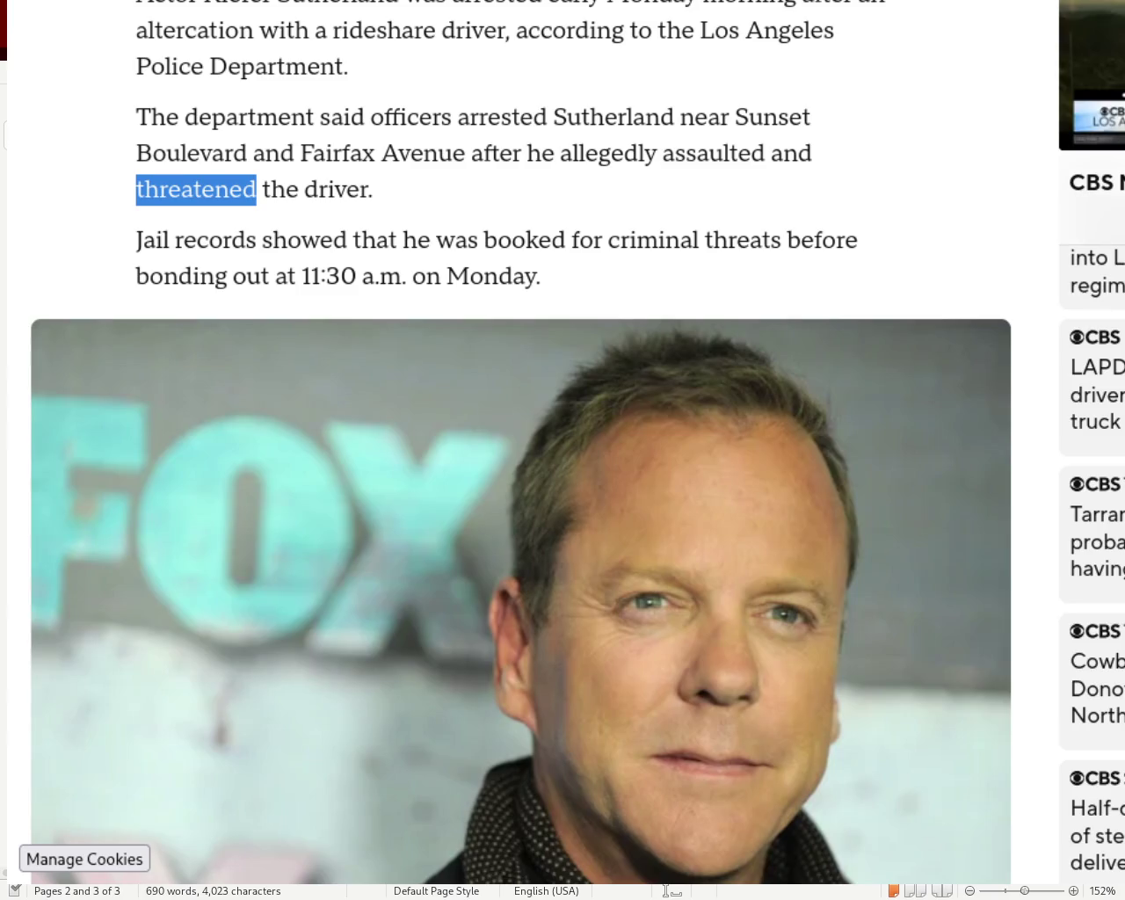
# - Below the photo, select the phrase 'Jack Bauer in the show "24."' in the Emmy sentence
pyautogui.scroll(-3, 617, 414)
pyautogui.scroll(-1, 563, 440)
pyautogui.scroll(-3, 563, 440)
pyautogui.scroll(-3, 562, 440)
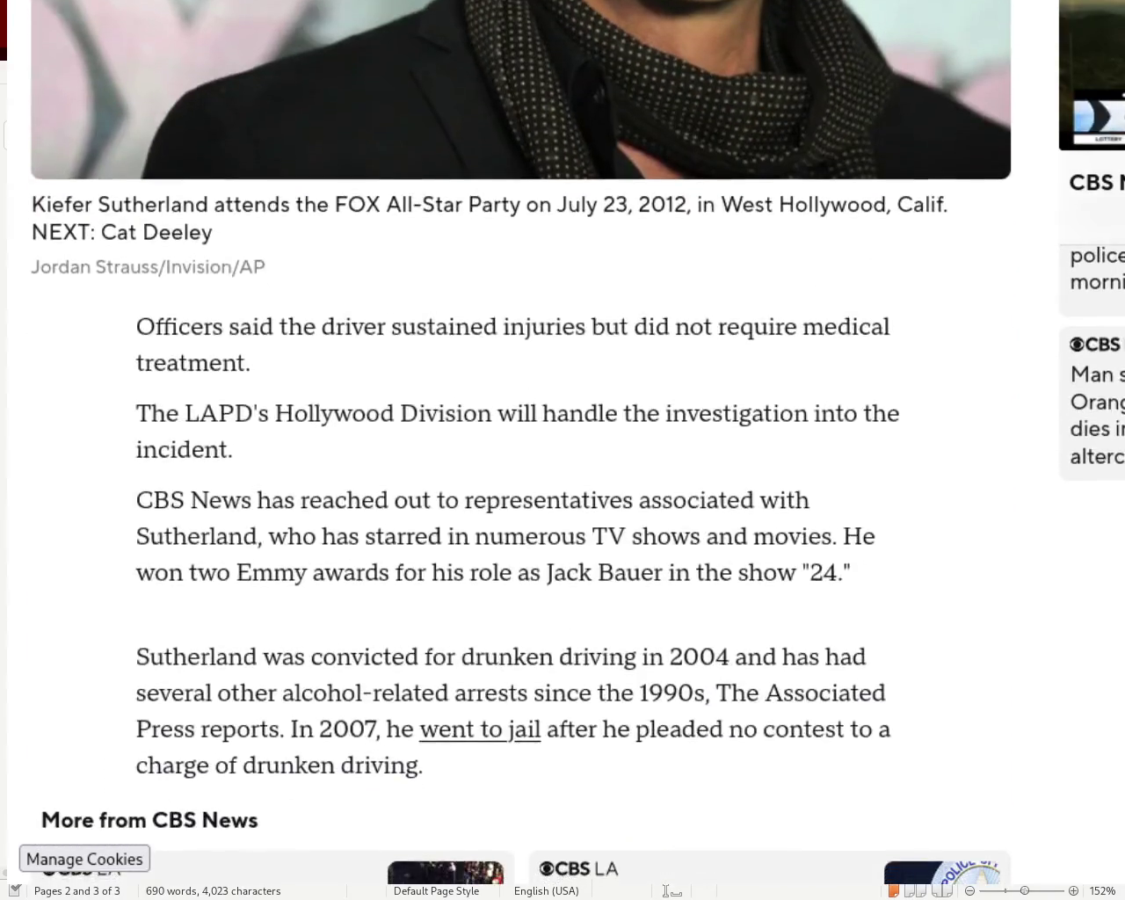
pyautogui.scroll(-2, 563, 440)
pyautogui.scroll(-1, 562, 439)
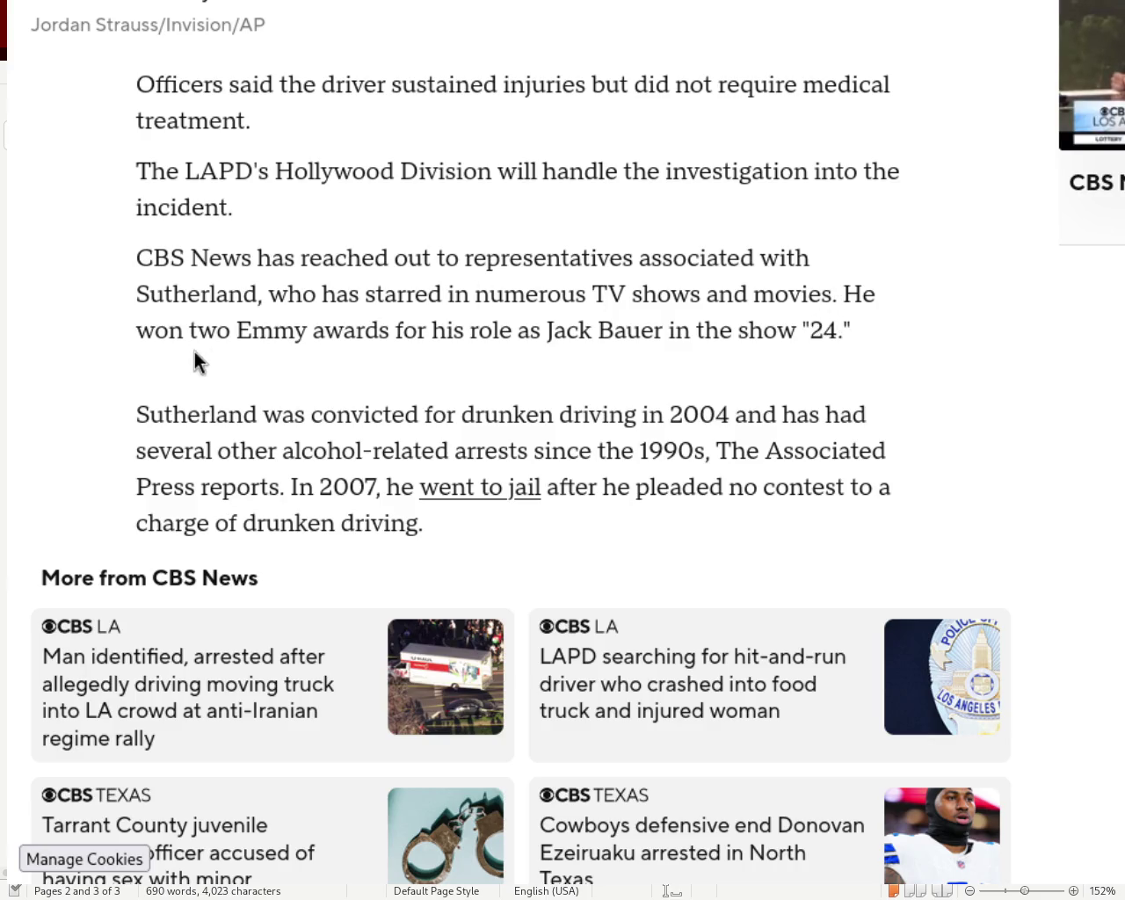
pyautogui.moveTo(547, 330)
pyautogui.mouseDown()
pyautogui.moveTo(829, 331)
pyautogui.moveTo(857, 341)
pyautogui.mouseUp()
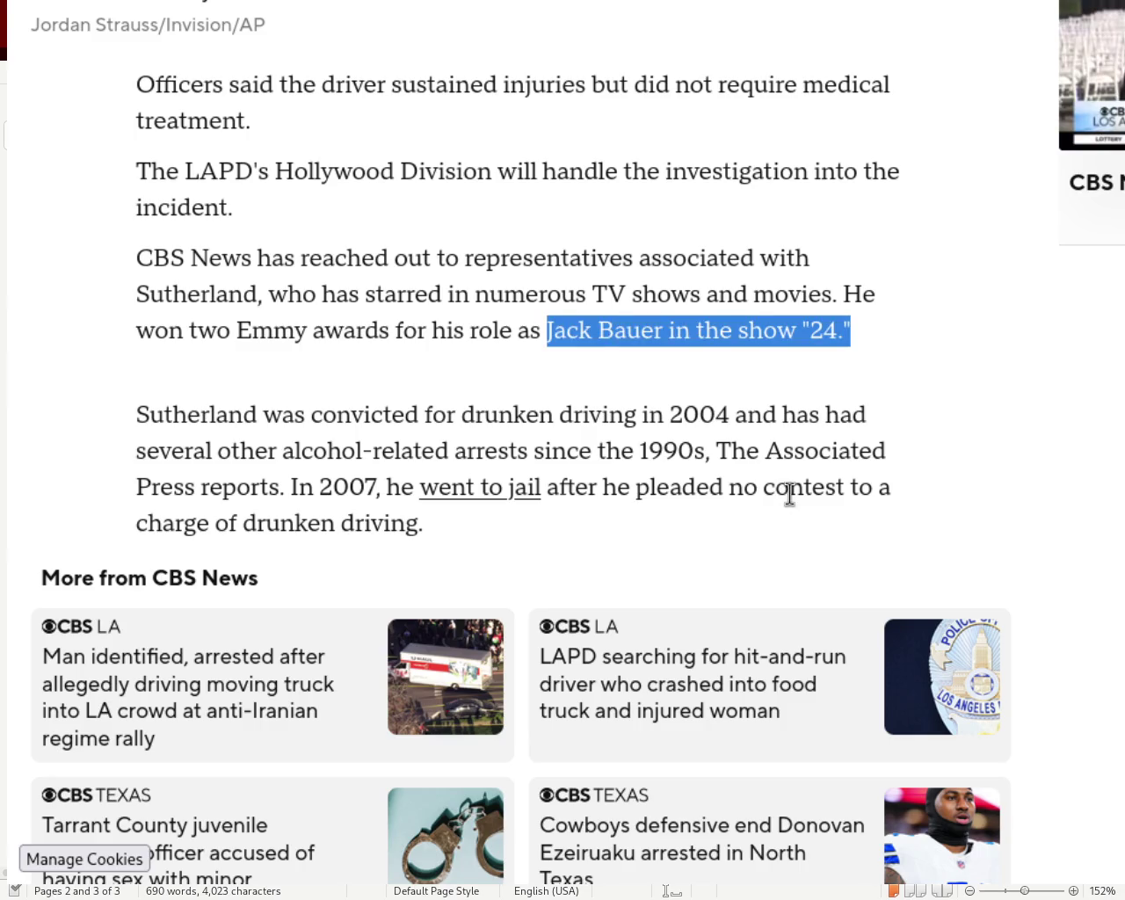
# - Scroll back up to the article headline and return to the Writer manuscript
pyautogui.scroll(3, 789, 494)
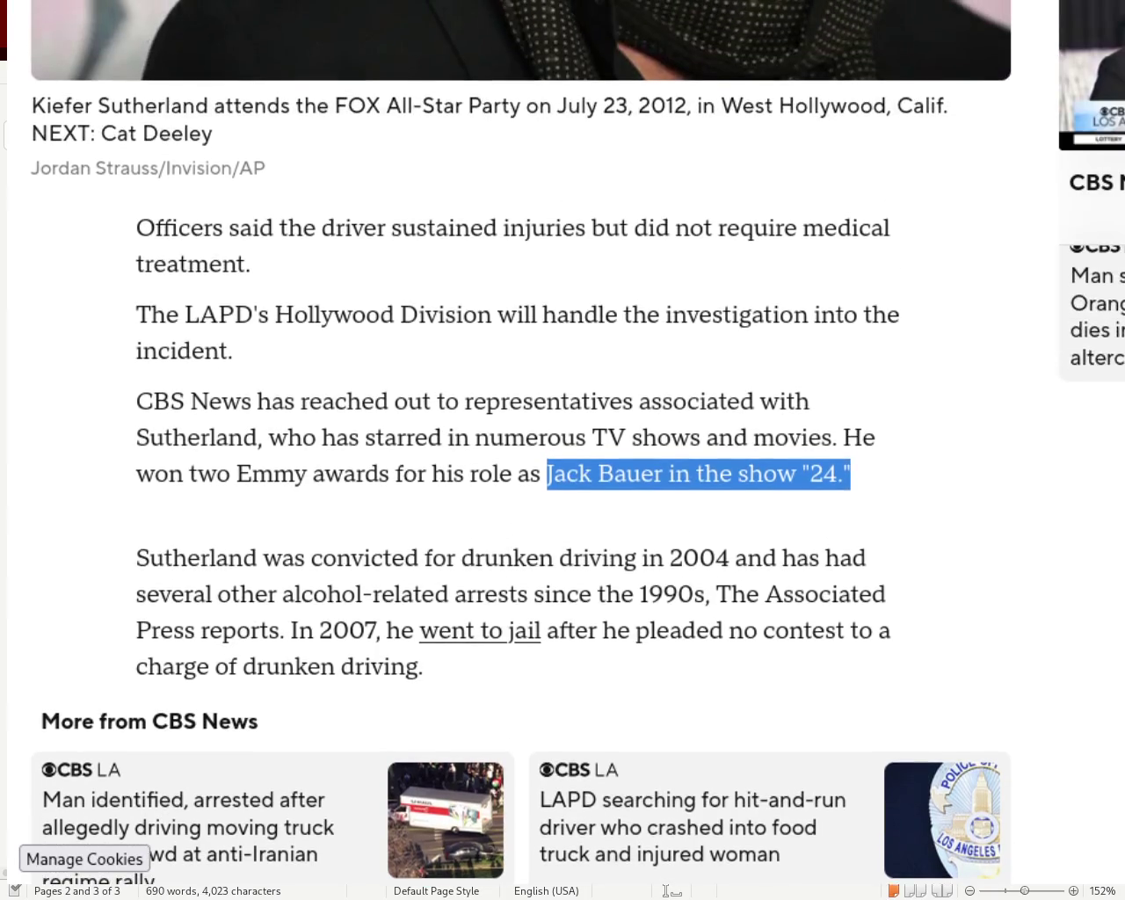
pyautogui.scroll(3, 789, 494)
pyautogui.scroll(10, 287, 15)
pyautogui.scroll(-3, 287, 14)
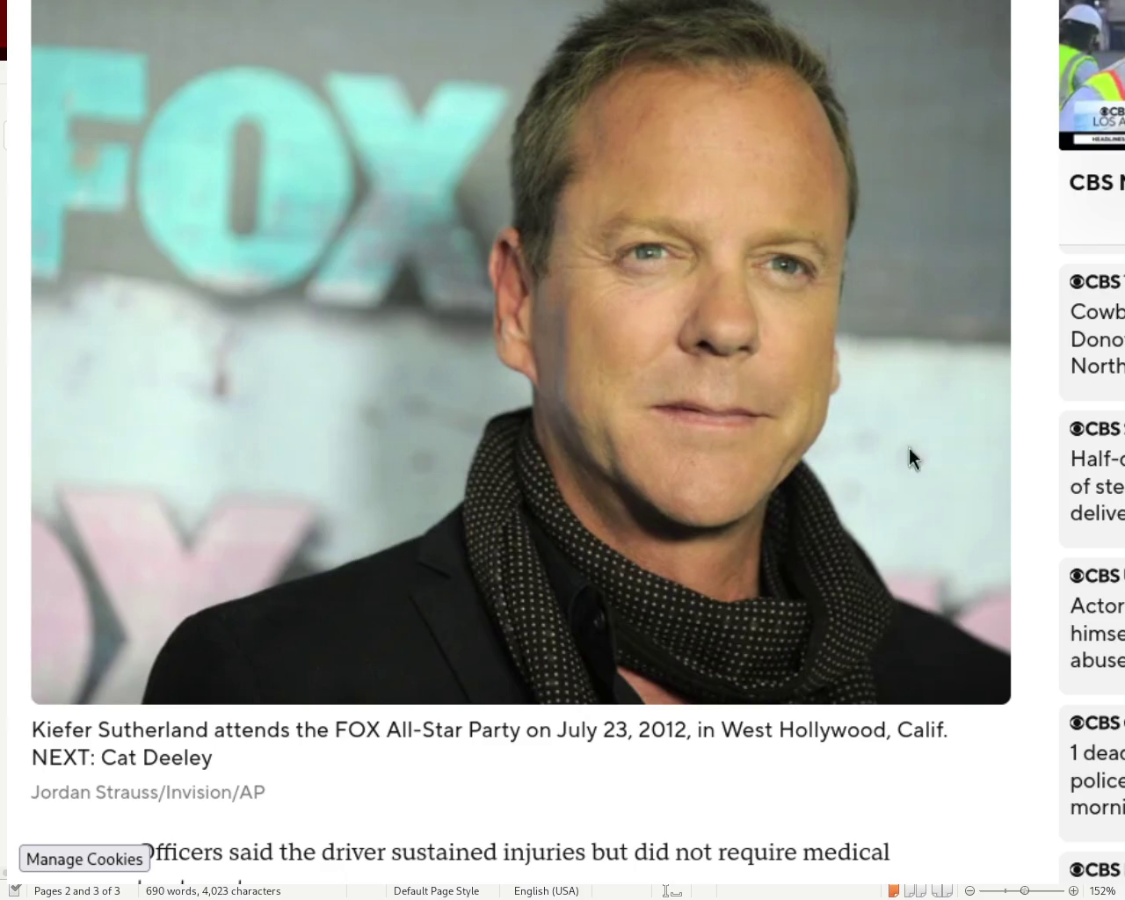
pyautogui.scroll(5, 909, 446)
pyautogui.scroll(3, 562, 439)
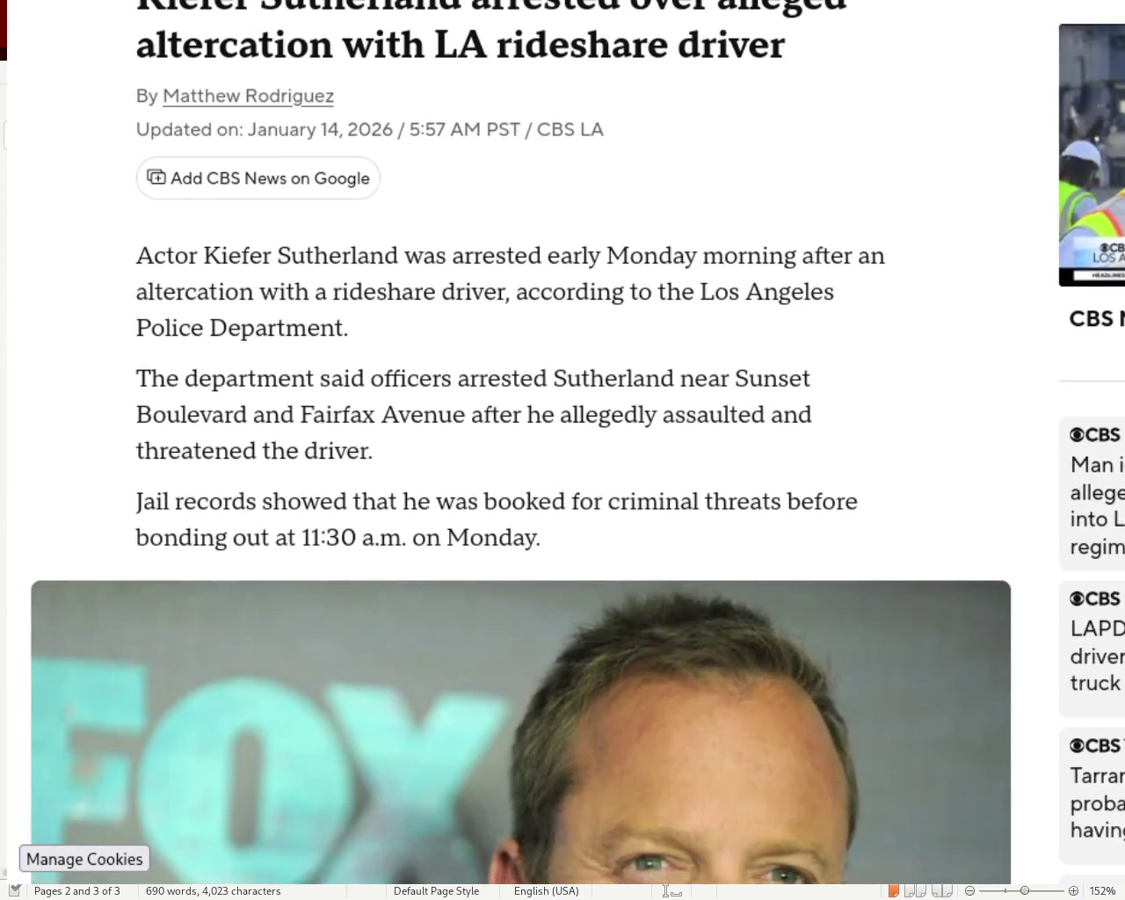
pyautogui.hotkey('alt', 'Tab')
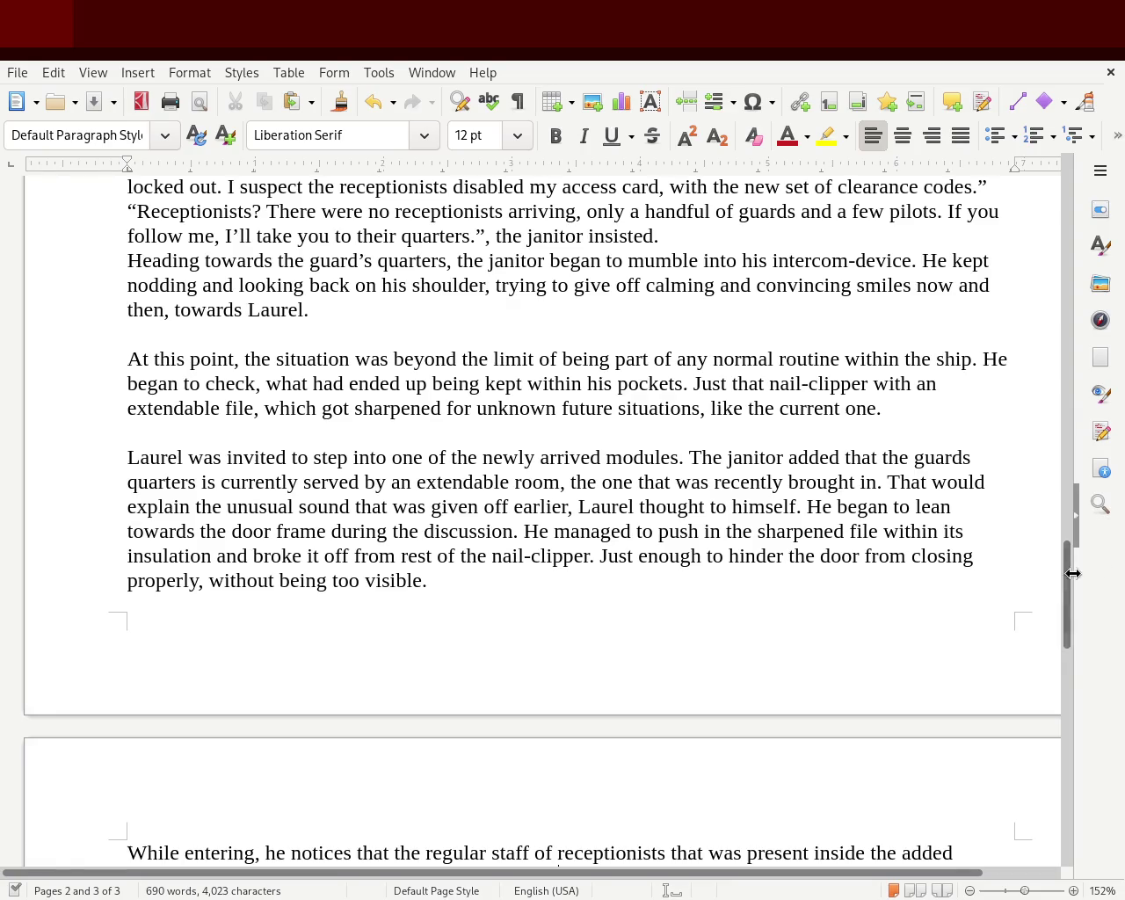
# - Move the manuscript up toward the start of the document via the vertical scrollbar
pyautogui.moveTo(1070, 589)
pyautogui.mouseDown()
pyautogui.moveTo(1078, 817)
pyautogui.moveTo(1121, 194)
pyautogui.mouseUp()
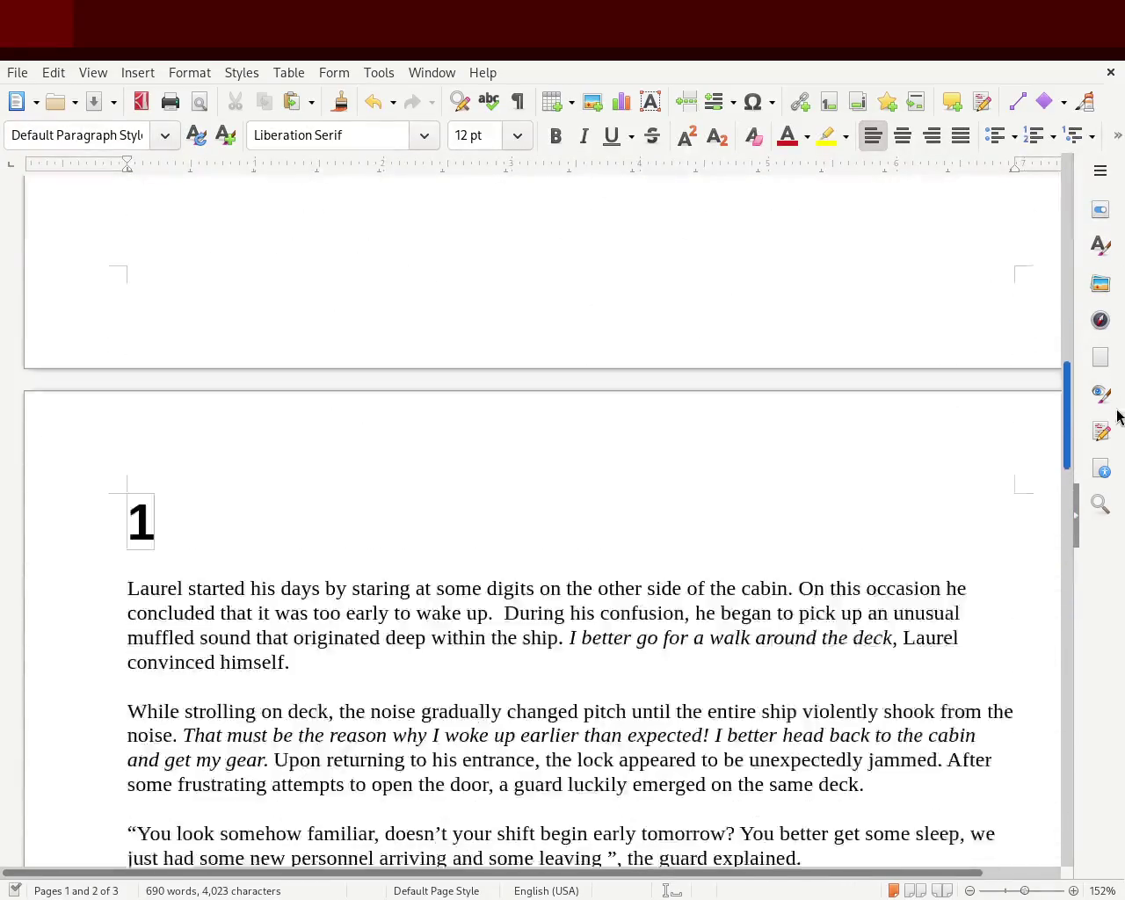
# - Bring the chapter 1 heading into view and read down to the janitor's exchange with Laurel
pyautogui.moveTo(1122, 194); pyautogui.dragTo(1120, 444)
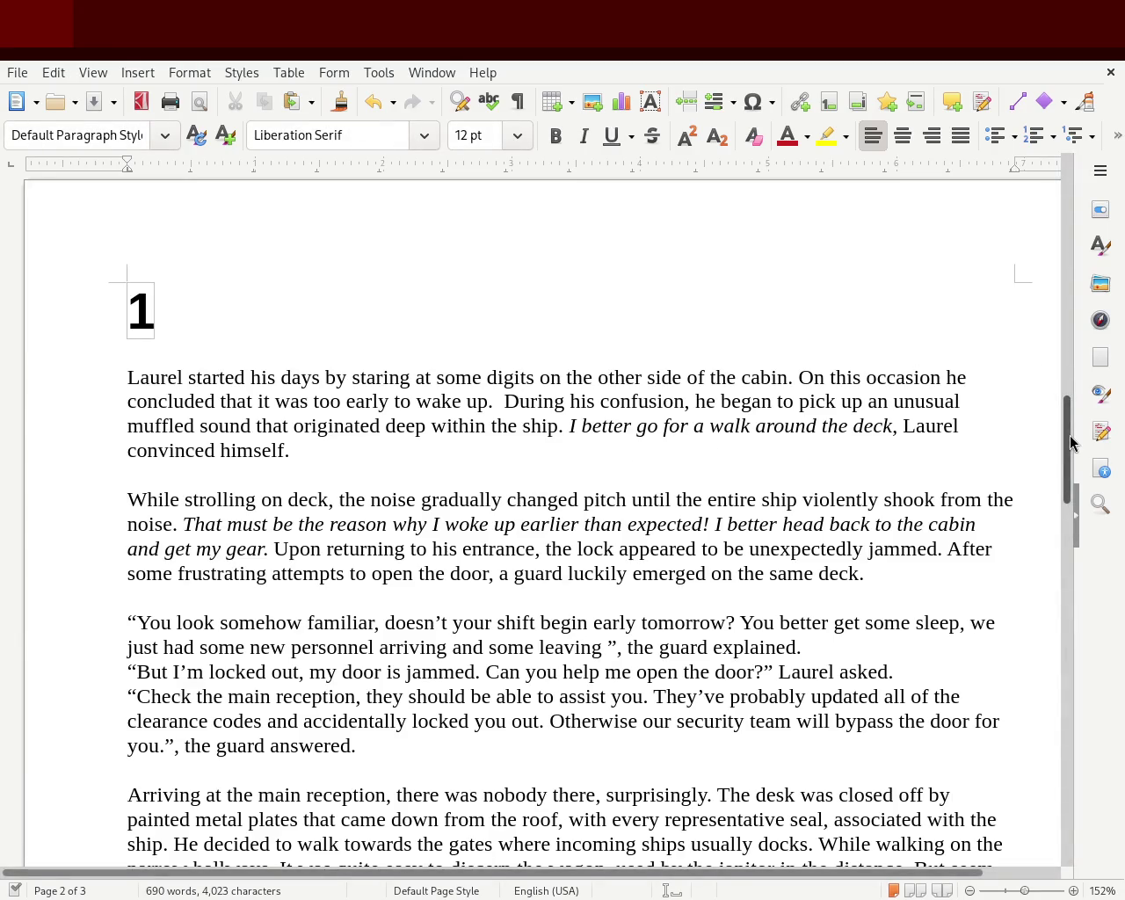
pyautogui.moveTo(1071, 442); pyautogui.dragTo(1071, 454)
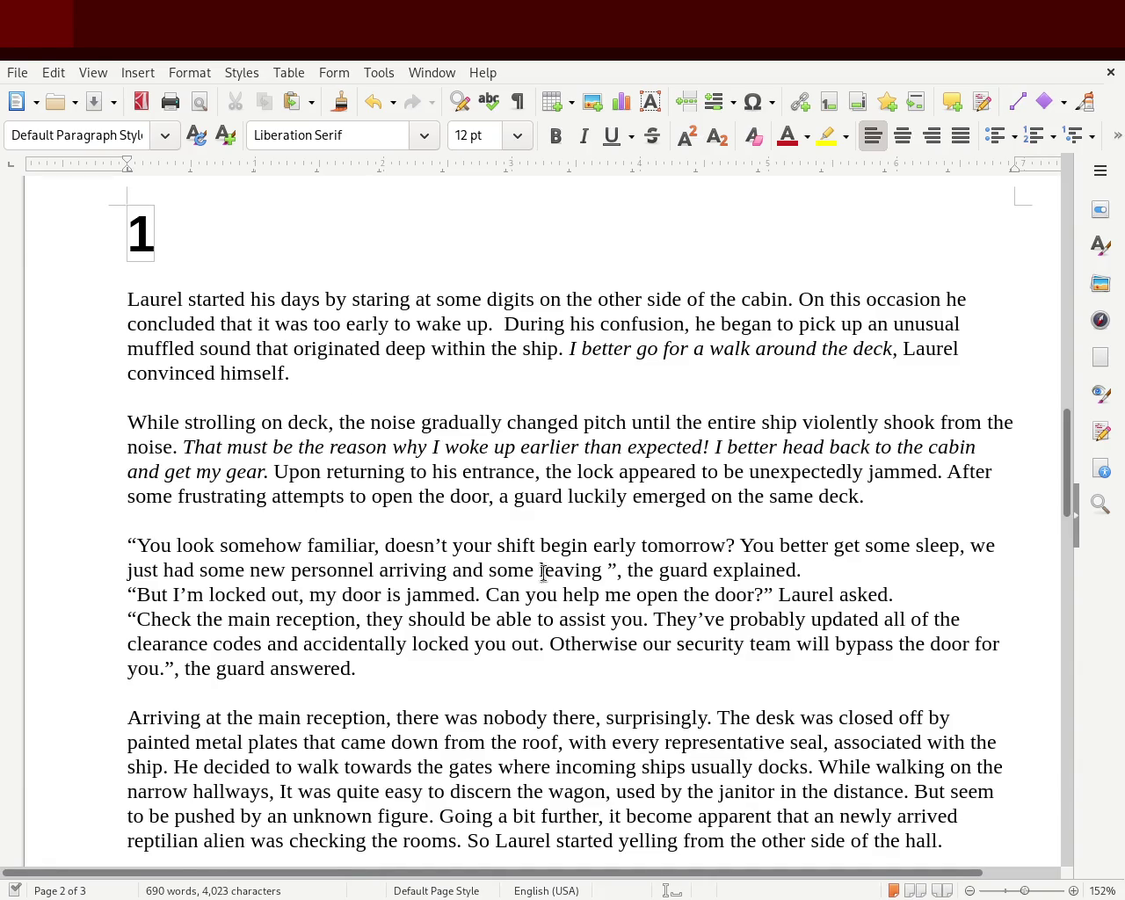
pyautogui.scroll(-4, 1064, 468)
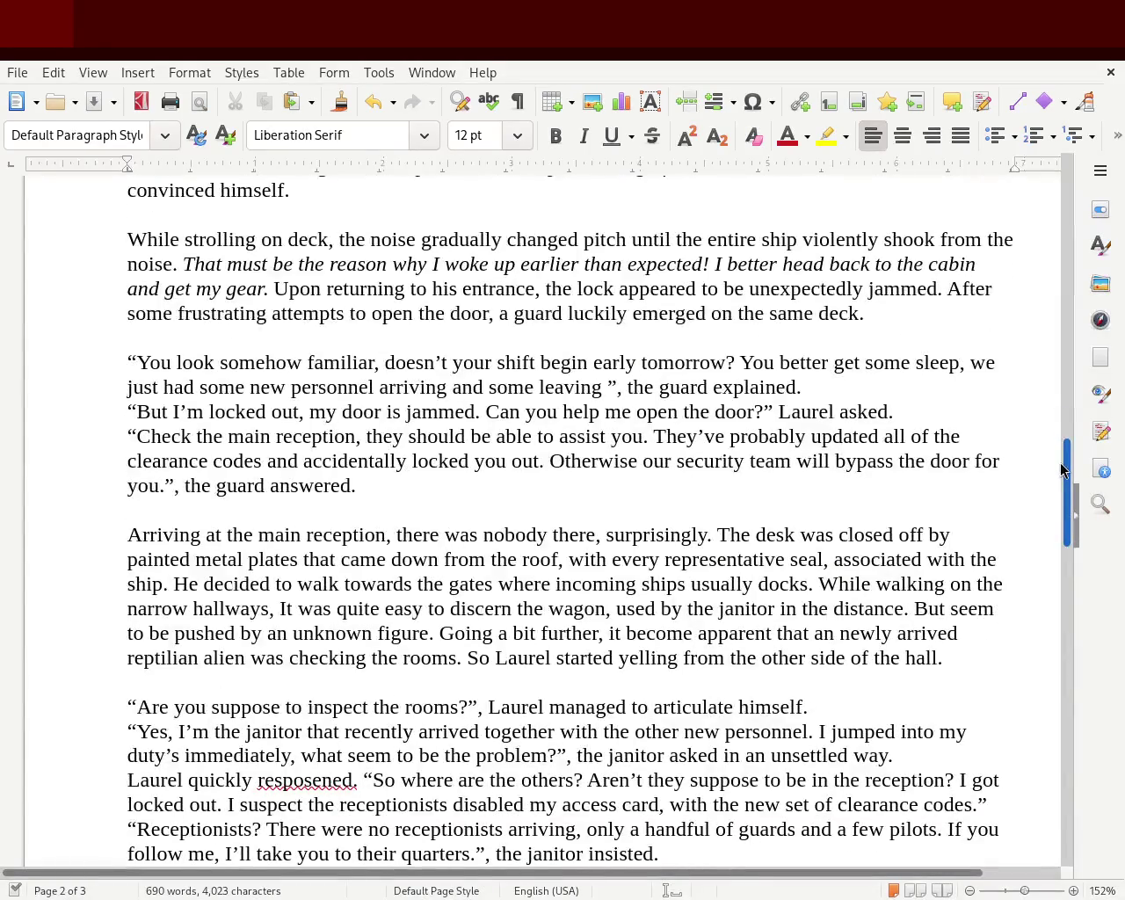